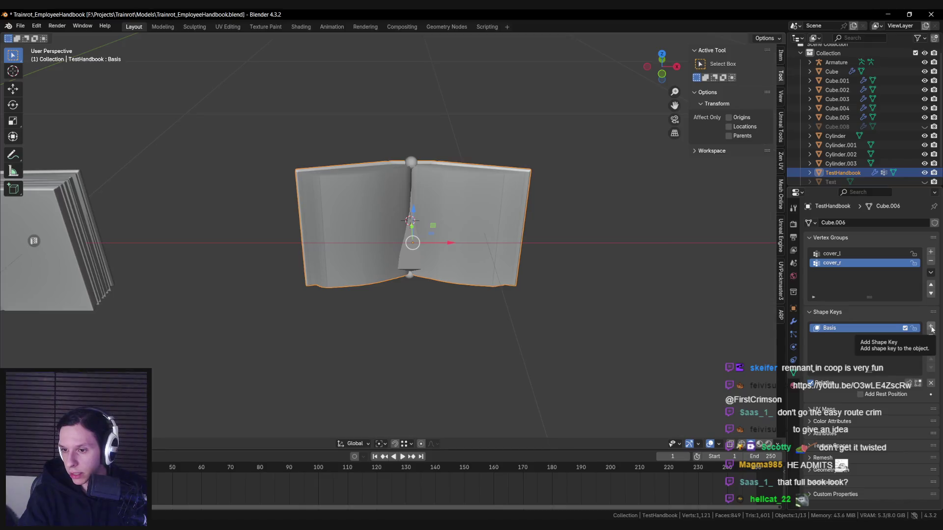
Step: Add a new shape key to TestHandbook and name it OpenState
left_click(931, 329)
double_click(837, 337)
type("Open")
key("Return")
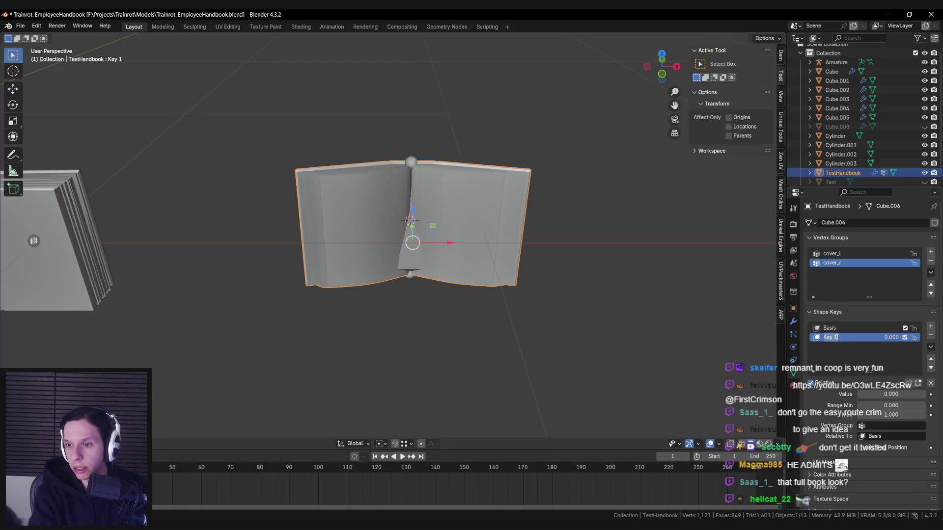
type("OpenState")
key("Return")
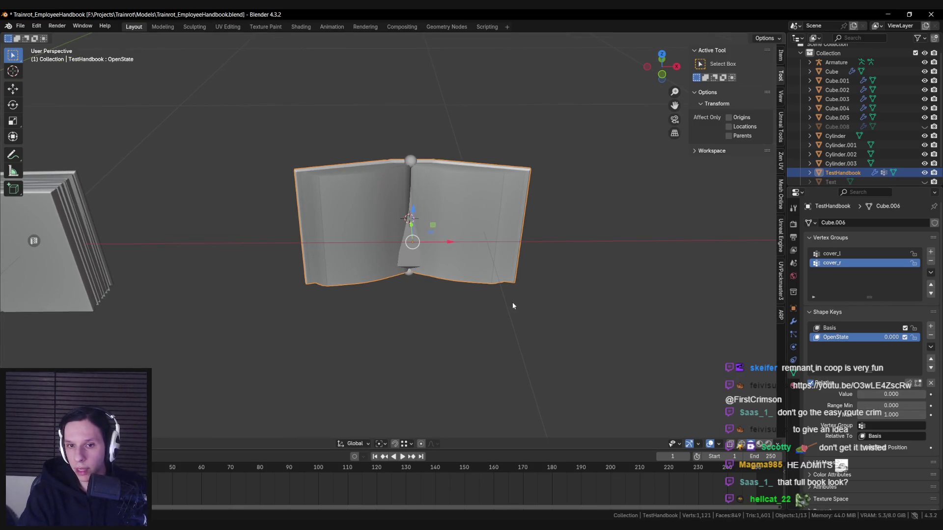
Step: Enter Edit Mode with the shape key's 'Edit mode' display turned on
key("Tab")
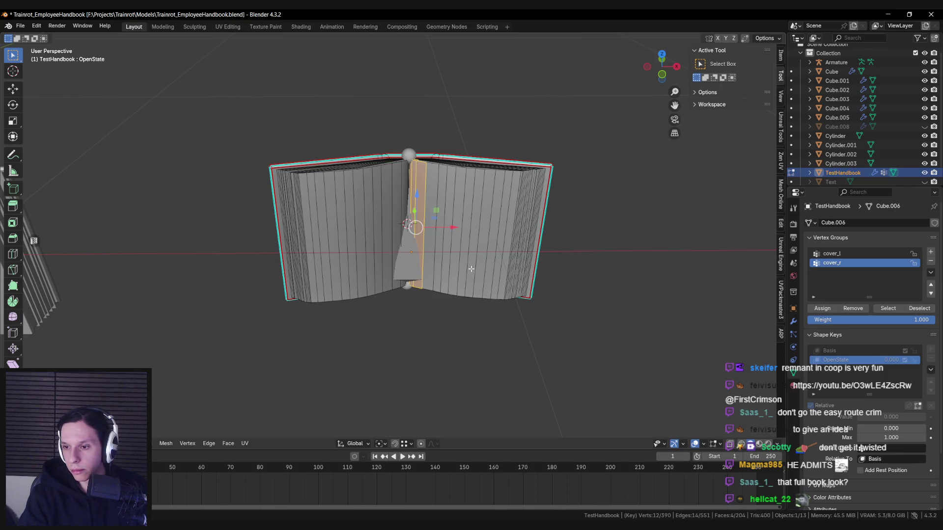
scroll(913, 374, "down", 2)
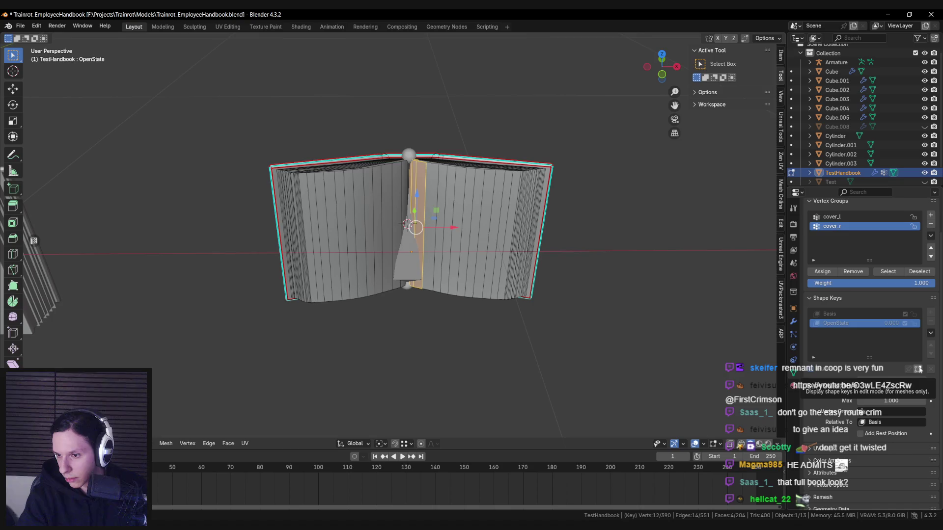
left_click(920, 370)
left_click(512, 311)
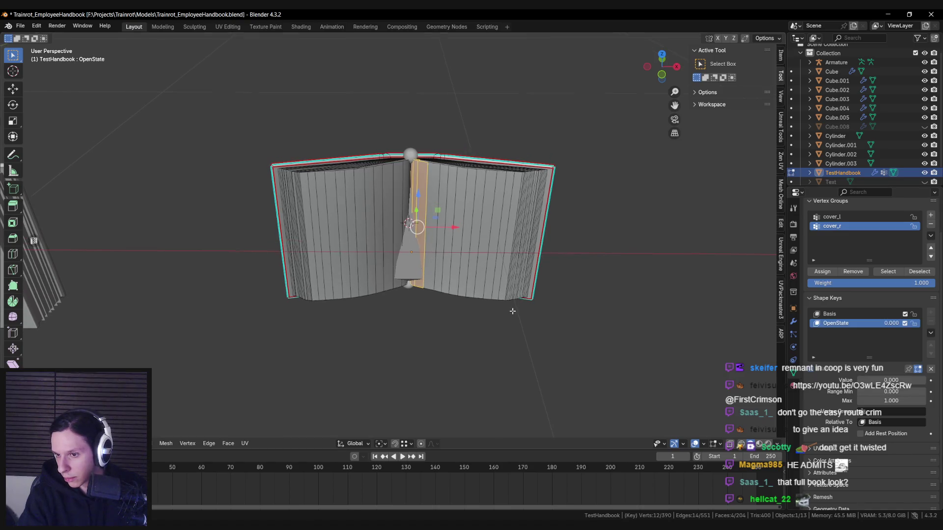
Step: Look over the book from several angles and save the handbook file
key("a")
middle_click_drag(512, 311, 466, 291)
key("alt+a")
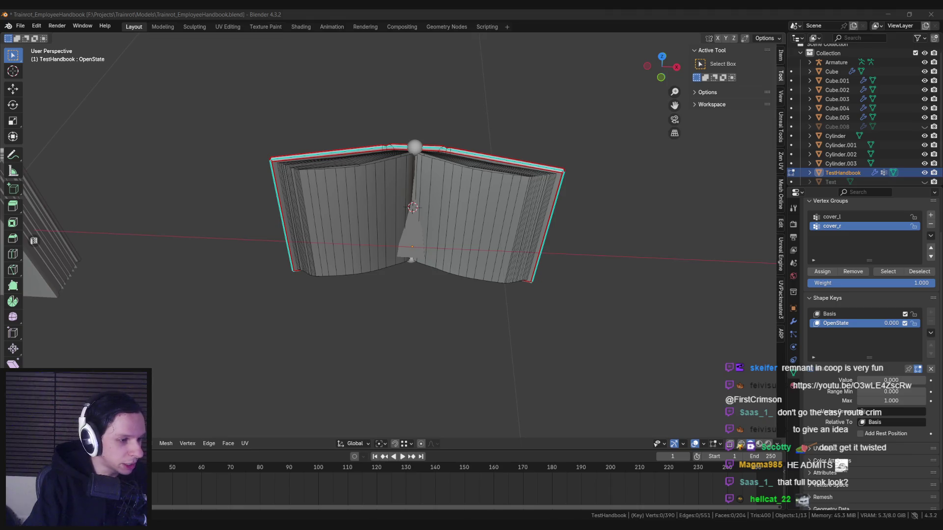
scroll(337, 263, "up", 3)
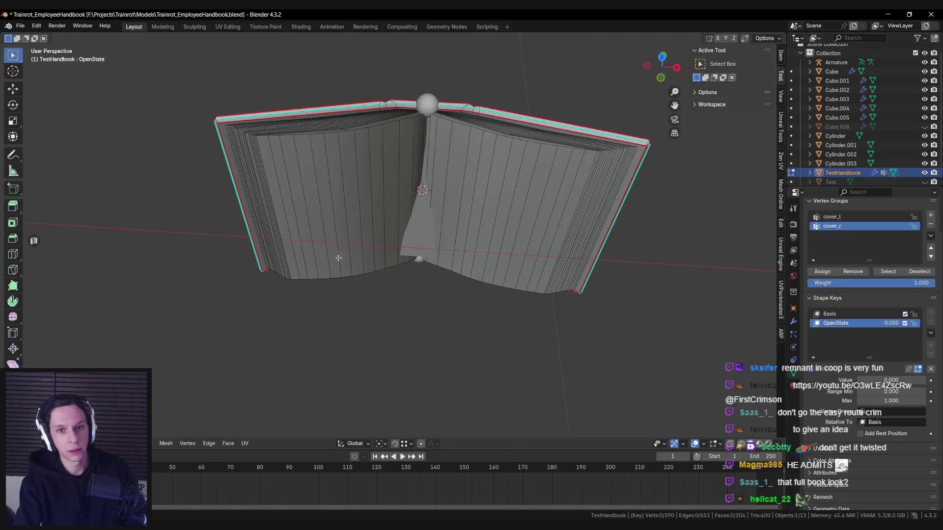
mouse_move(425, 231)
middle_mouse_down()
mouse_move(532, 247)
mouse_move(471, 207)
mouse_move(491, 211)
mouse_move(504, 239)
middle_mouse_up()
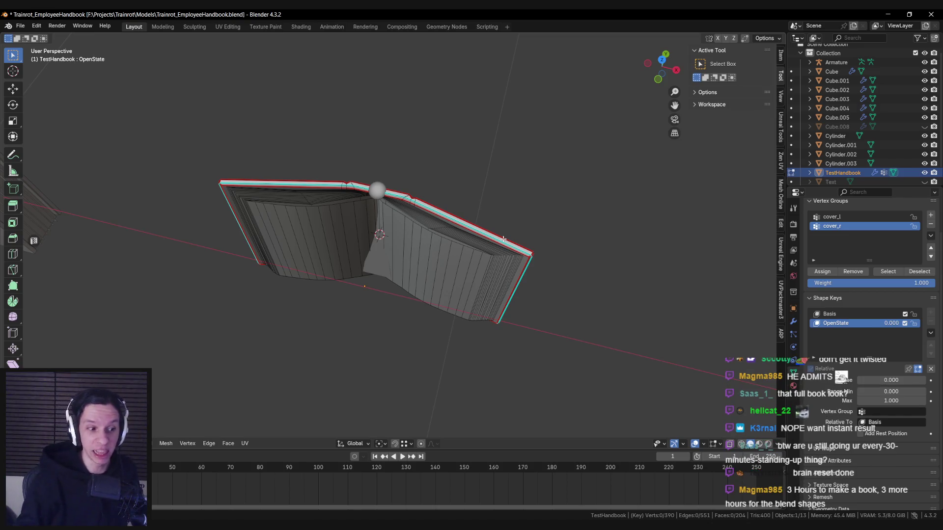
mouse_move(503, 239)
middle_mouse_down()
mouse_move(477, 257)
mouse_move(373, 270)
middle_mouse_up()
key("ctrl+s")
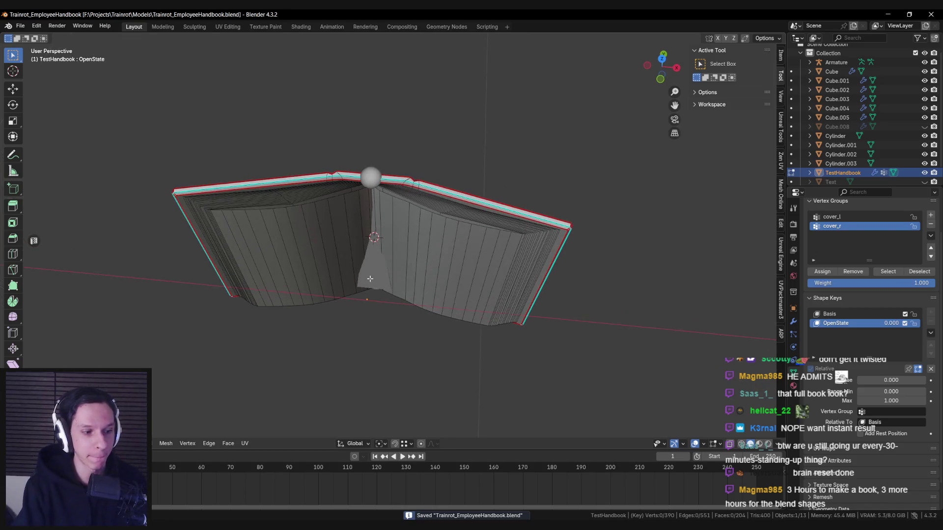
Step: Select an edge on the book's left page
scroll(268, 265, "up", 2)
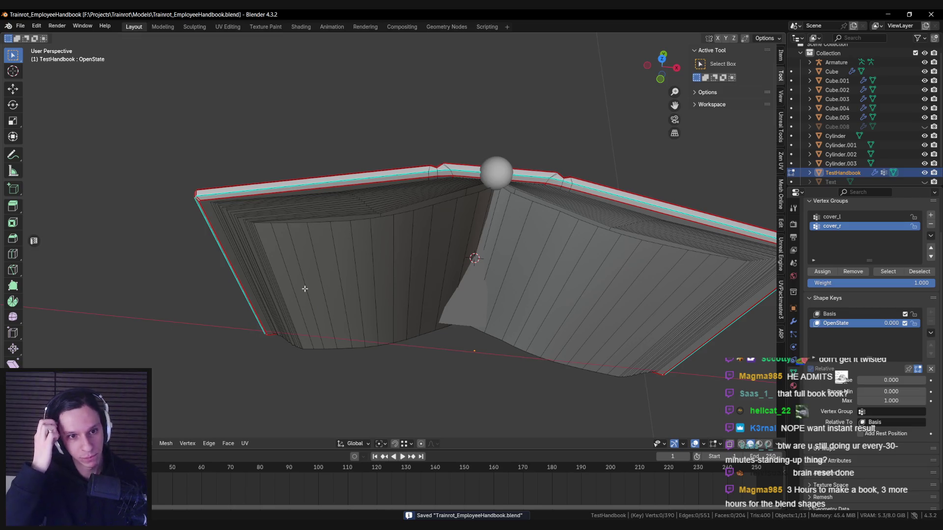
scroll(348, 278, "down", 2)
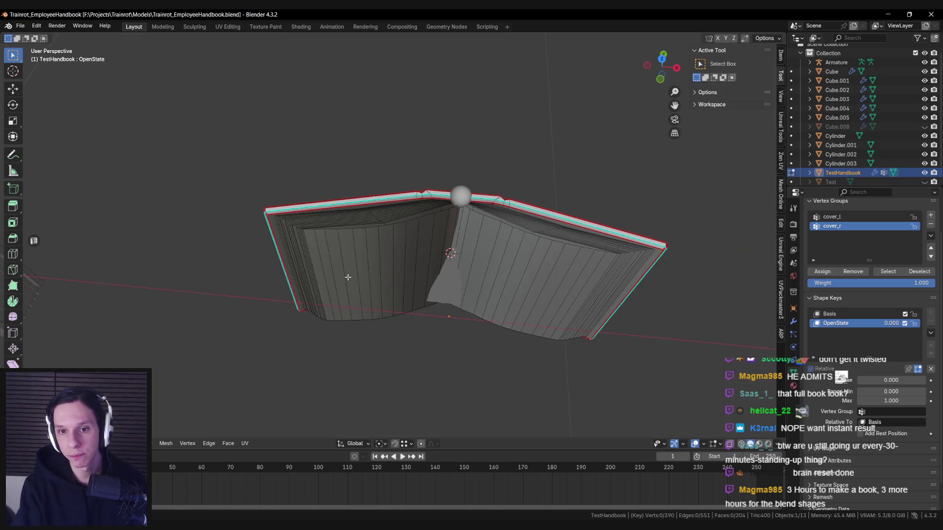
left_click(313, 264)
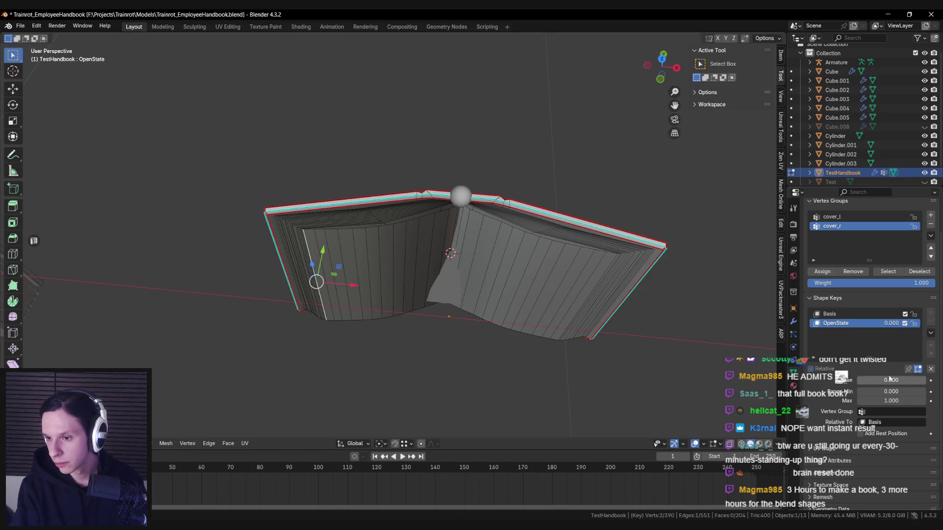
Step: Set the OpenState value to 1 and move the left page edge down and outward
left_click(908, 369)
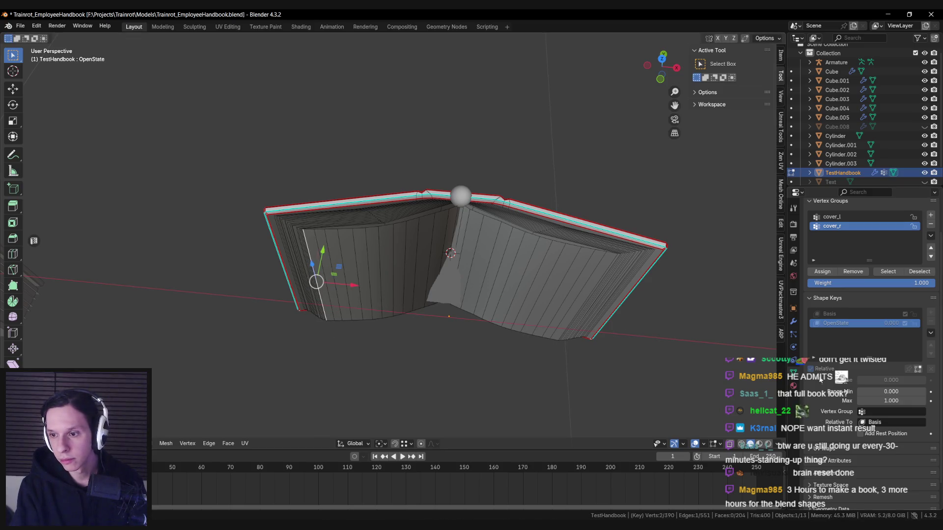
left_click(918, 369)
double_click(891, 380)
type("1")
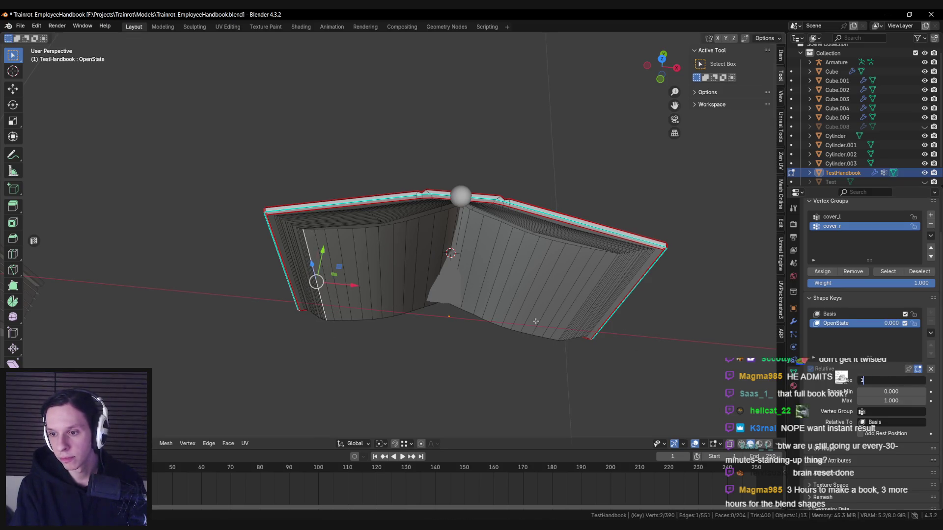
key("Return")
left_click_drag(339, 267, 355, 301)
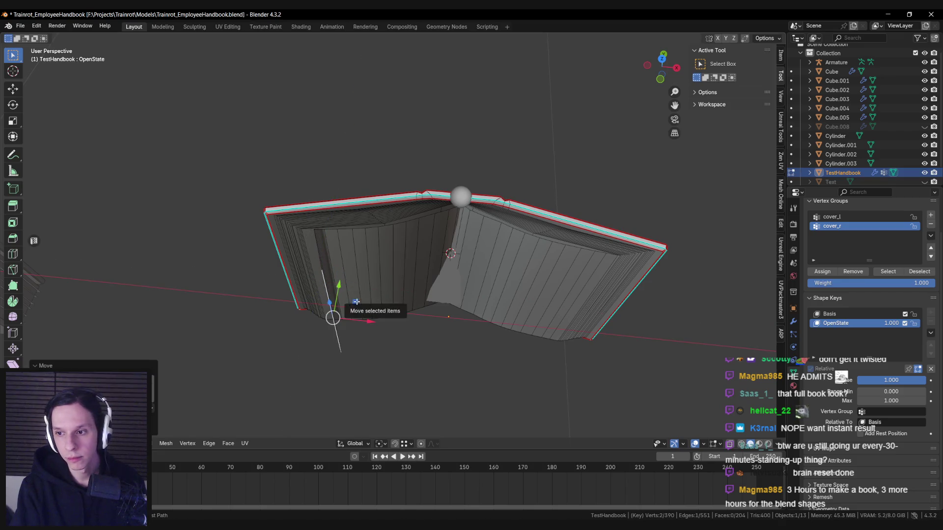
Step: Re-enter Edit Mode with the shape key displayed and rename the key to ClosedState
key("Tab")
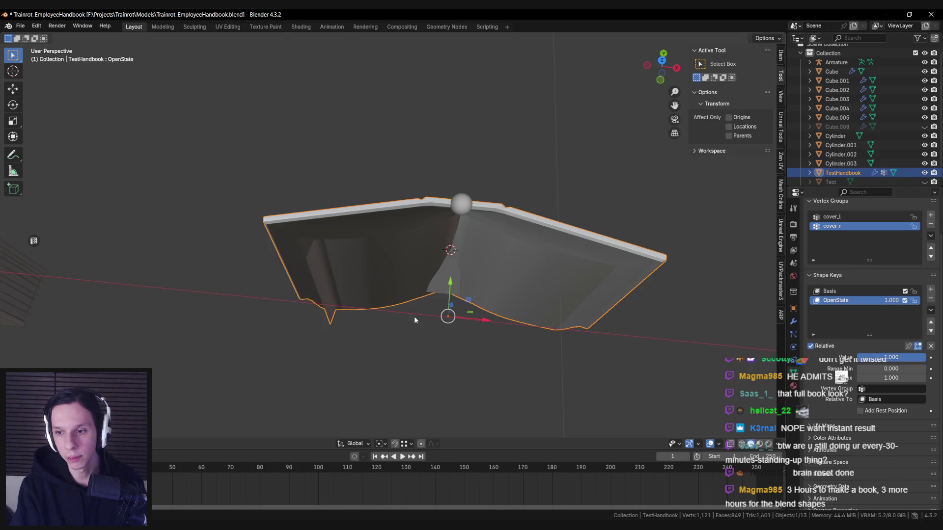
key("Tab")
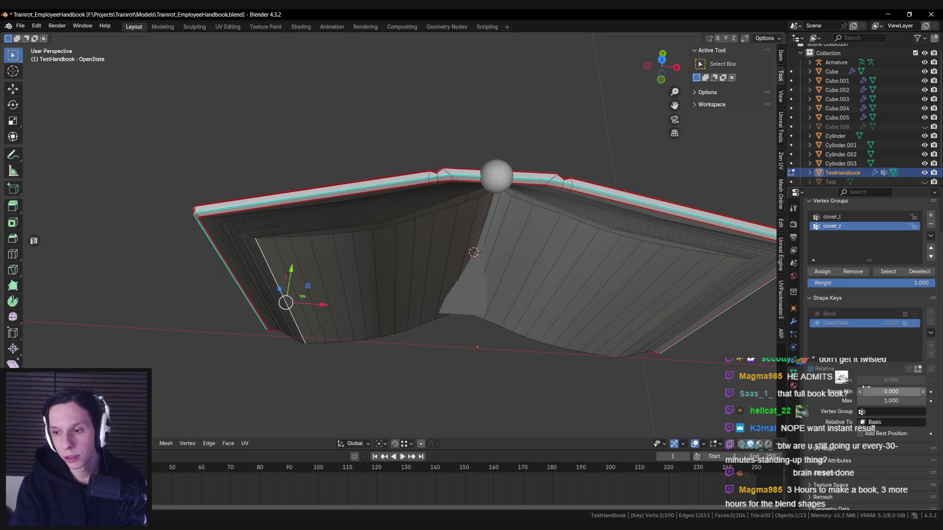
left_click(918, 369)
key("Return")
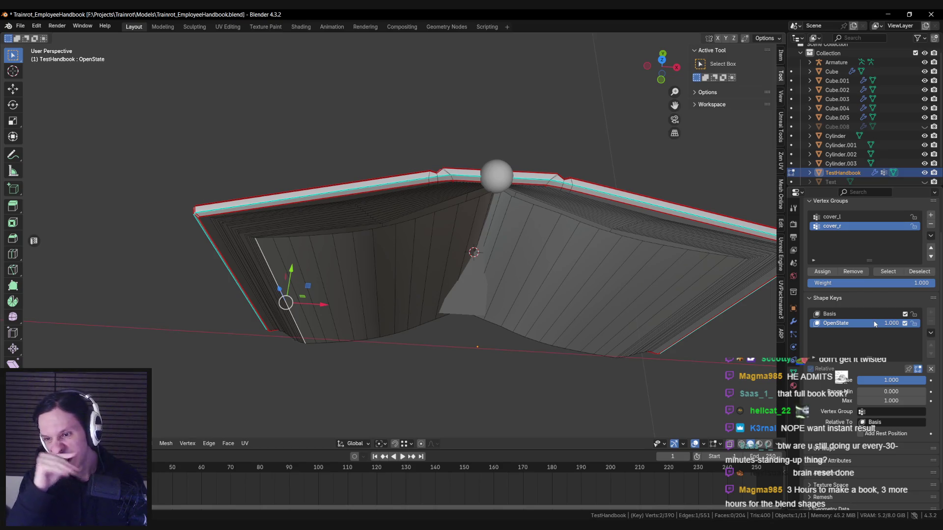
double_click(836, 323)
type("ClosedState")
key("Return")
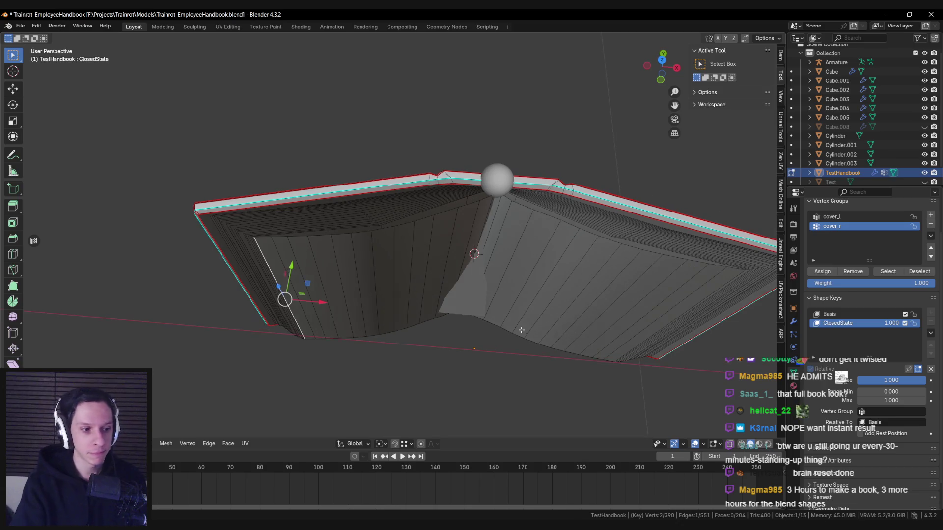
Step: Switch to Top view and enable Mirror X in the mesh editing Options
middle_click_drag(521, 330, 415, 275)
key("KP_7")
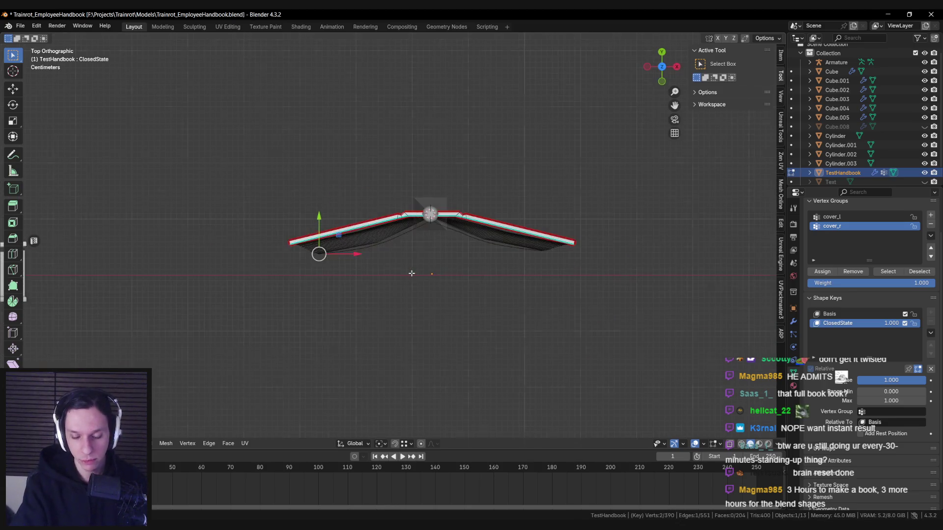
scroll(411, 274, "up", 3)
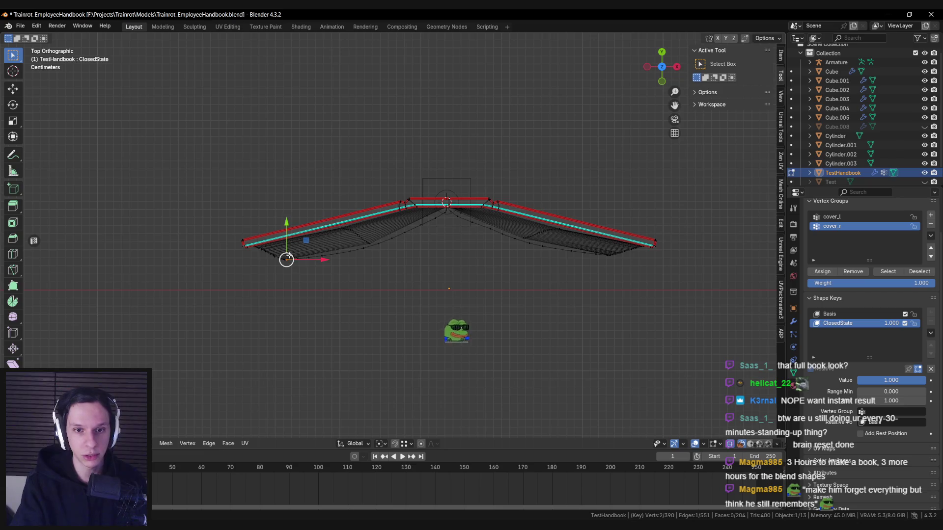
key("alt+a")
scroll(400, 215, "up", 3)
scroll(400, 215, "down", 1)
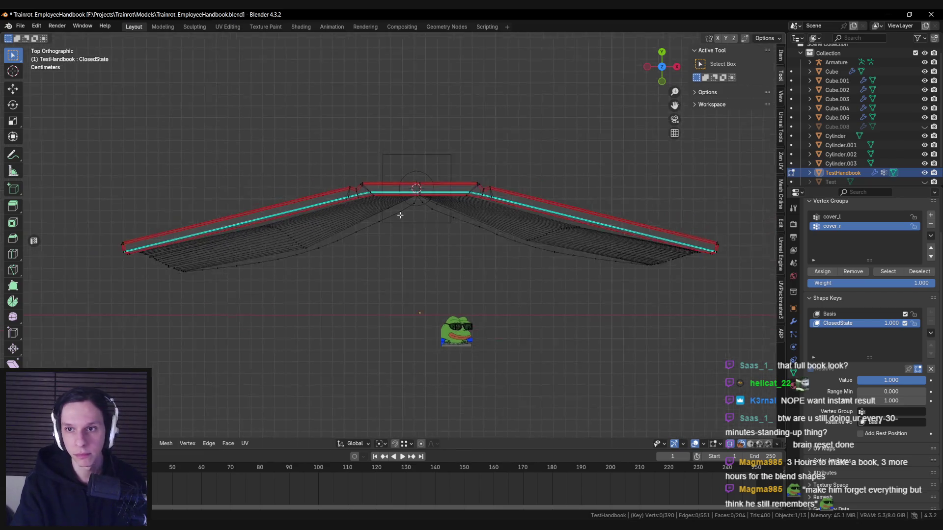
scroll(400, 216, "down", 2)
left_click(707, 92)
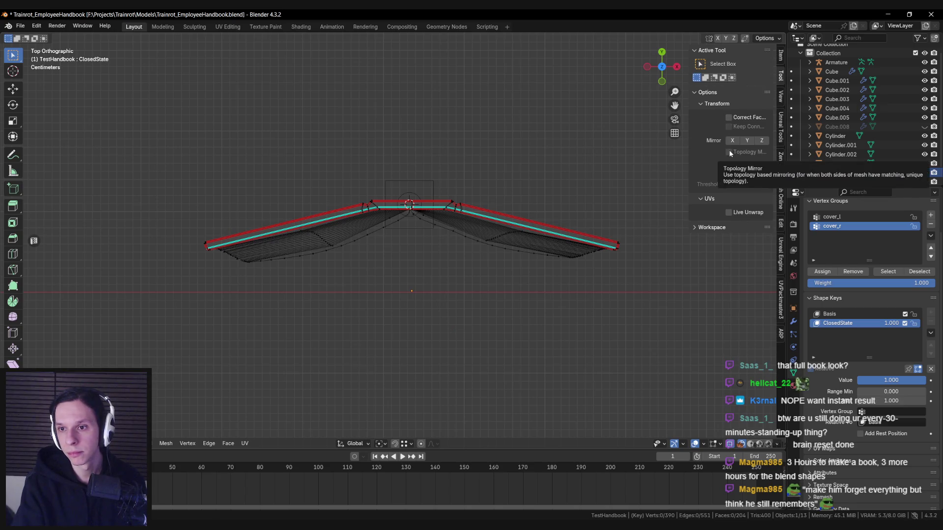
left_click(732, 141)
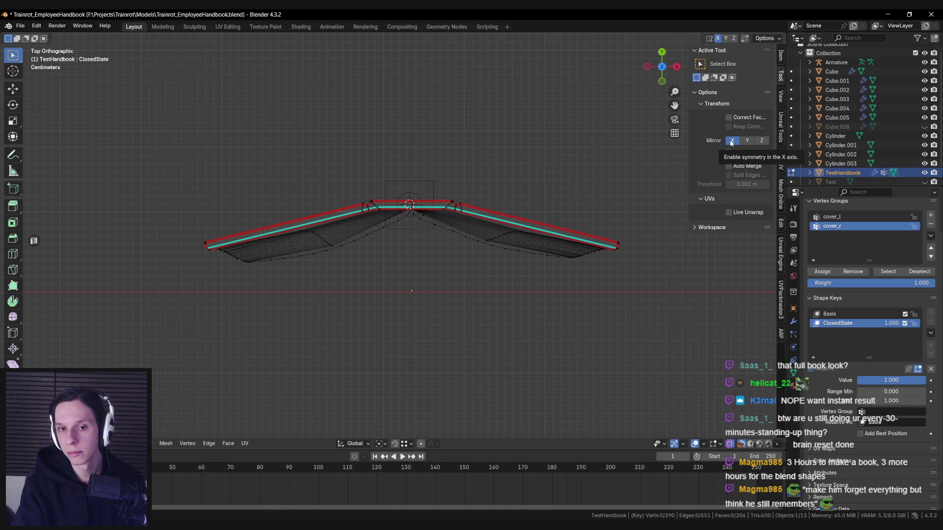
Step: Box-select the book's left end, trial a move, cancel, and clear the selection
key("a")
key("alt+a")
left_click_drag(188, 232, 324, 268)
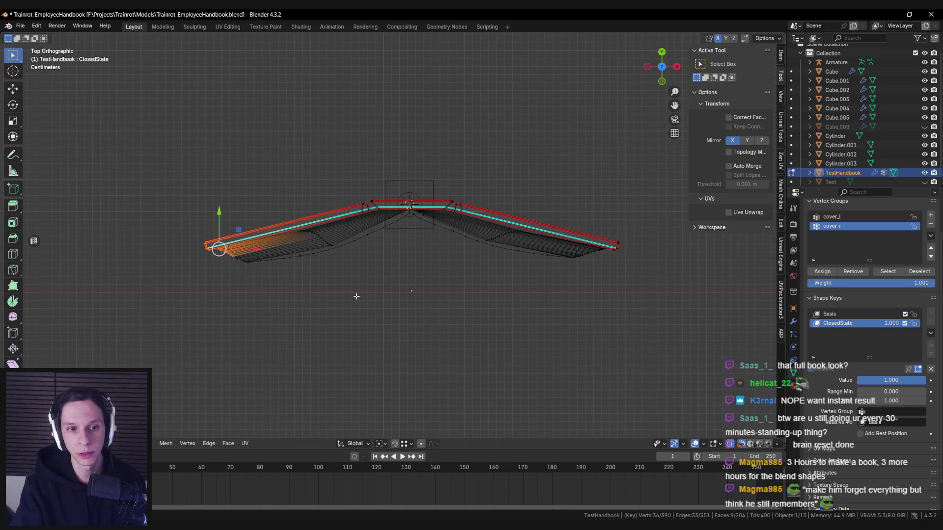
key("g")
key("Escape")
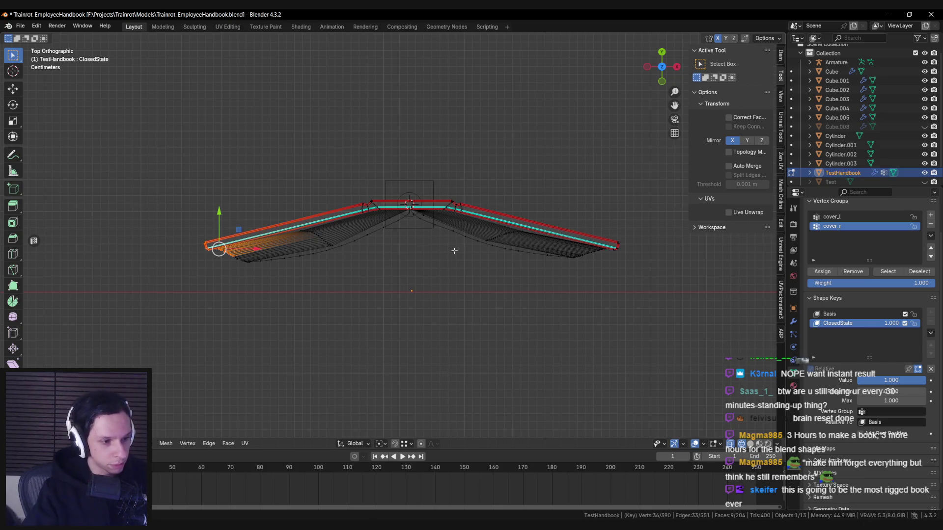
scroll(393, 240, "up", 6)
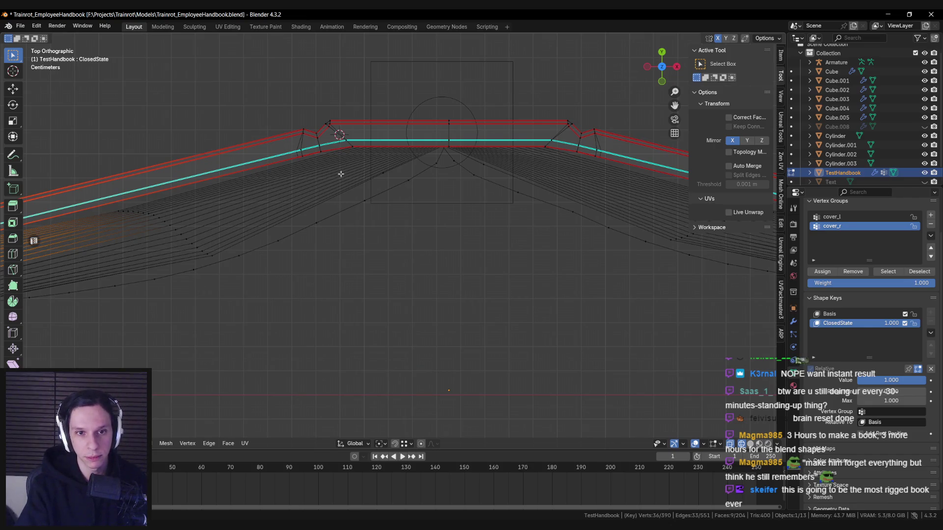
scroll(341, 174, "down", 4)
key("alt+a")
Step: Select the whole left cover strip plus the lower page vertices beside it
key("c")
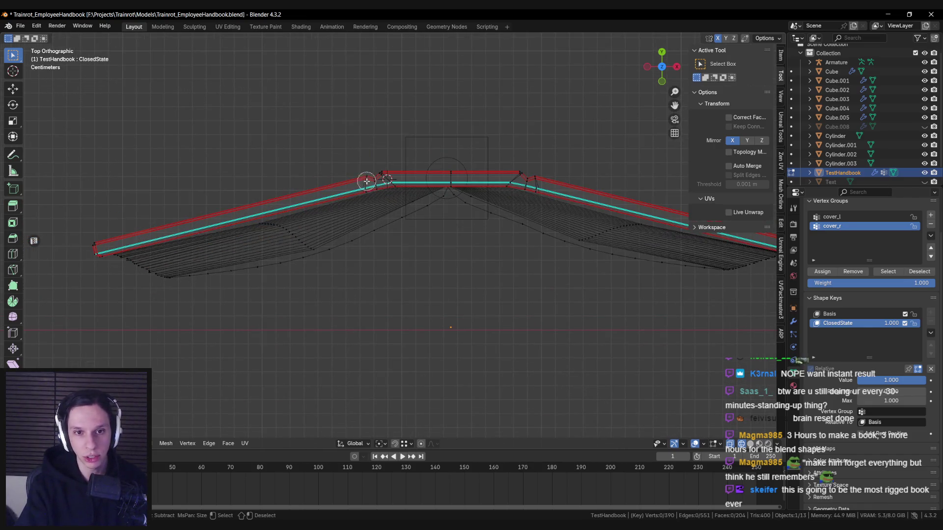
left_click(367, 180)
key("ctrl+l")
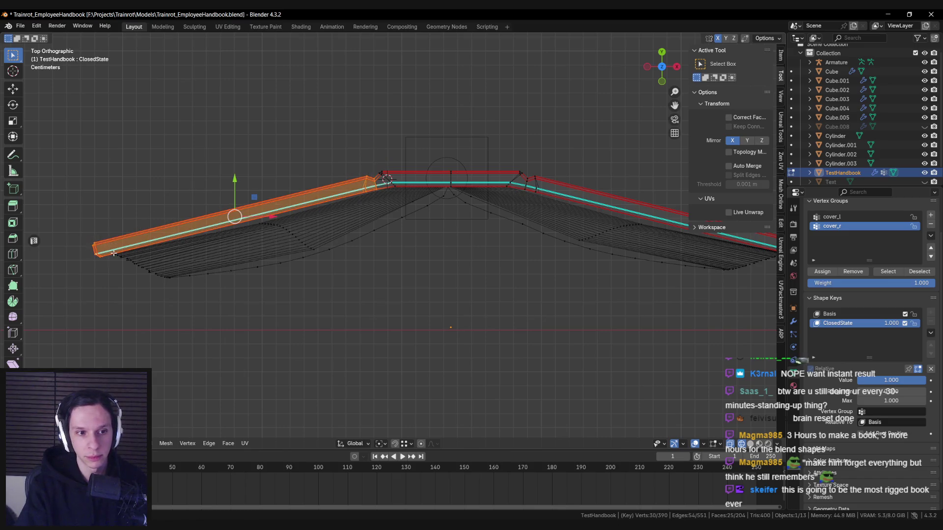
key("c")
mouse_move(116, 263)
left_mouse_down()
mouse_move(179, 301)
mouse_move(238, 225)
mouse_move(368, 246)
mouse_move(413, 226)
mouse_move(187, 279)
left_mouse_up()
key("Escape")
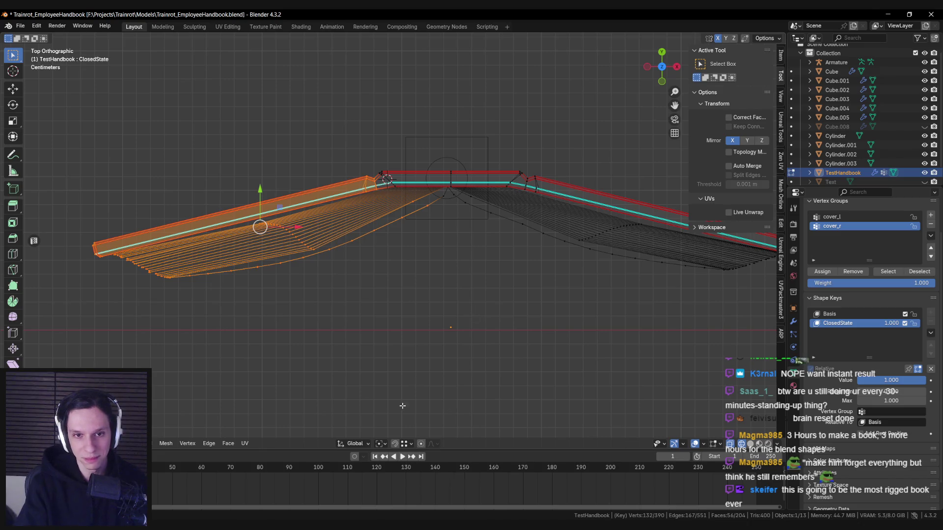
Step: Set the Pivot Point to Active Element and trial a rotation, then cancel
left_click(379, 443)
left_click(398, 420)
key("r")
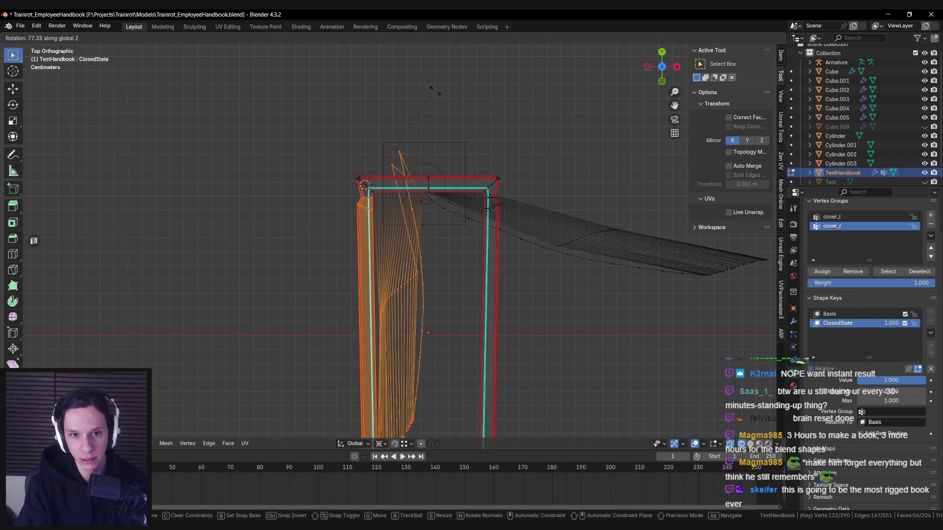
key("Escape")
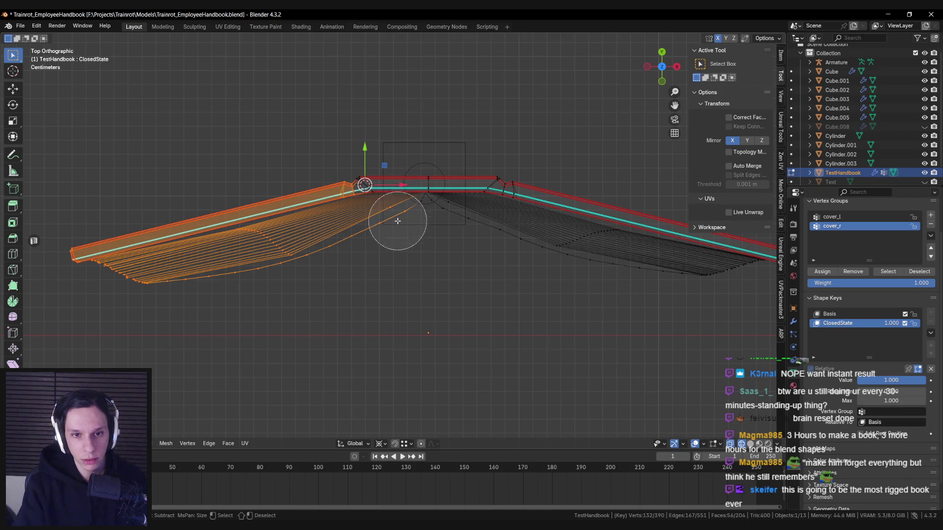
Step: Deselect the left fan's lower outline curve and two vertices near the spine
key("shift+l")
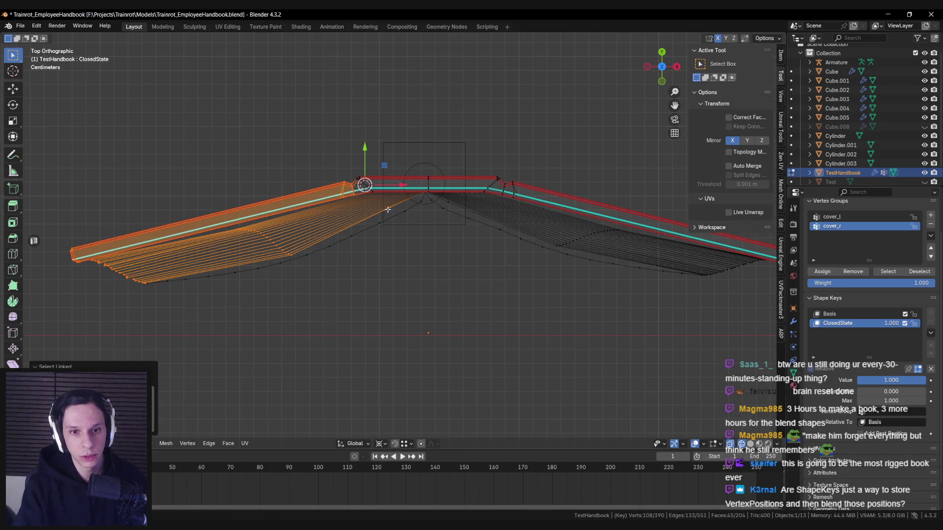
key("c")
middle_click_drag(404, 217, 405, 224)
key("Escape")
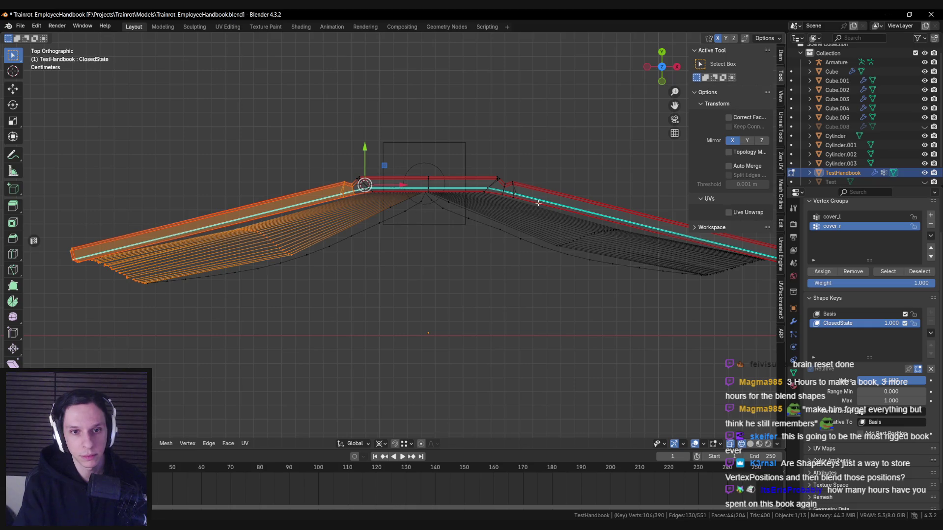
Step: Trial several rotations of the covers around the global Z axis before starting the final one
key("r")
key("Escape")
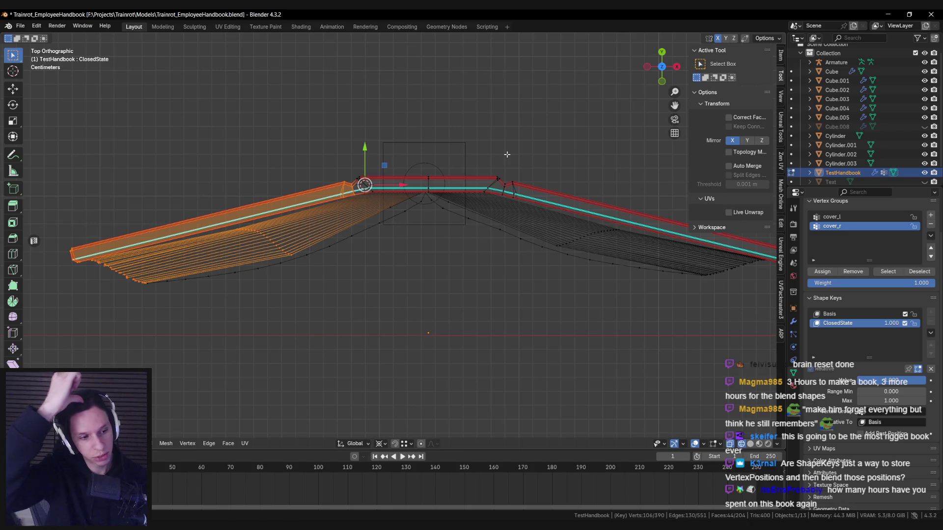
key("r")
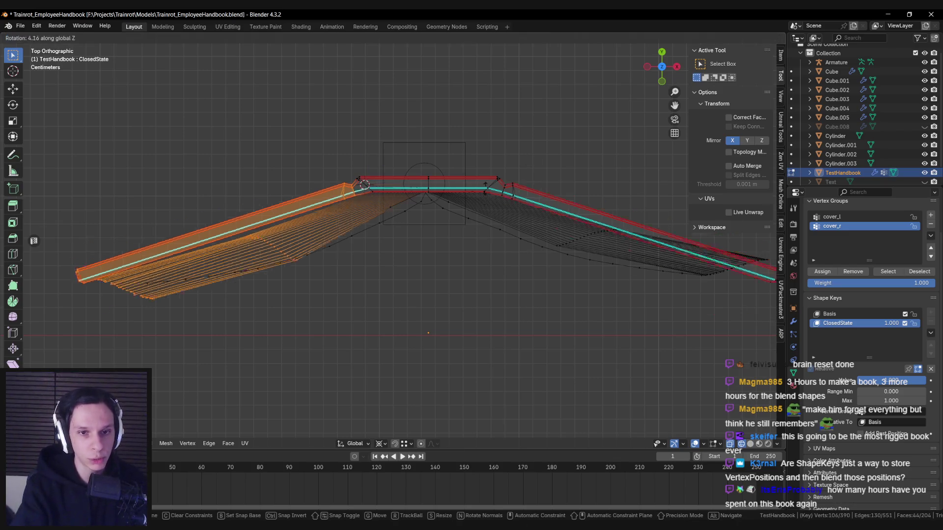
key("Escape")
key("r")
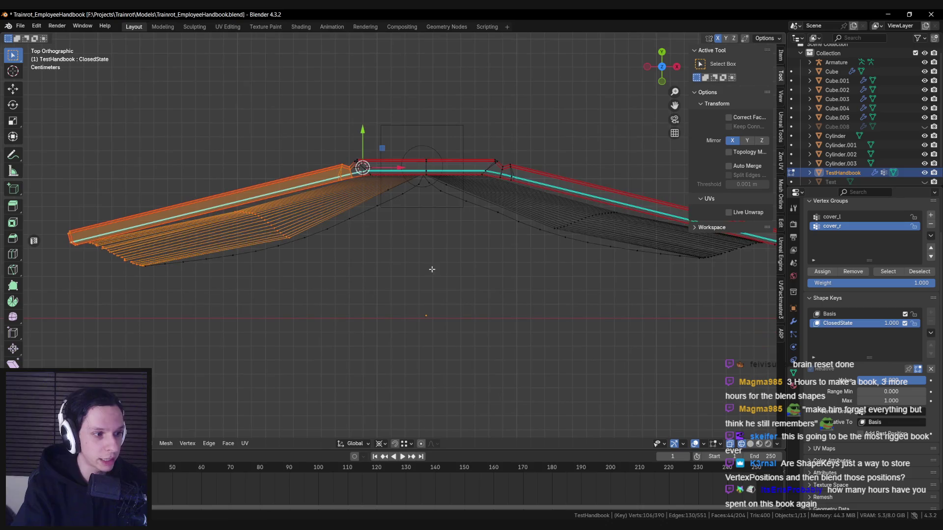
key("z")
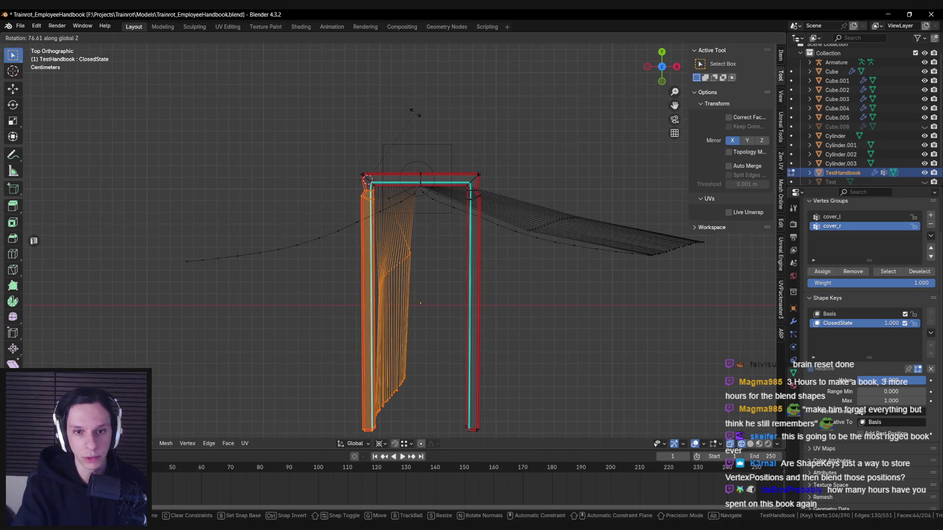
key("Escape")
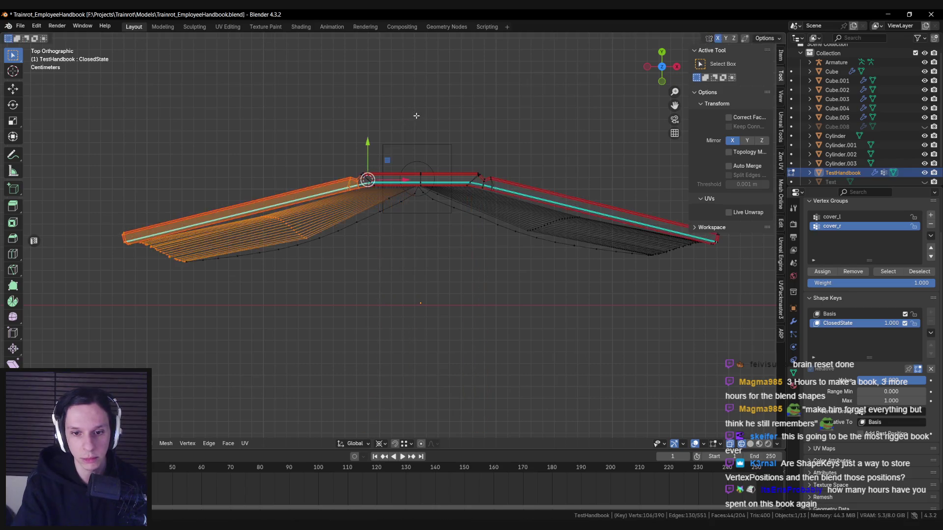
key("r")
key("z")
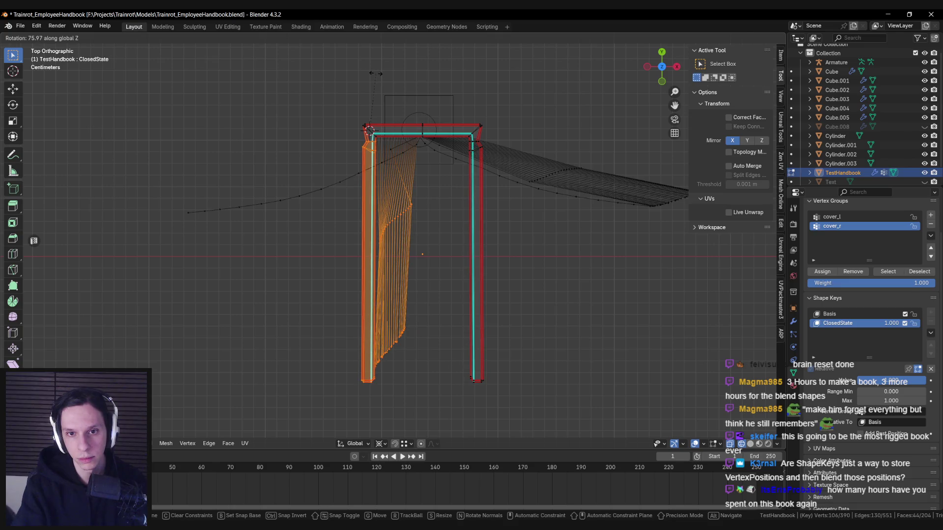
Step: Confirm the roughly 76° Z rotation so both covers hang vertically
left_click(375, 74)
scroll(407, 155, "up", 1)
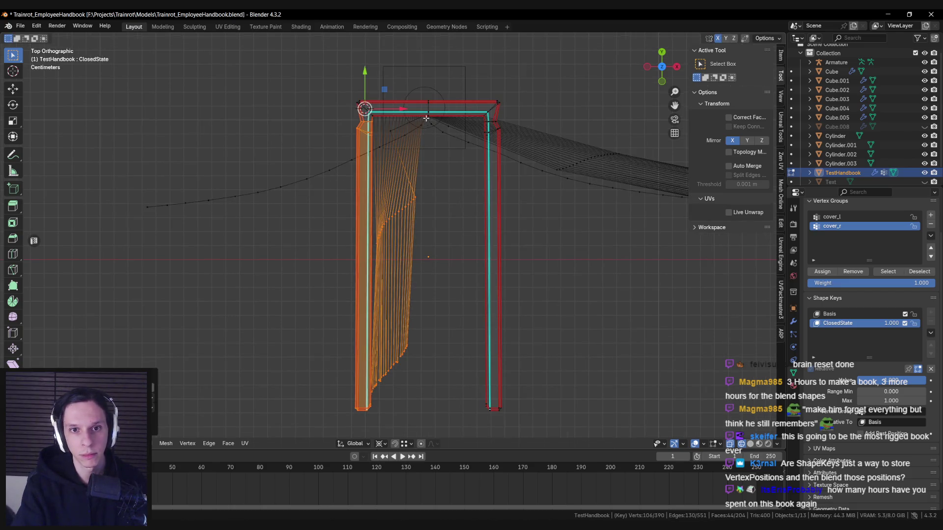
key("alt+a")
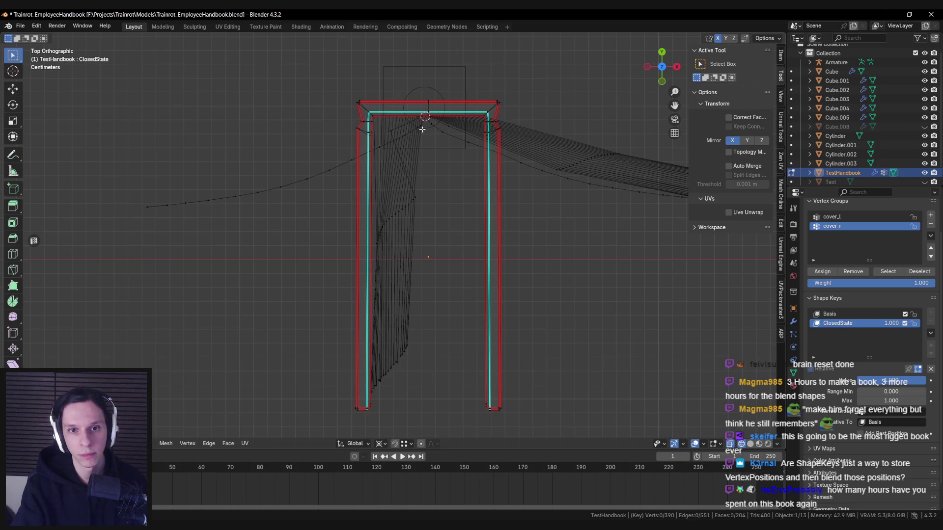
Step: Rotate the left curved page strand and flatten it into a vertical line with S X 0
key("l")
middle_click_drag(477, 292, 487, 281, "shift")
key("r")
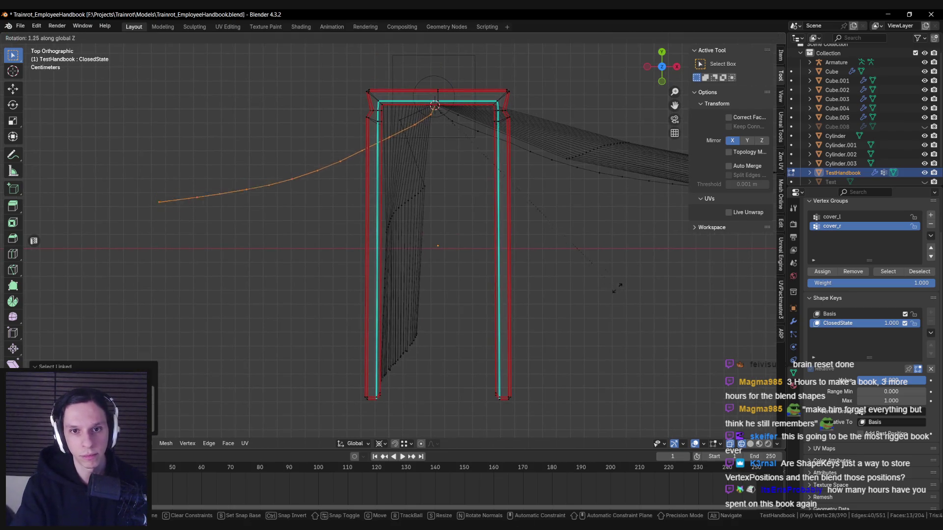
left_click(499, 78)
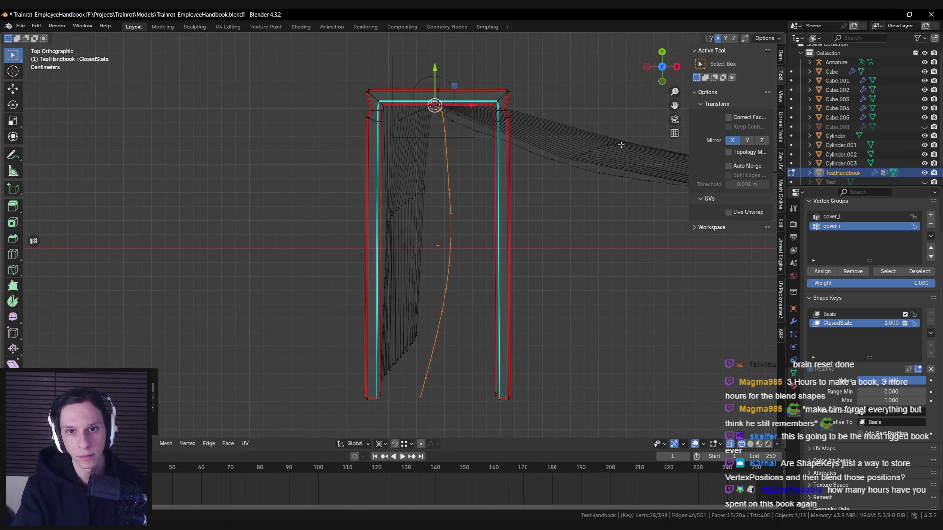
type("sx0")
key("Return")
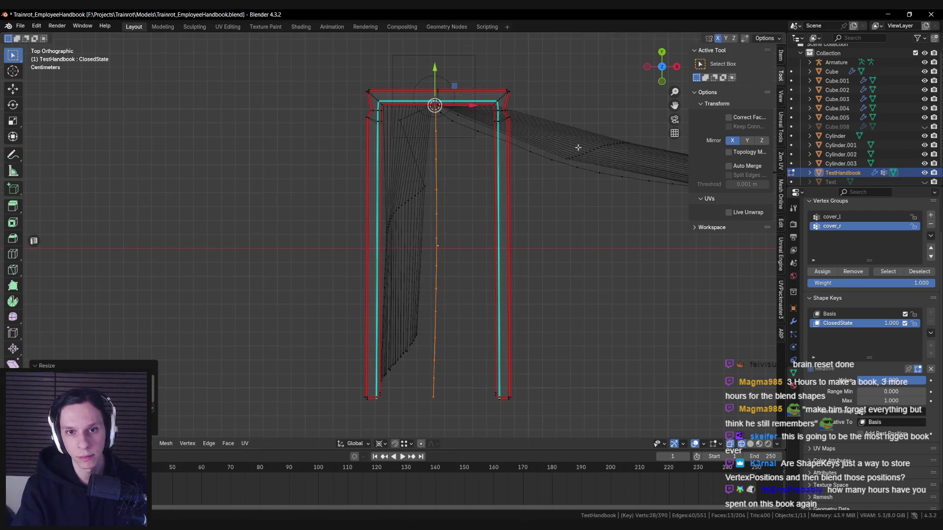
type("sx0")
key("Return")
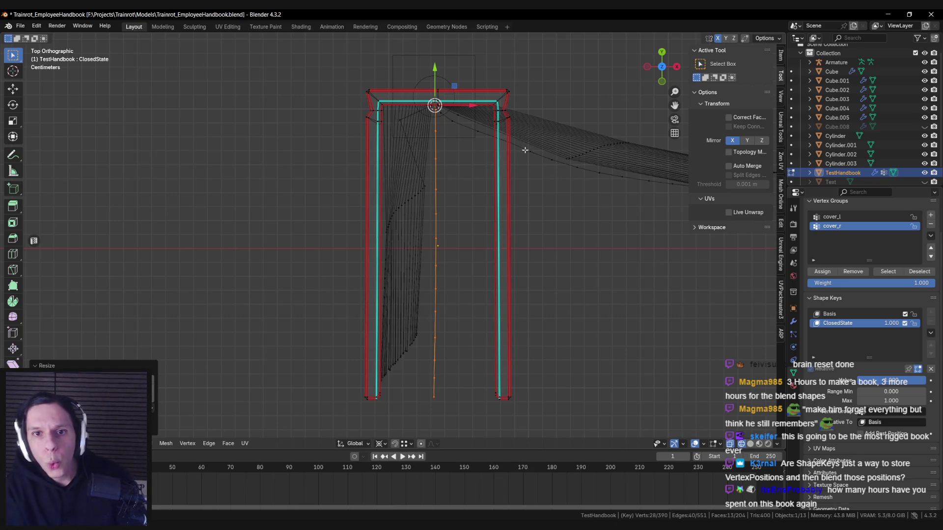
key("r")
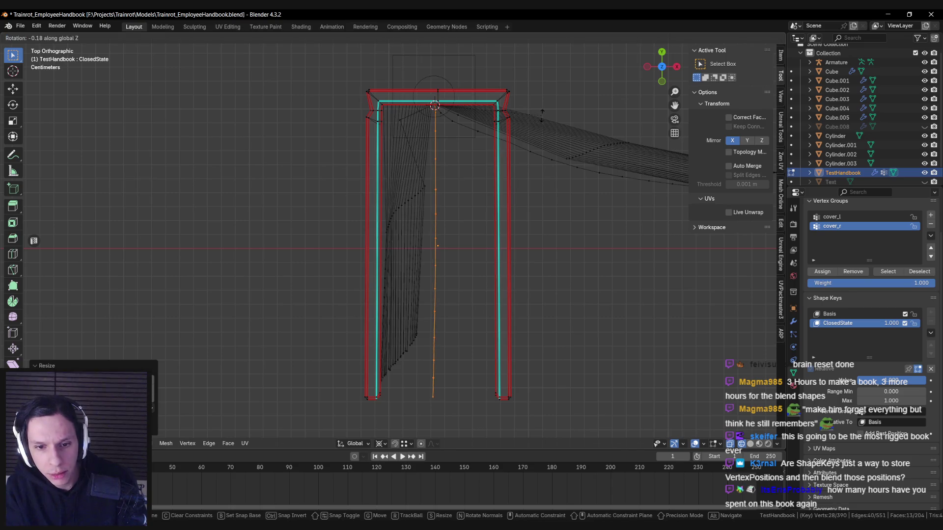
left_click(541, 112)
Step: Rotate the drooping right page strand, scale it along X, and shift it along X
key("alt+a")
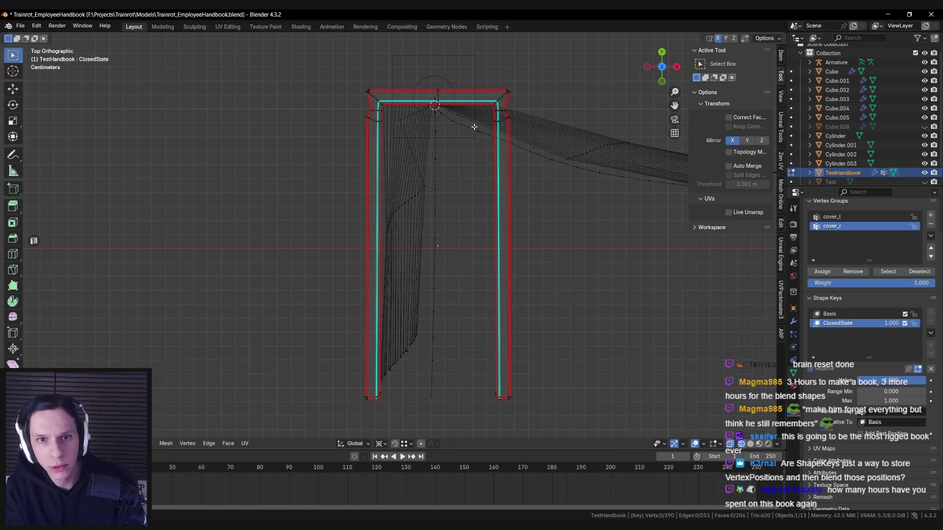
key("l")
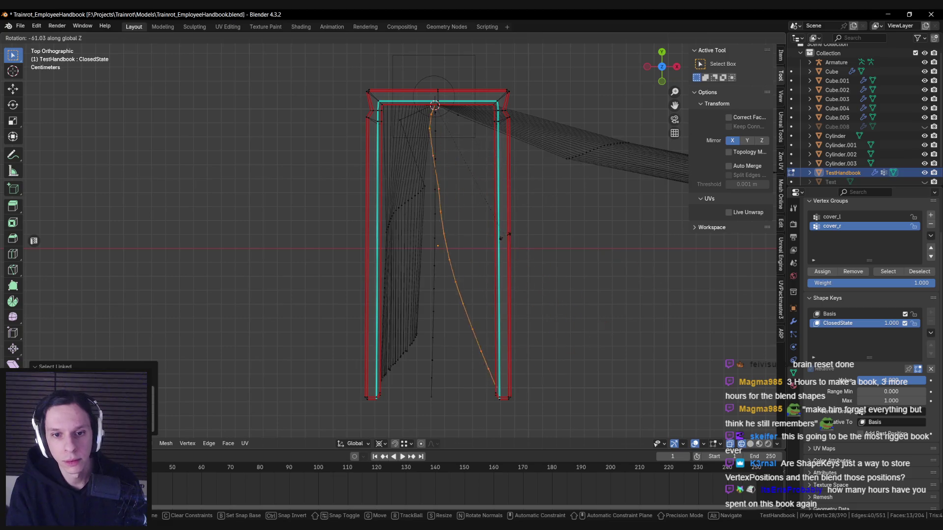
left_click(493, 236)
key("s")
key("x")
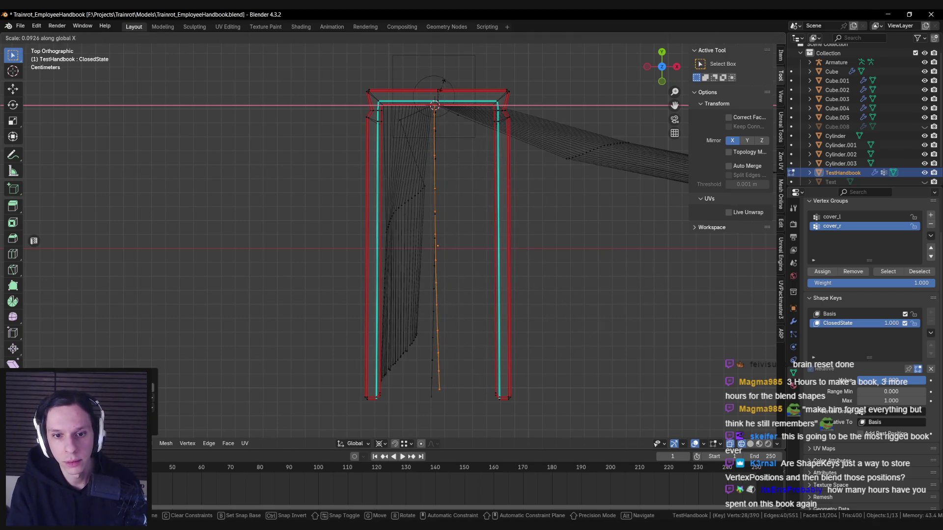
left_click(443, 84)
key("r")
key("x")
key("z")
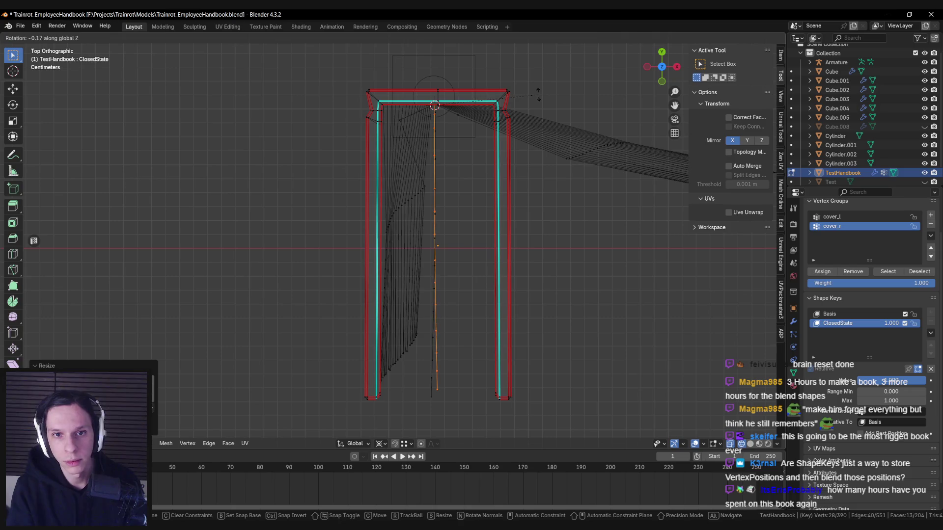
key("Escape")
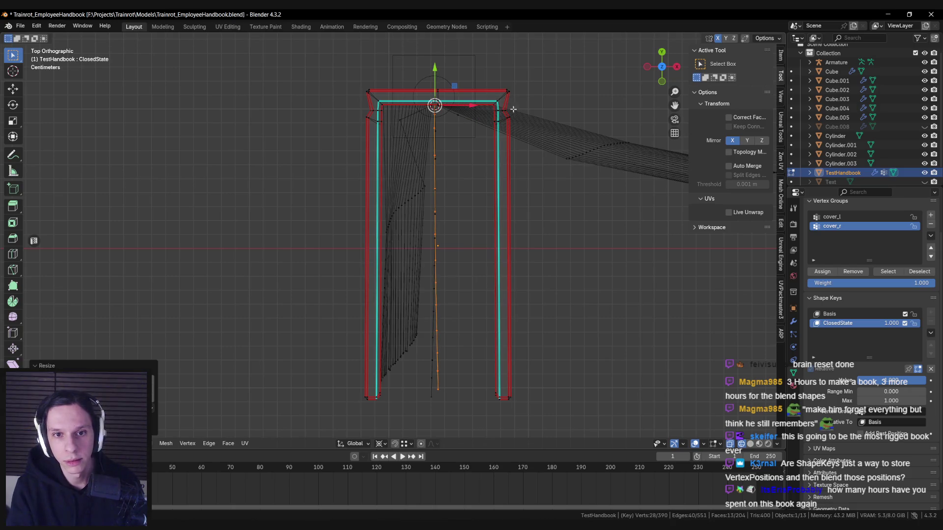
key("g")
key("x")
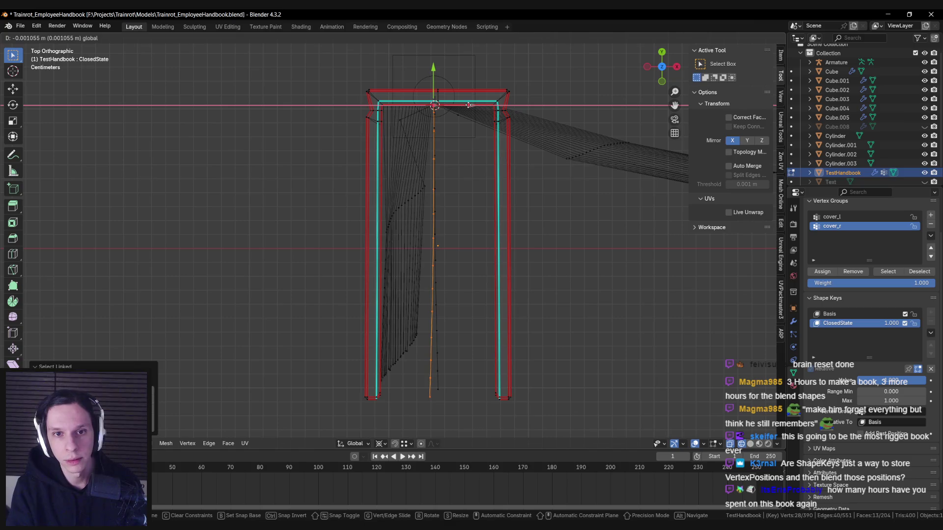
left_click(471, 105)
Step: Adjust that strand's scale, then reselect it and nudge it slightly right
key("r")
key("Escape")
key("r")
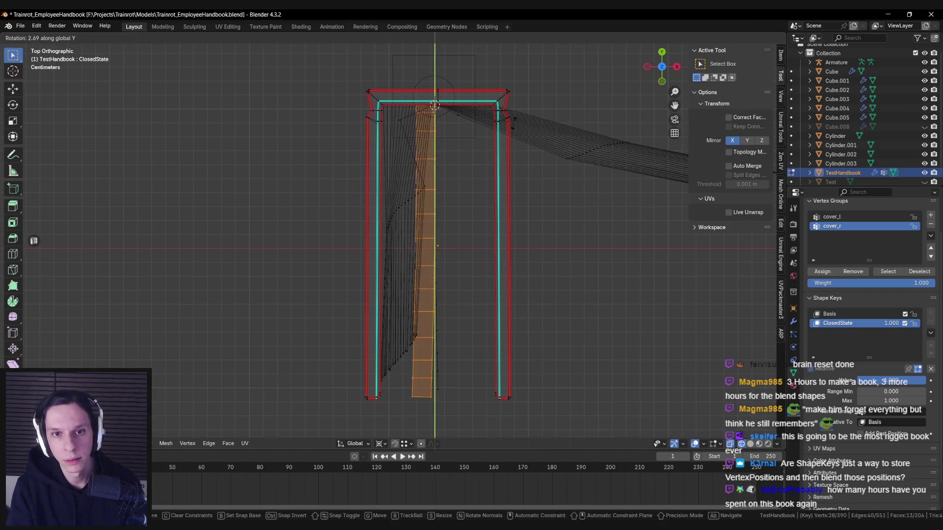
key("Escape")
key("r")
key("z")
key("Escape")
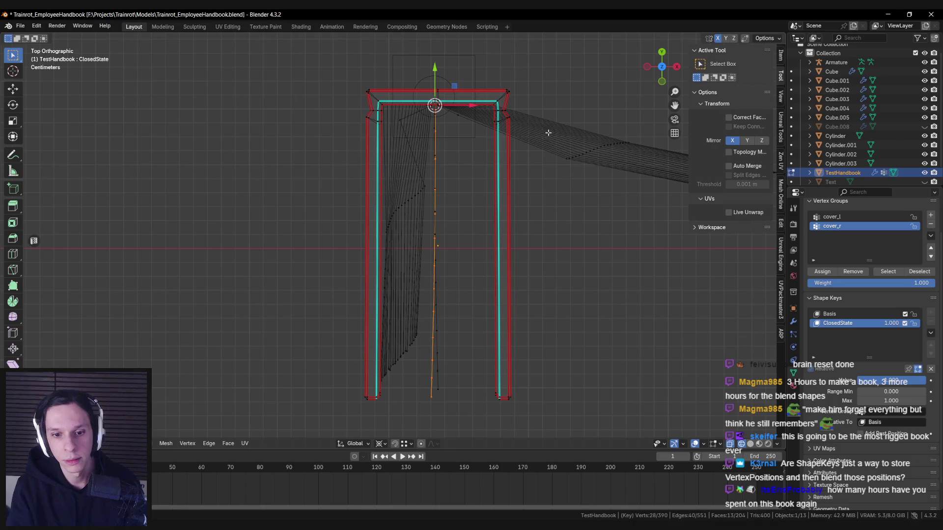
key("s")
left_click(520, 146)
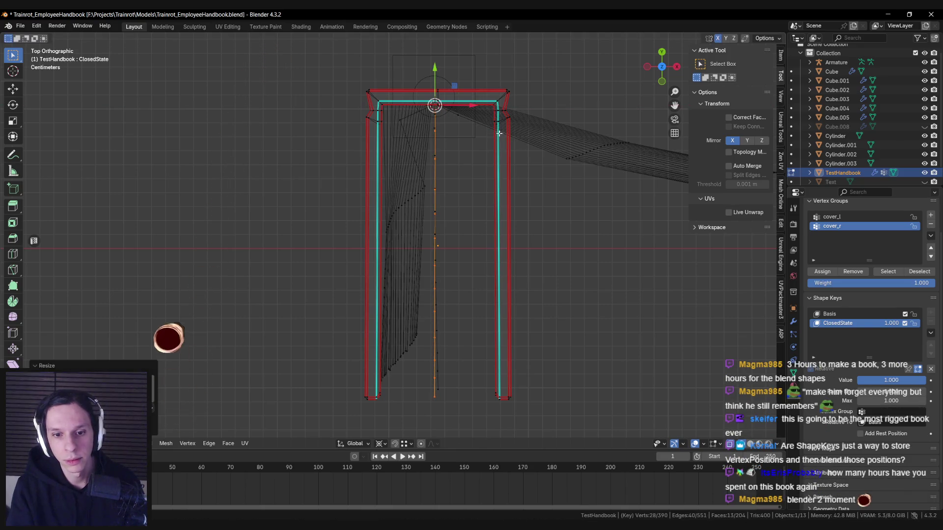
key("ctrl+l")
key("g")
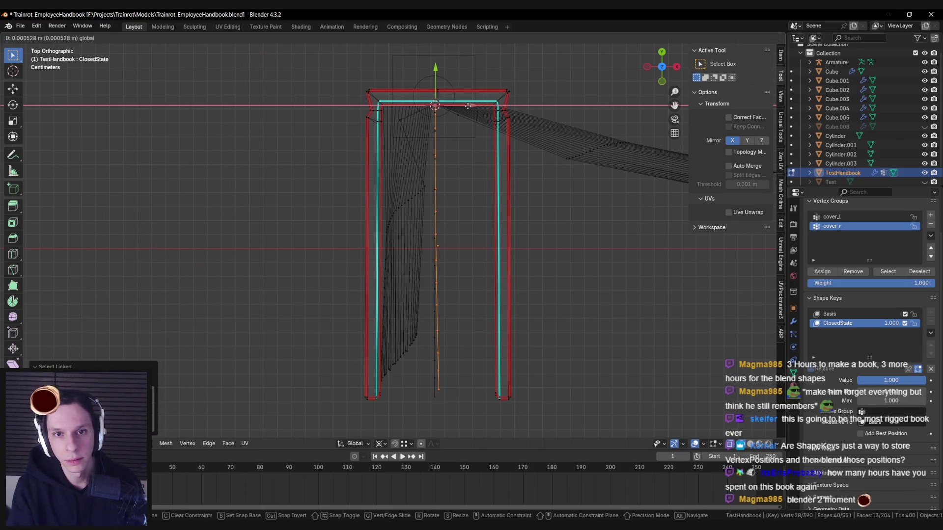
left_click(468, 106)
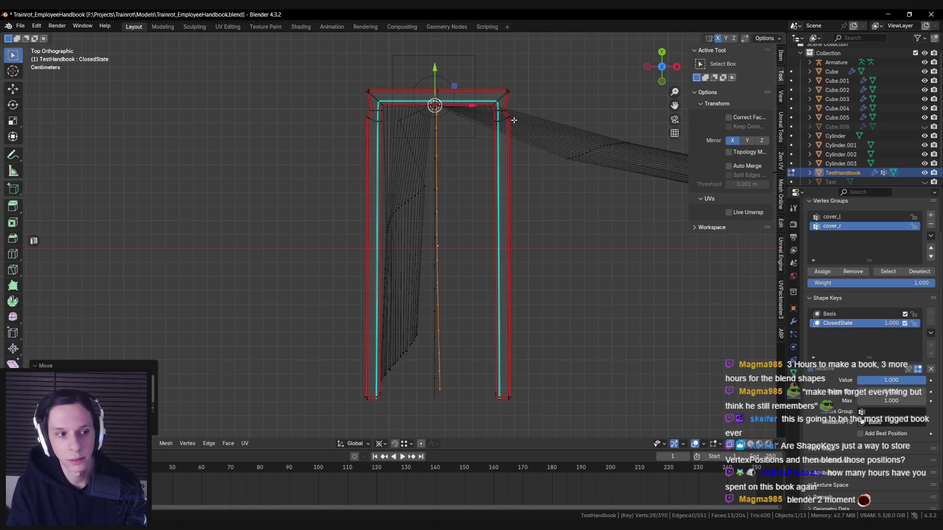
Step: Circle-select the lower ends of the page strands and set the pivot to Bounding Box Center
left_click(421, 328)
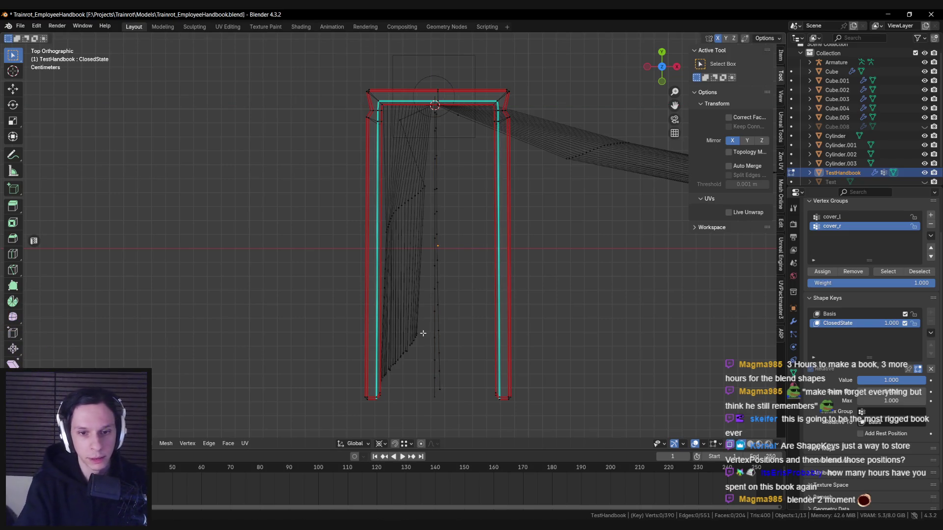
middle_click_drag(421, 330, 412, 295, "shift")
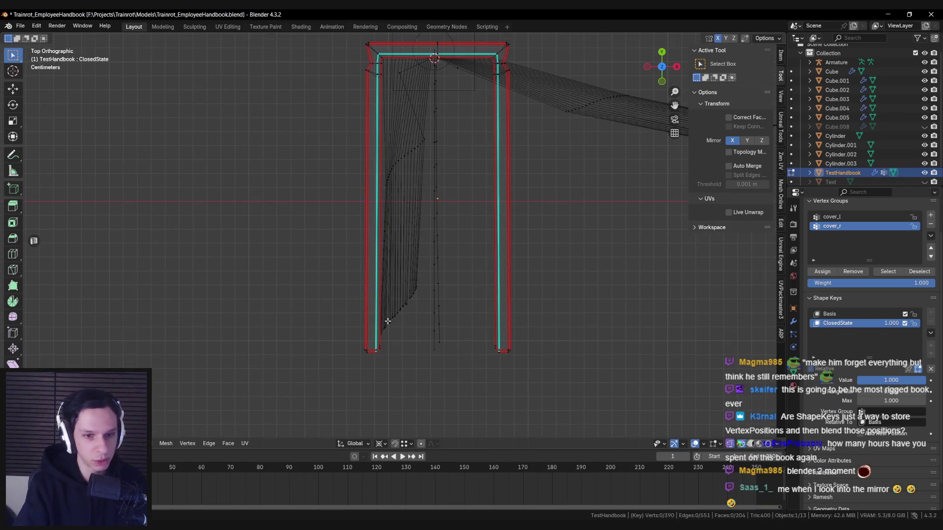
scroll(393, 311, "up", 1)
key("c")
left_click_drag(416, 298, 398, 337)
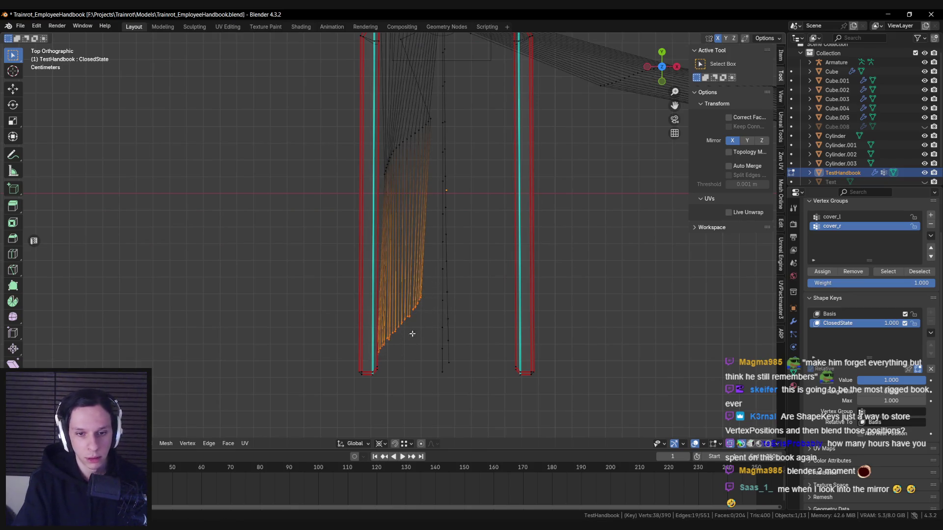
left_click(381, 445)
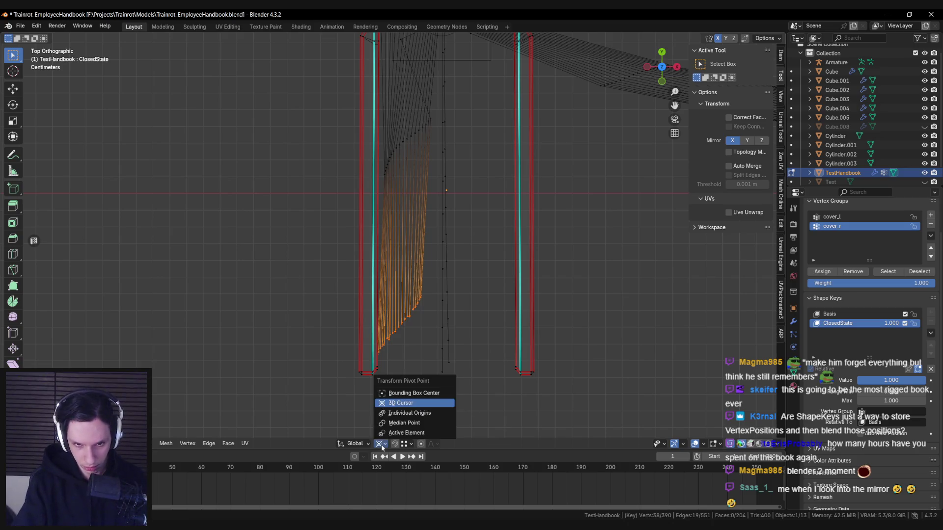
left_click(395, 396)
Step: Scale the strand ends partway along Y and move them down to the book's bottom edge
key("s")
key("z")
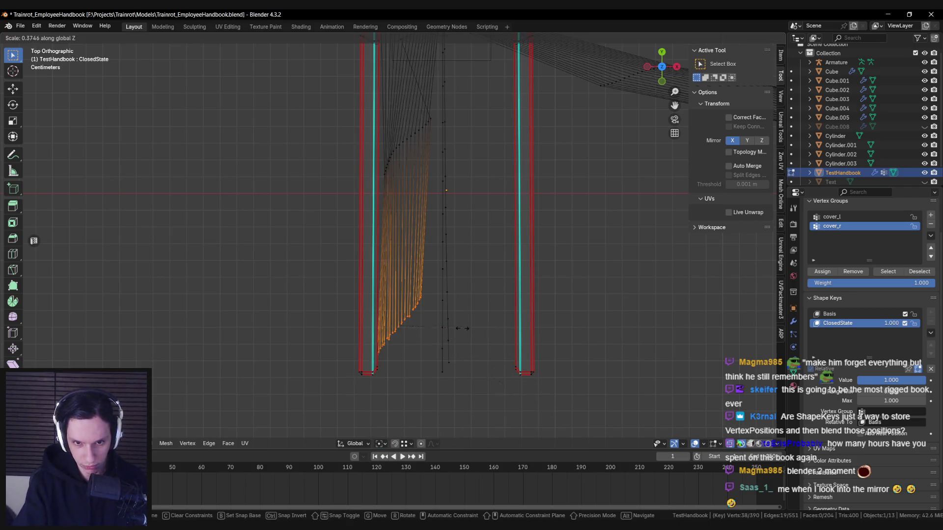
key("y")
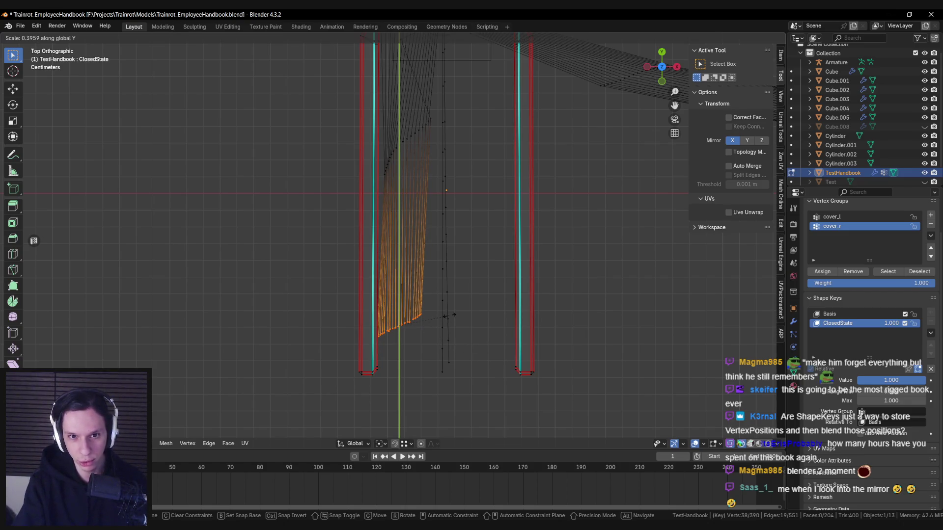
key("0")
key("Return")
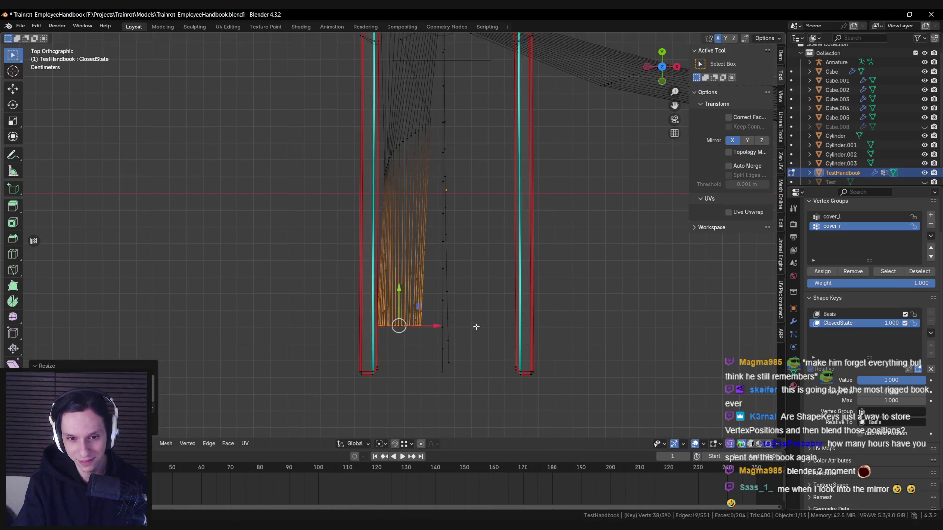
key("ctrl+z")
key("s")
key("y")
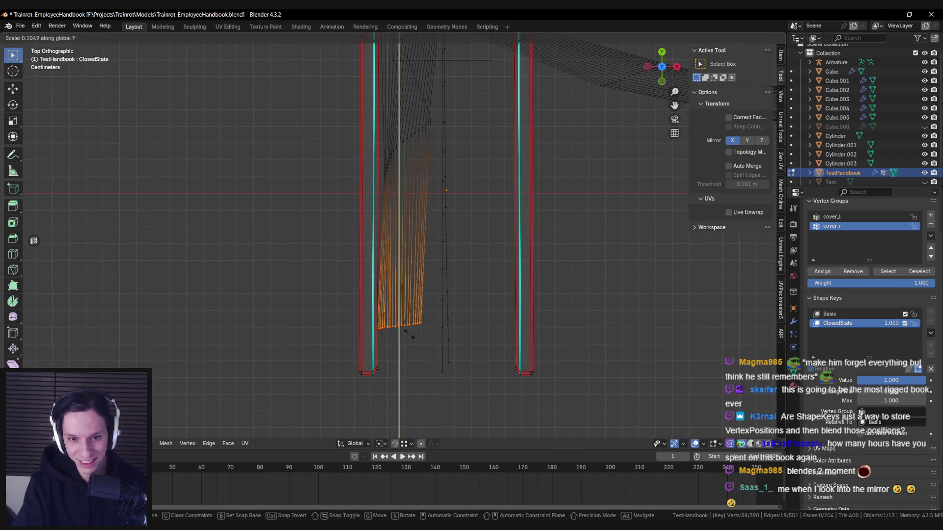
left_click(408, 334)
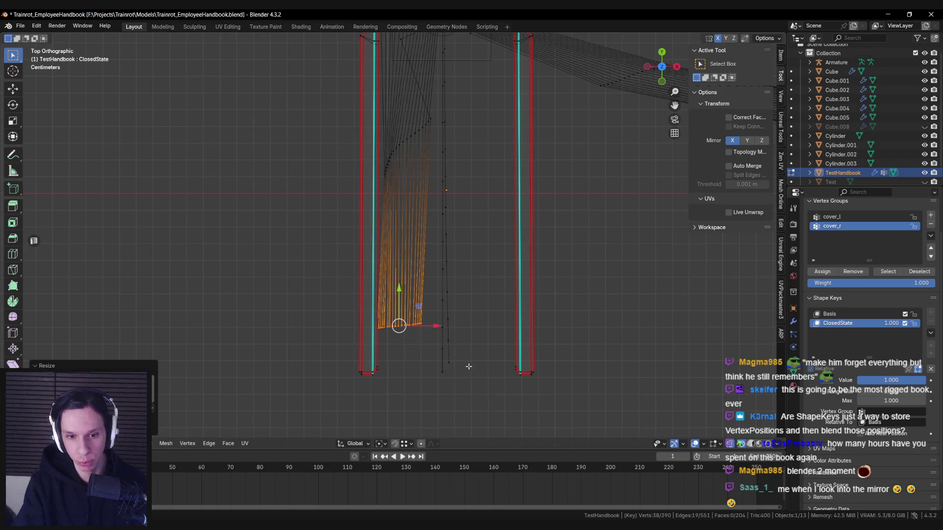
mouse_move(399, 294)
left_mouse_down()
mouse_move(400, 362)
mouse_move(401, 337)
left_mouse_up()
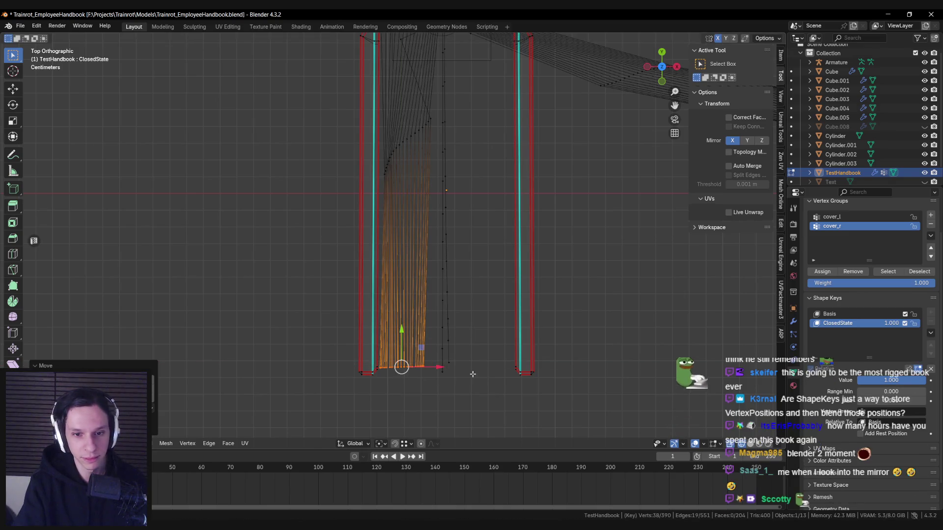
Step: Narrow the row of strand ends along X, shift it, then select the middle strand's bottom vertices
key("s")
key("x")
left_click(400, 366)
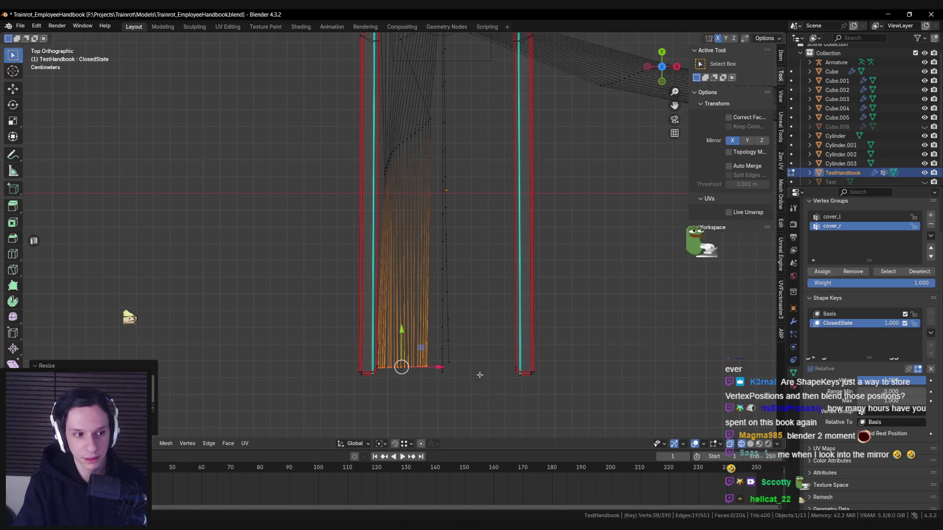
key("g")
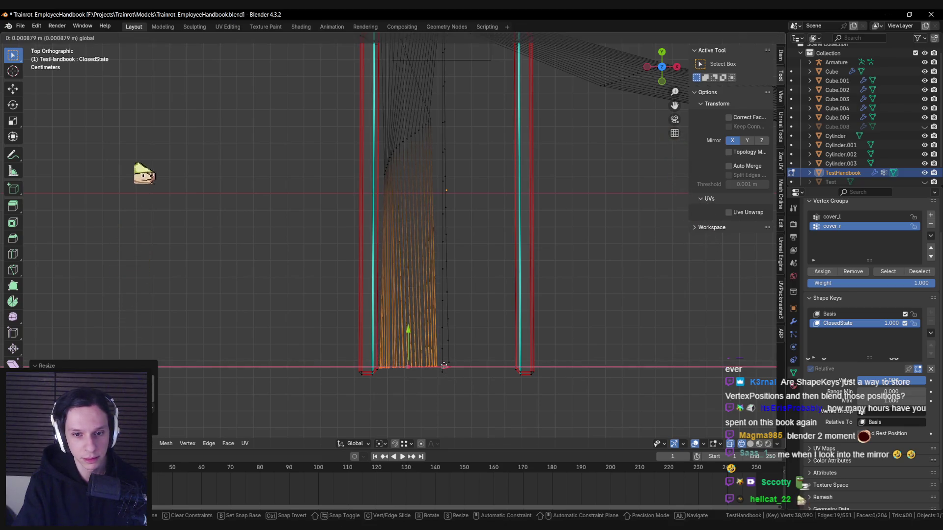
left_click(443, 366)
left_click(442, 367)
left_click_drag(440, 358, 454, 376)
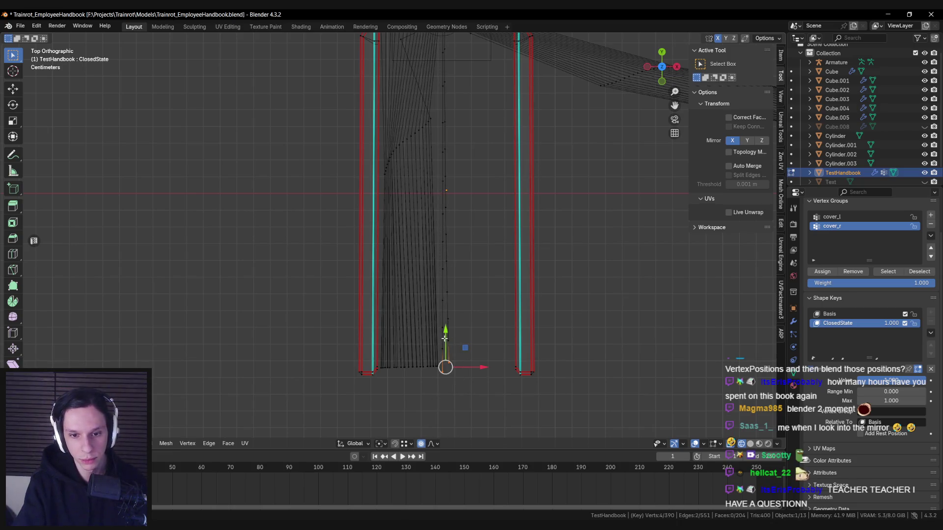
Step: Turn on Smooth proportional editing, nudge the selection up and scale it along Y
left_click(437, 444)
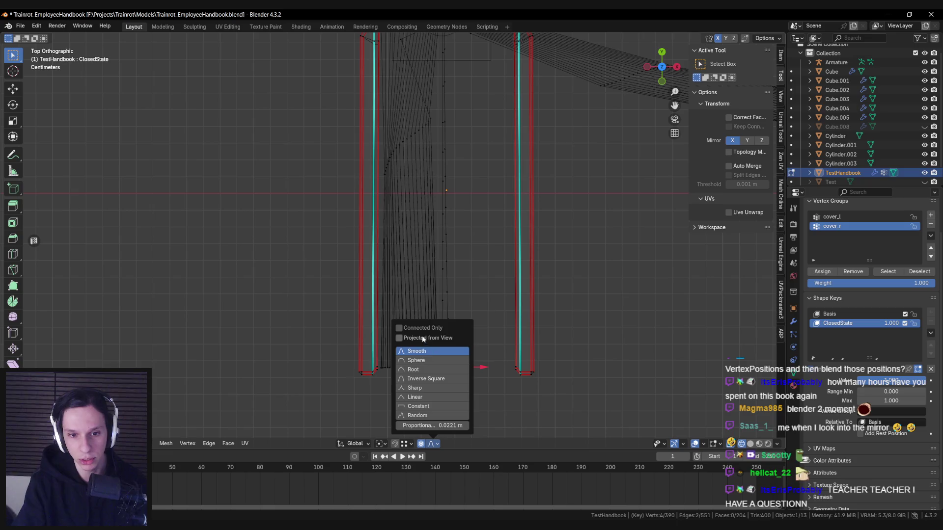
left_click_drag(444, 336, 445, 330)
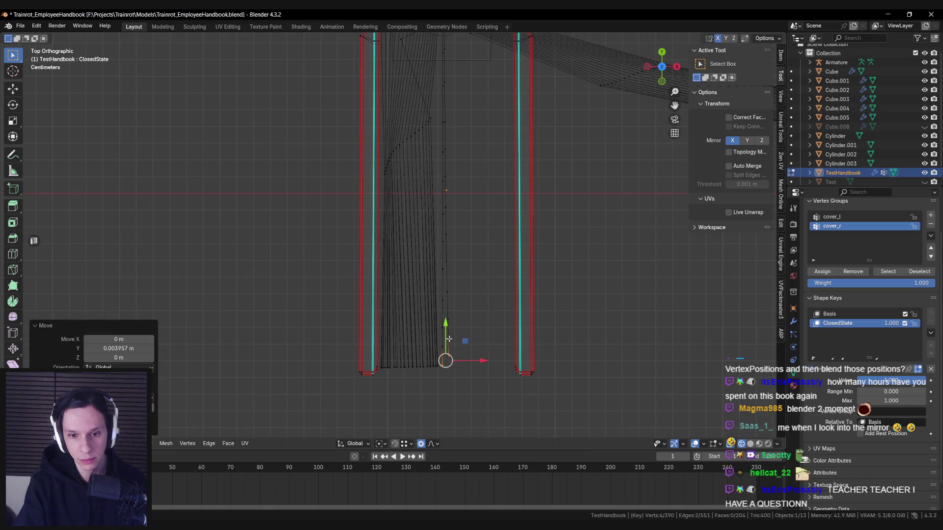
key("s")
key("z")
key("y")
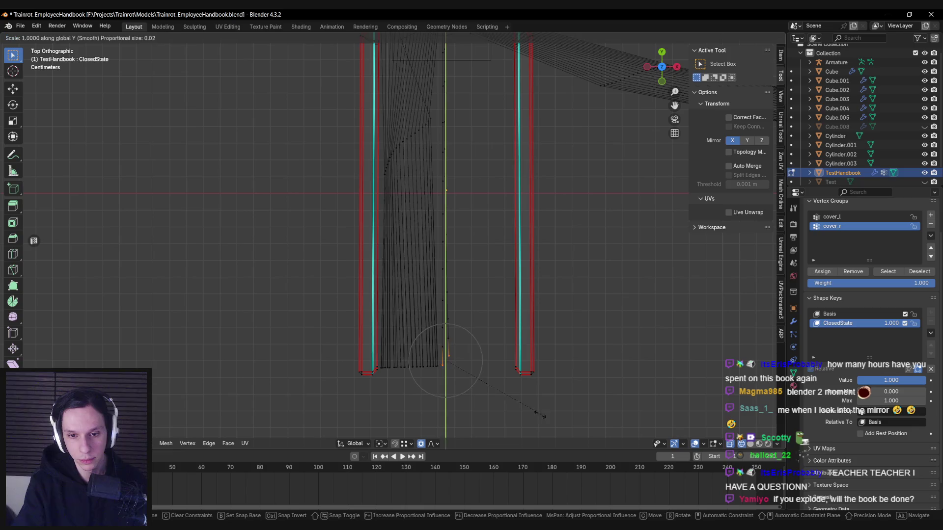
left_click(462, 365)
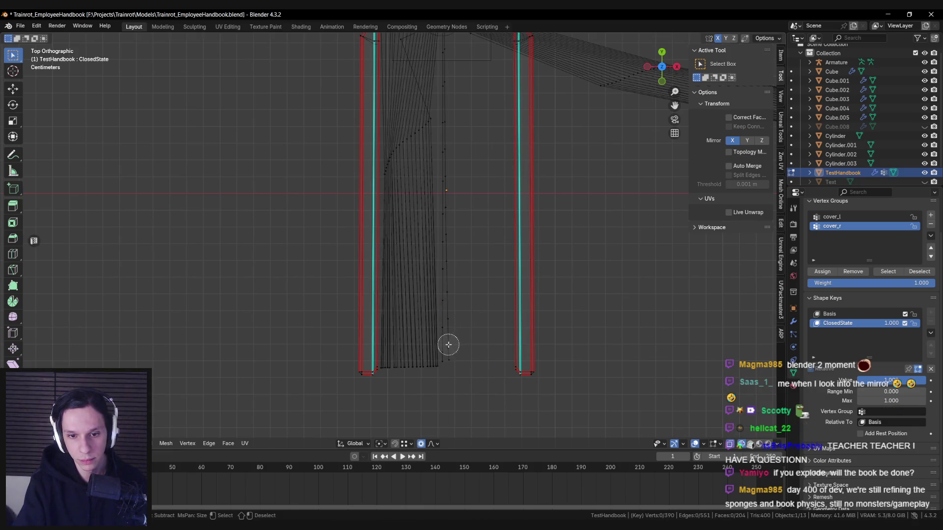
left_click_drag(450, 324, 441, 364)
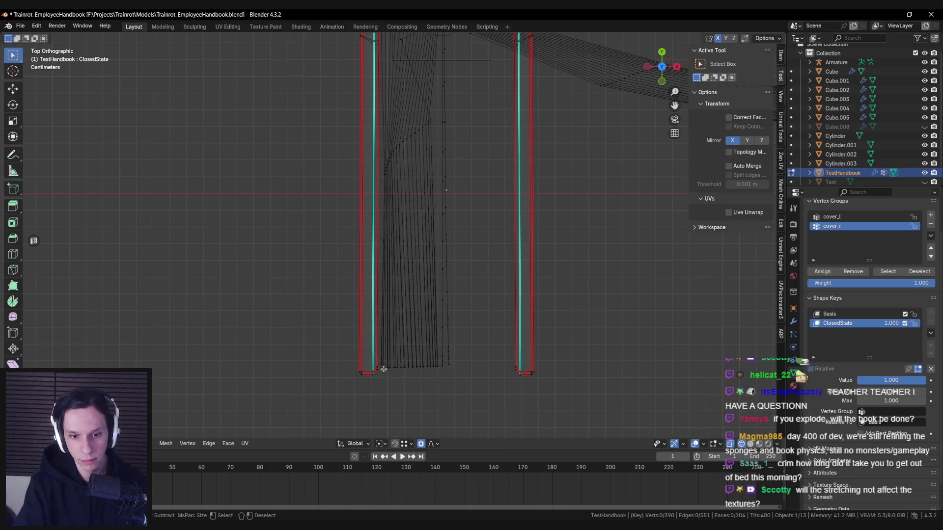
Step: Widen the lower vertices of the page strands along X
left_click_drag(385, 374, 434, 369)
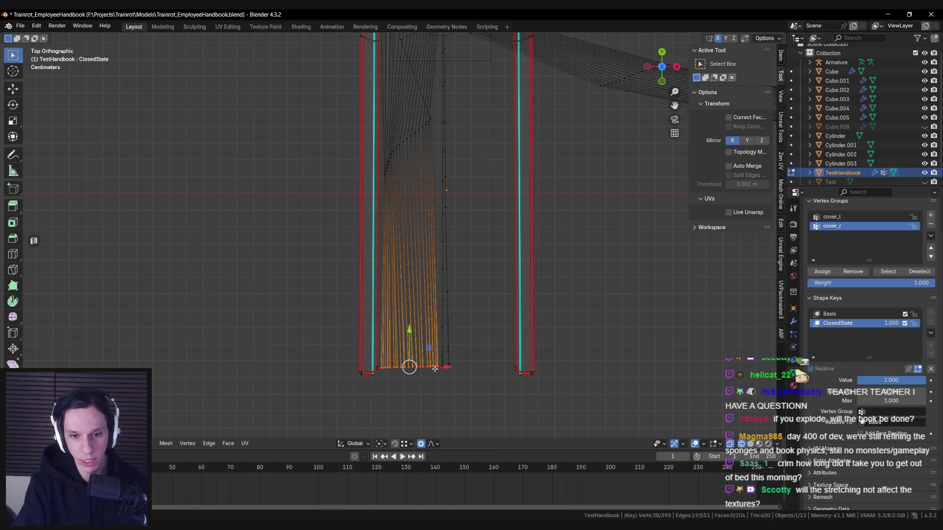
key("s")
key("x")
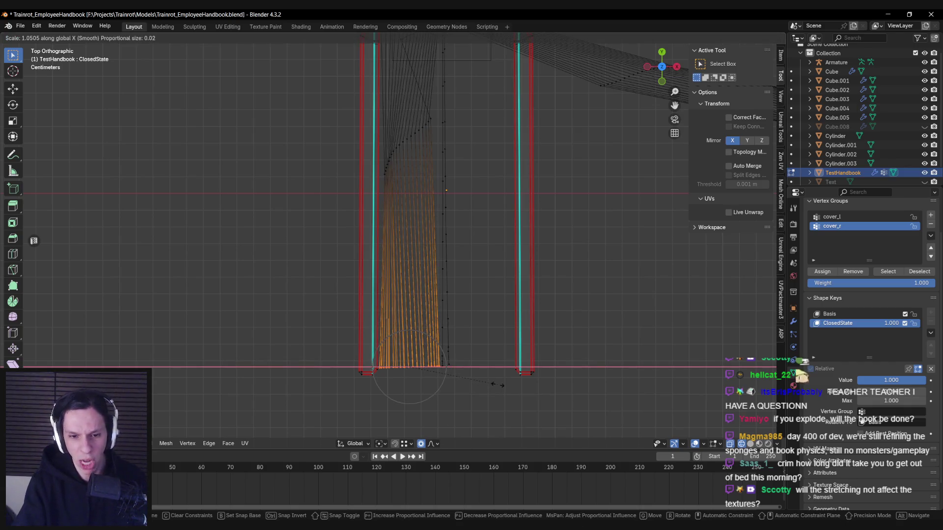
left_click(497, 385)
middle_click_drag(388, 172, 367, 286, "shift")
left_click(404, 235)
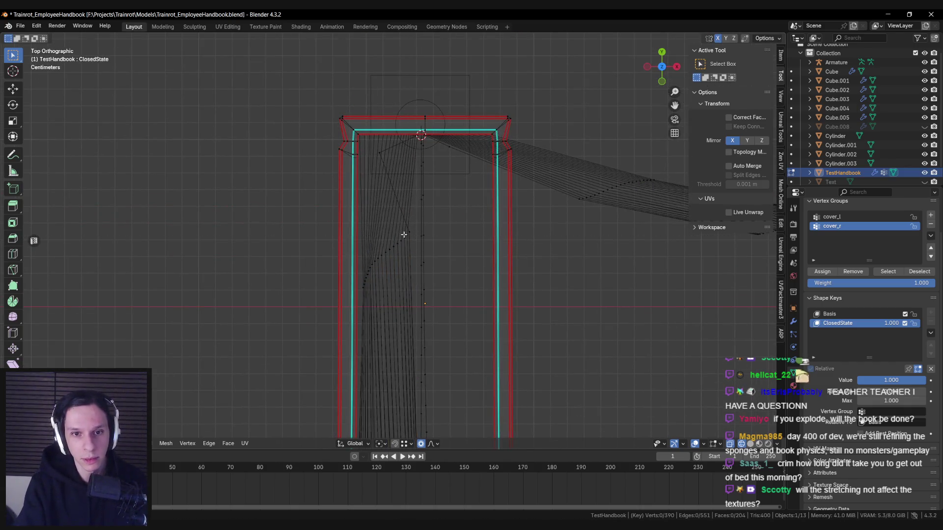
Step: Disable proportional editing and nudge two spine-top vertices into place
left_click(421, 445)
left_click(399, 132, "shift")
key("g")
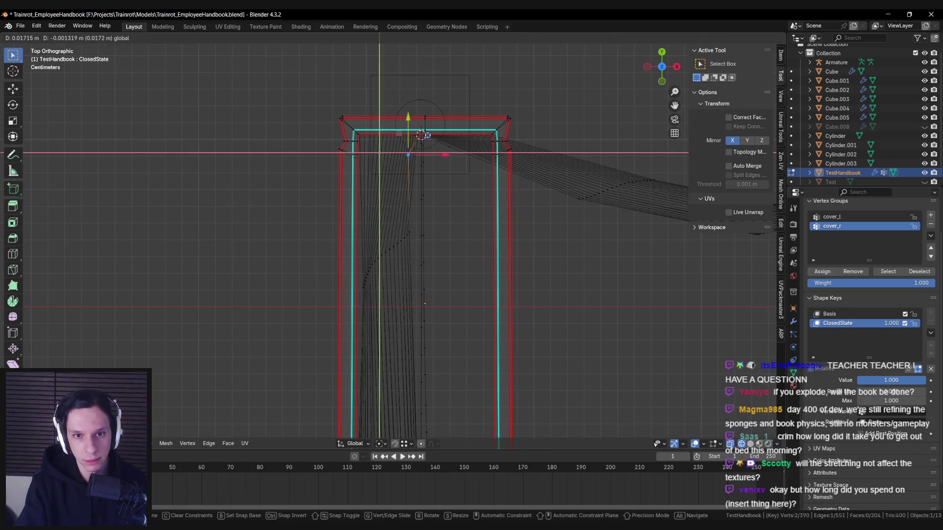
left_click(437, 141)
left_click(448, 162)
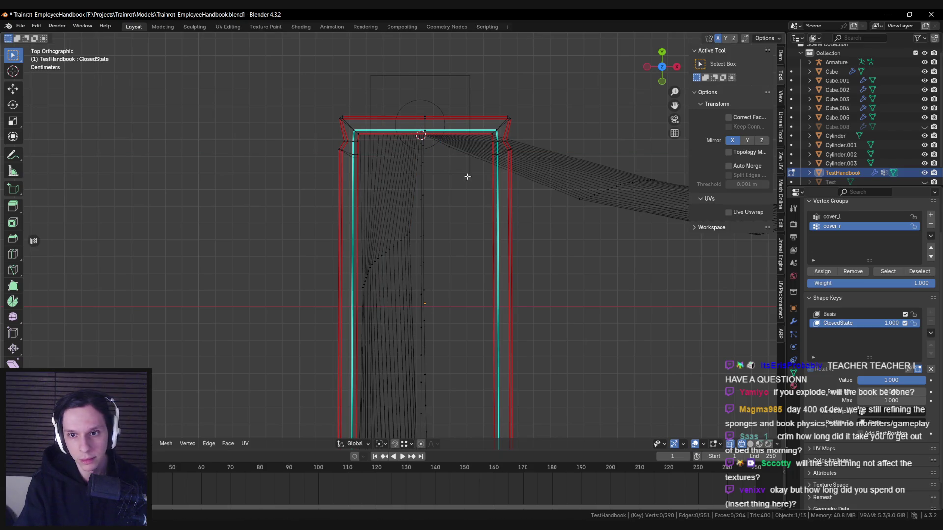
middle_click_drag(467, 176, 335, 204, "shift")
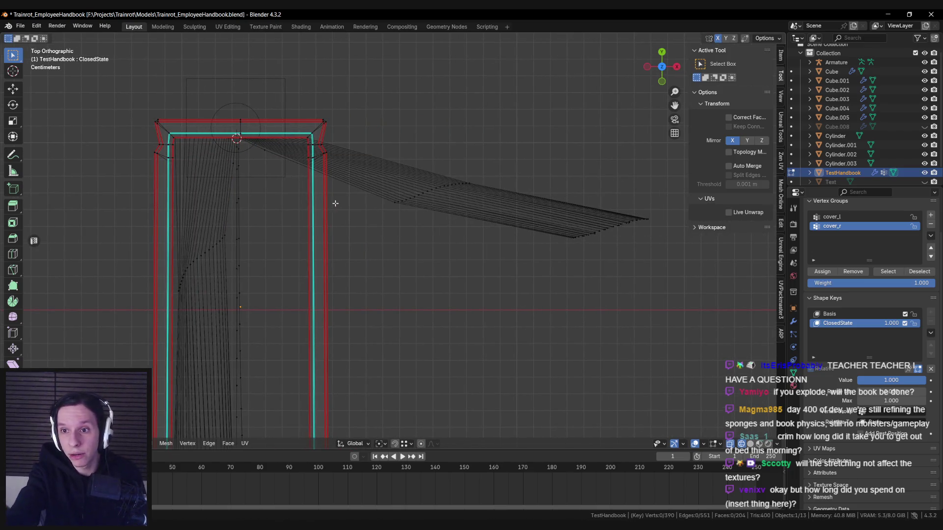
Step: Move and rotate the loose page flap so it stands upright inside the book frame
scroll(504, 182, "down", 2)
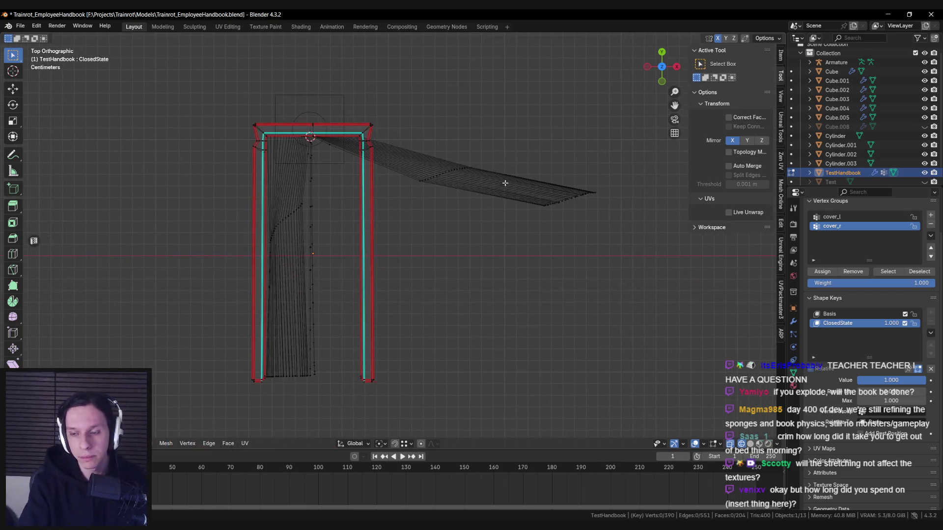
left_click_drag(467, 172, 444, 184)
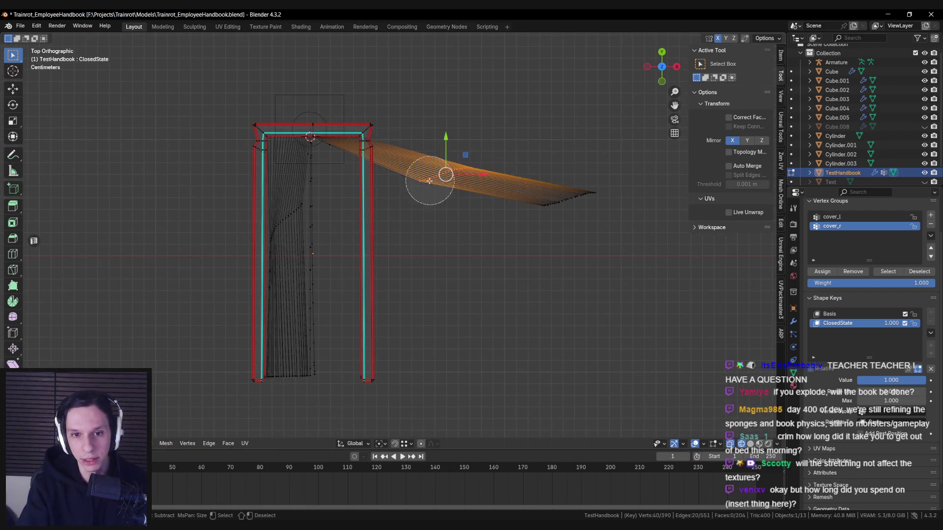
key("Escape")
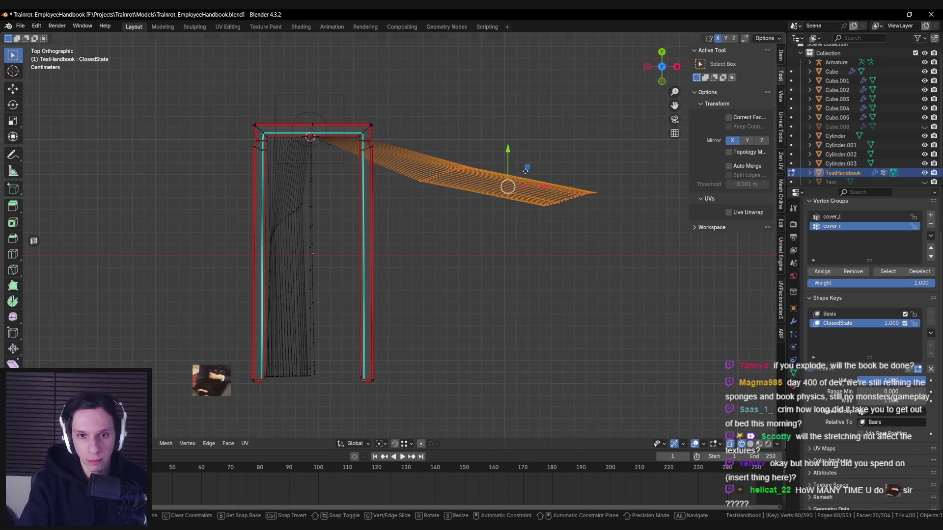
key("g")
left_click(460, 328)
key("s")
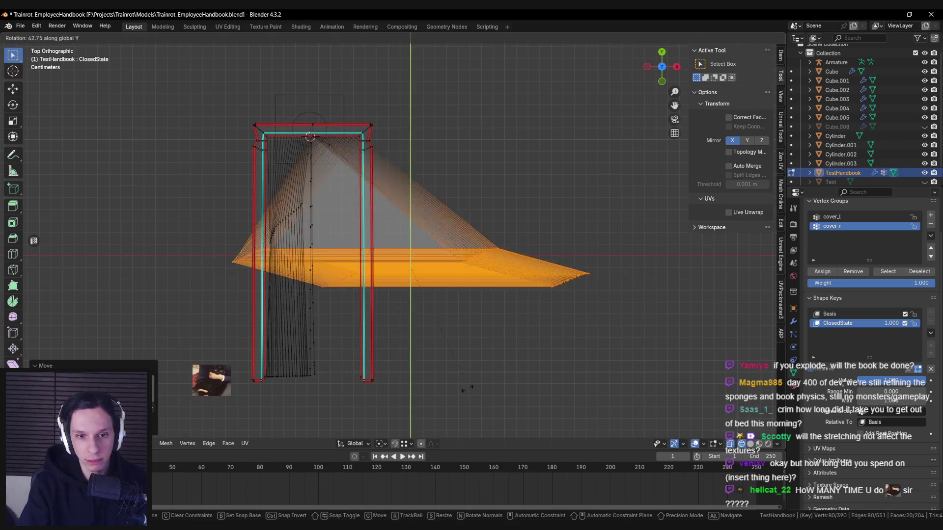
key("Escape")
key("r")
left_click(385, 396)
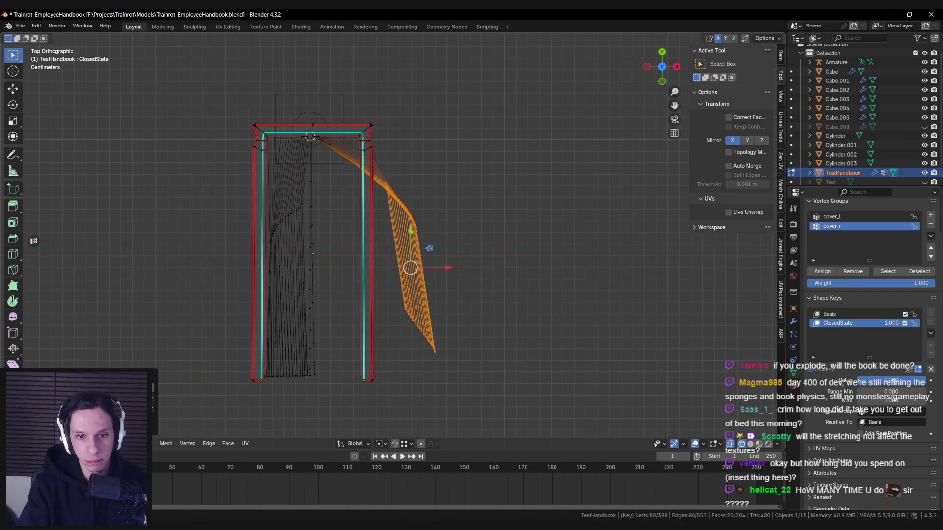
key("g")
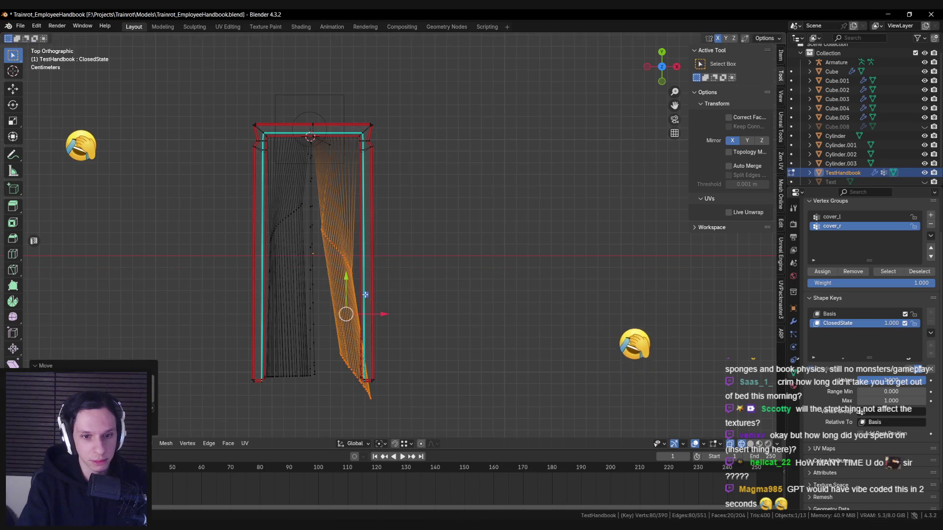
left_click(380, 294)
middle_click_drag(403, 294, 460, 265, "shift")
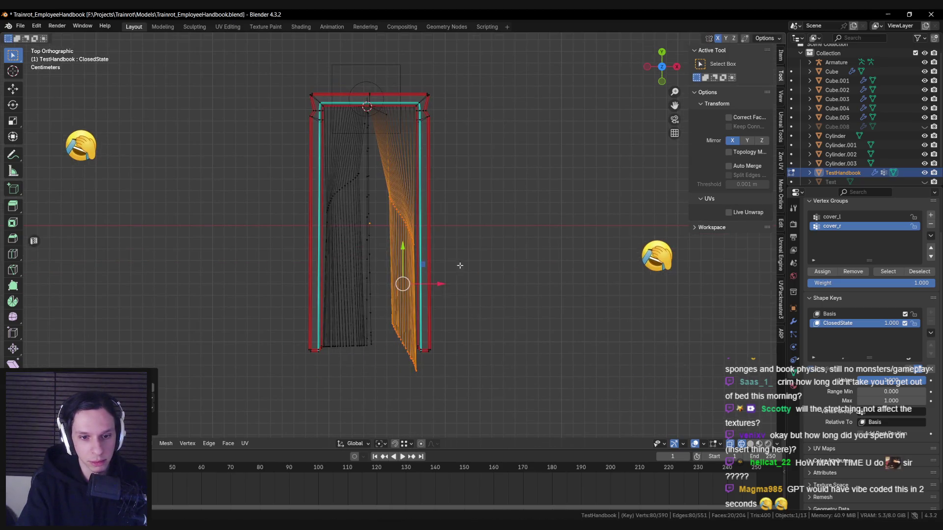
key("g")
left_click(418, 265)
Step: Circle-select the right half's page vertices and narrow them along X
key("alt+a")
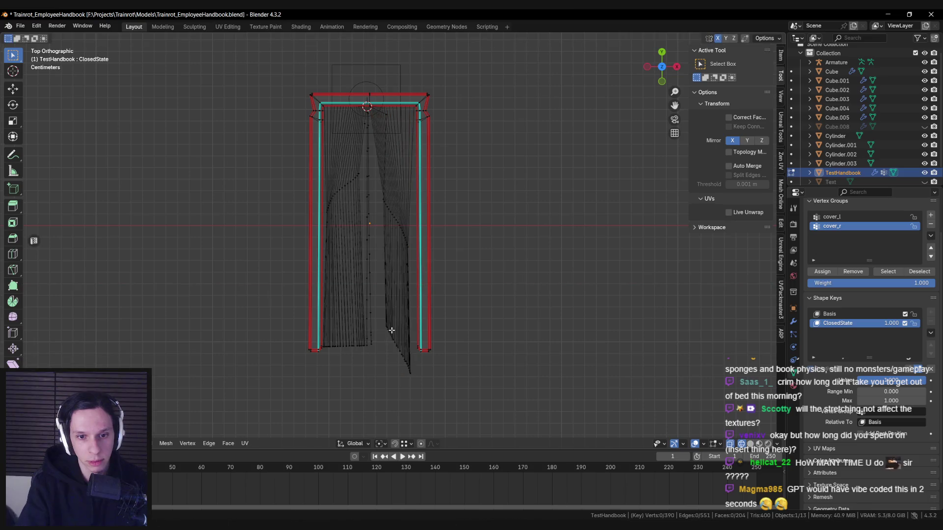
key("c")
left_click_drag(389, 331, 407, 379)
right_click(407, 379)
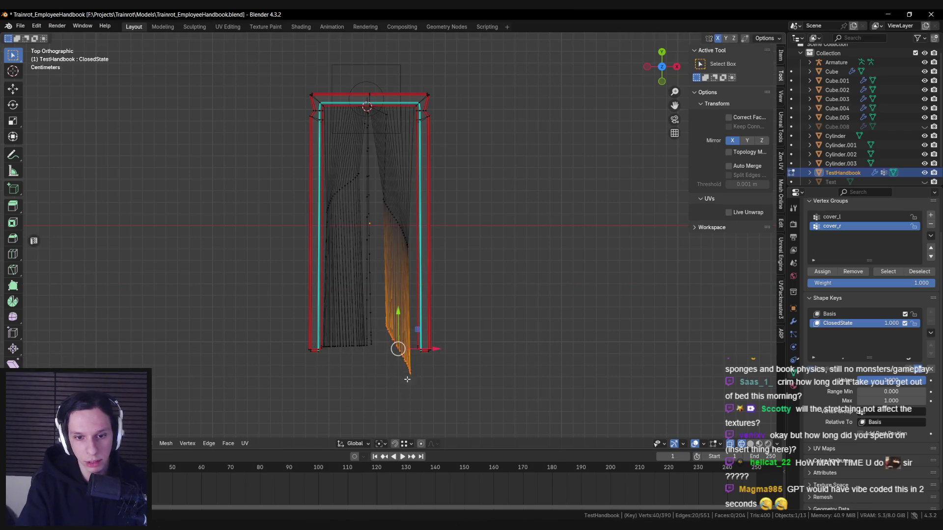
key("r")
key("s")
key("x")
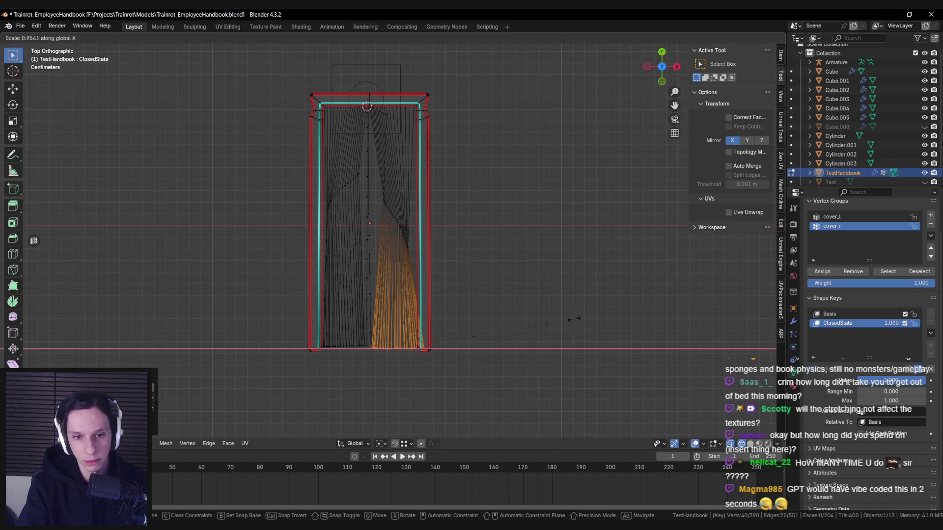
left_click(539, 309)
Step: Reposition the right-half strands and scale them along Y, then undo those edits
scroll(434, 398, "up", 3)
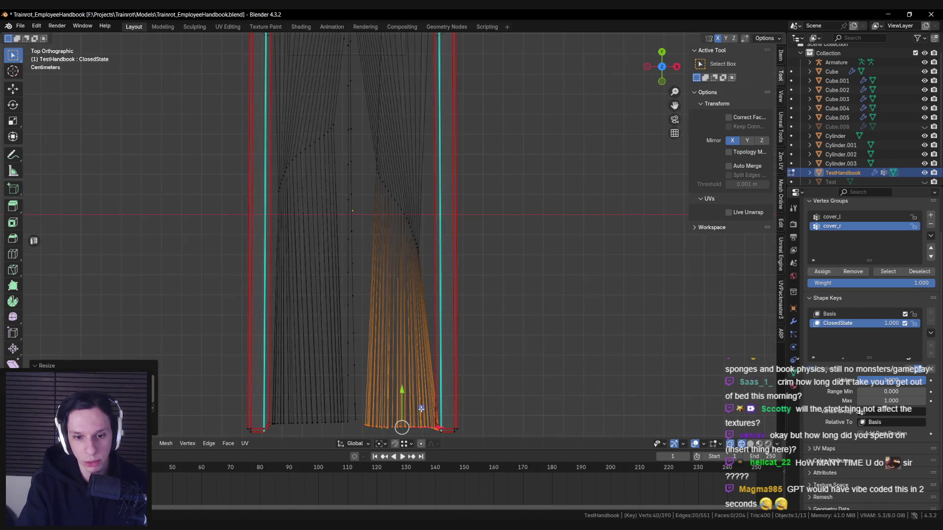
key("g")
left_click(394, 385)
key("s")
key("z")
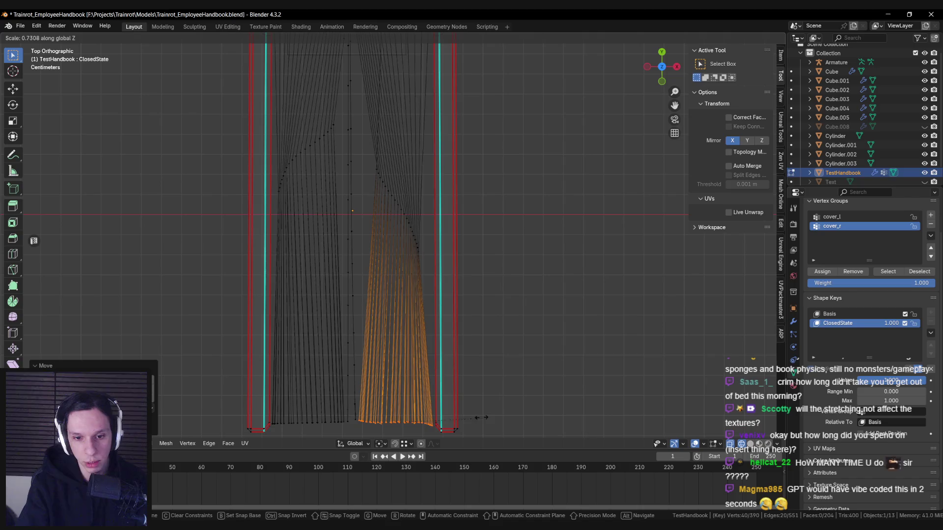
key("y")
left_click(471, 413)
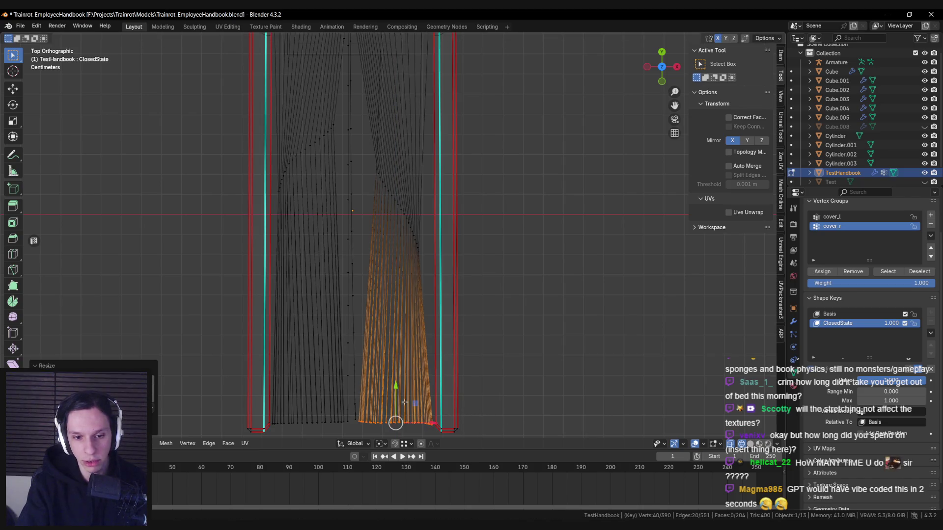
key("s")
key("y")
left_click(415, 402)
middle_click_drag(415, 403, 420, 457, "shift")
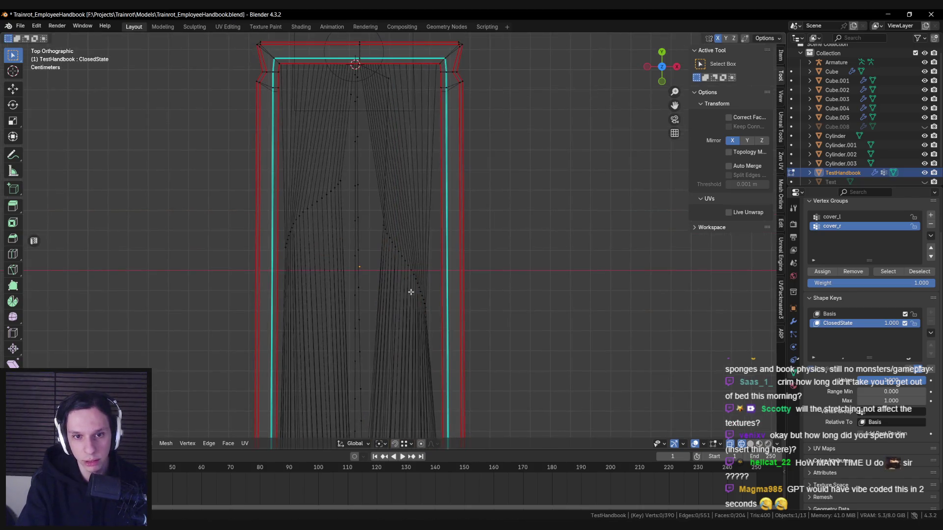
key("ctrl+z")
key("ctrl+z")
key("ctrl+z")
Step: Rework the strands with X scaling and a Y move, mirroring them to the left half
key("r")
key("z")
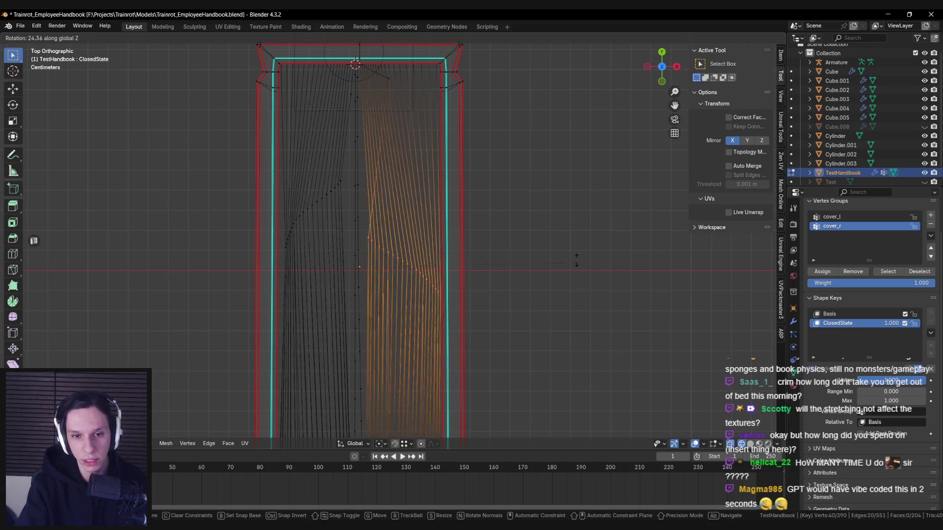
key("Escape")
key("s")
key("x")
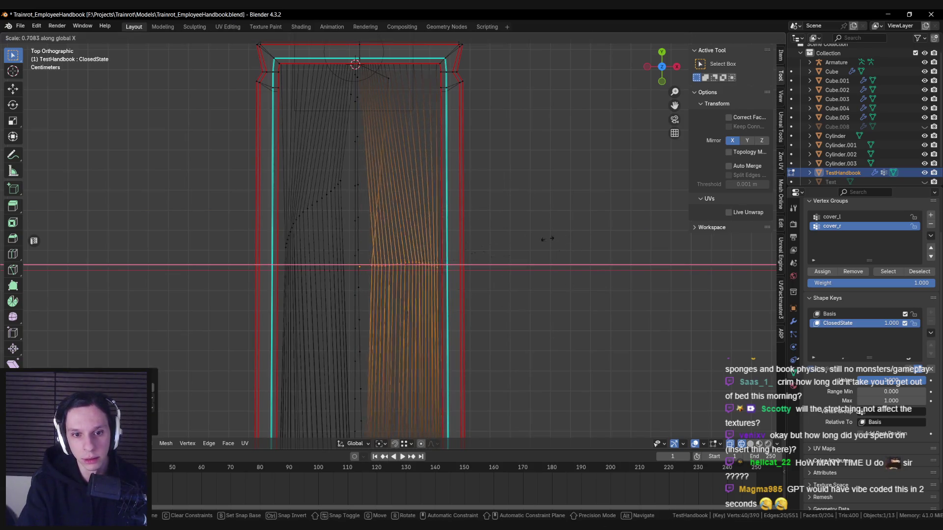
key("Return")
key("g")
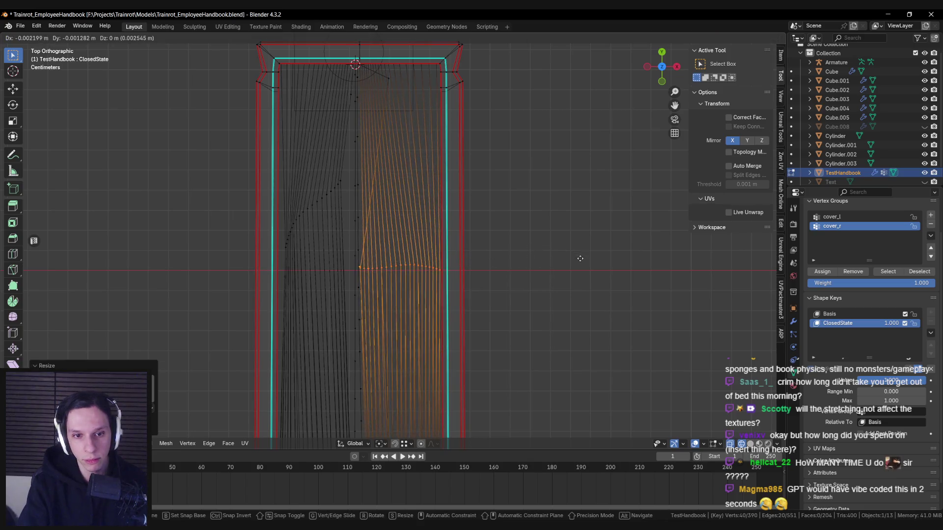
key("y")
key("Return")
key("s")
key("x")
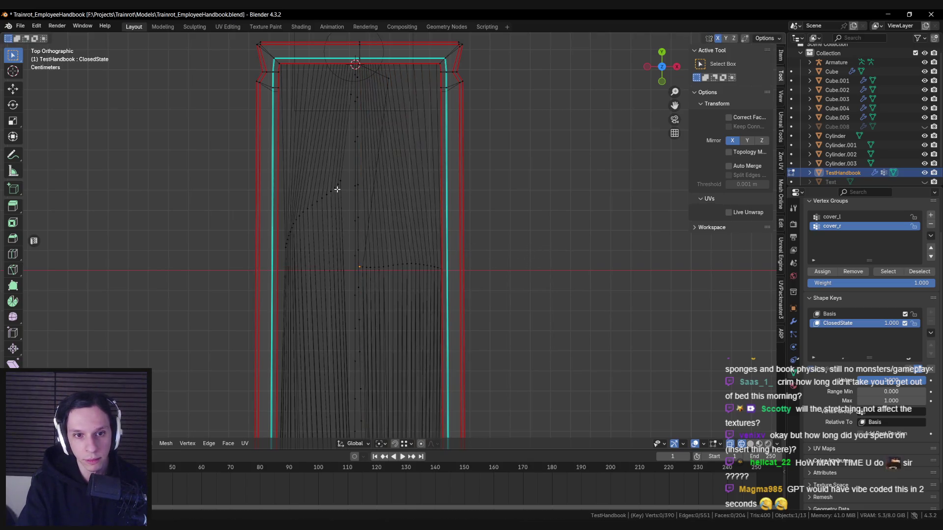
key("Return")
Step: Move the strands down along Y, narrow them along X, and settle their final position
key("r")
key("z")
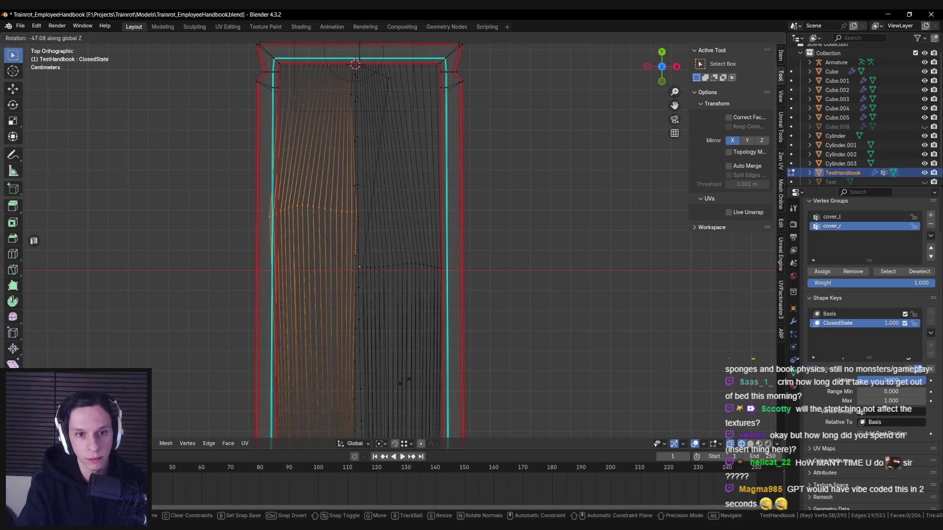
key("Escape")
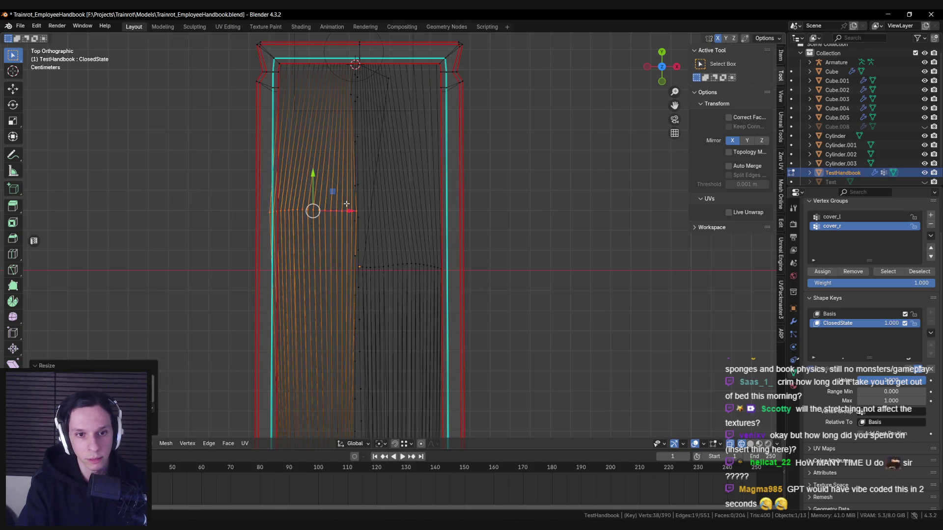
key("g")
key("y")
key("Return")
key("s")
key("x")
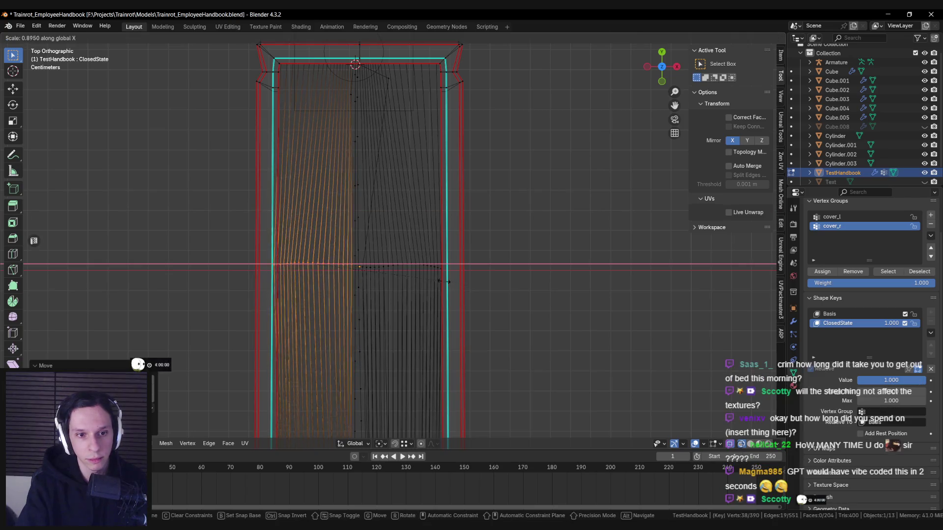
key("Return")
key("g")
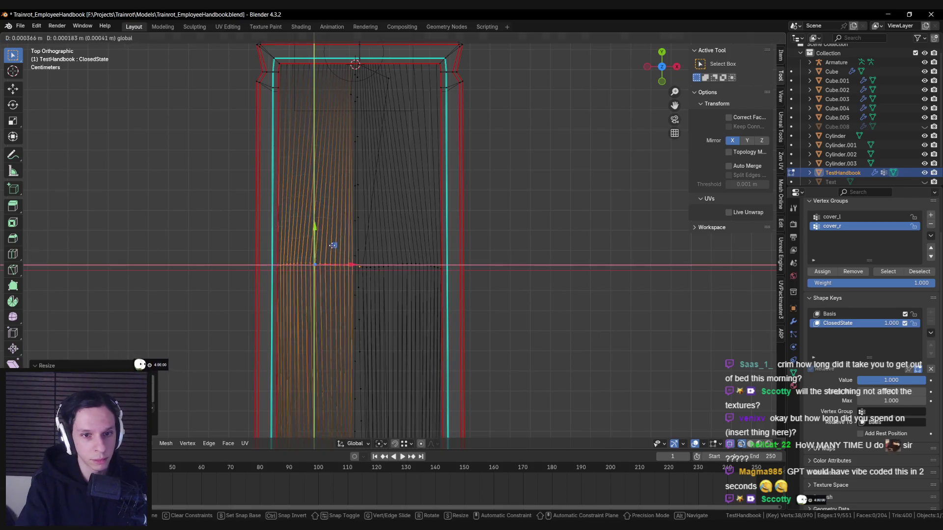
left_click(398, 271)
key("alt+a")
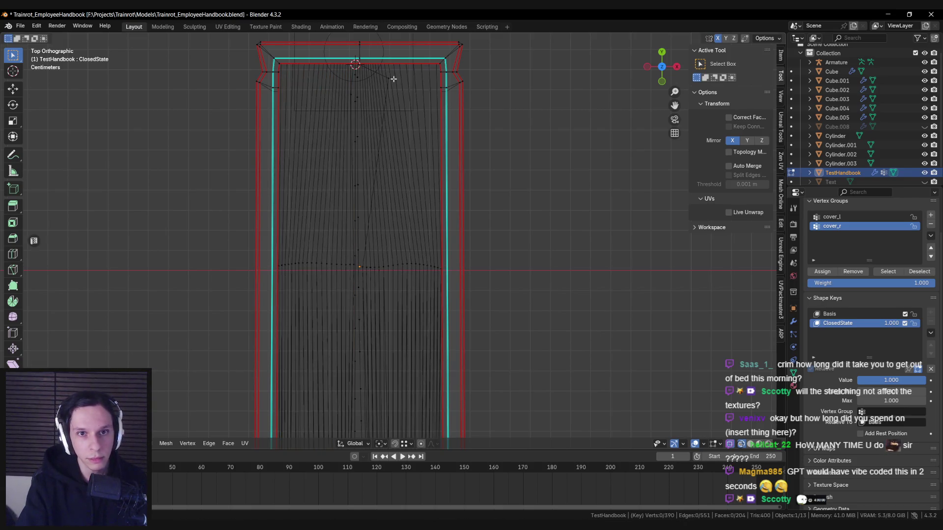
Step: Select the top edge of the pages and move it to a new position
left_click(363, 86)
scroll(373, 83, "up", 3)
key("g")
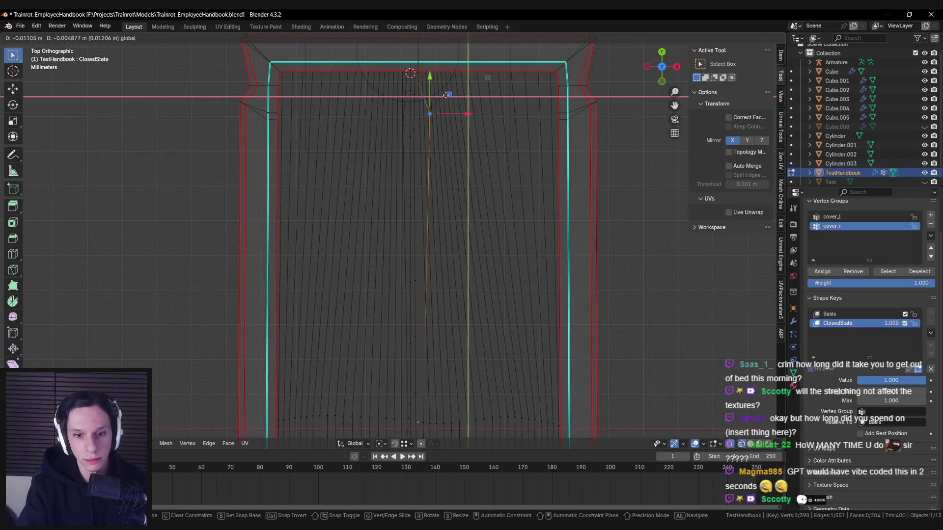
left_click(433, 95)
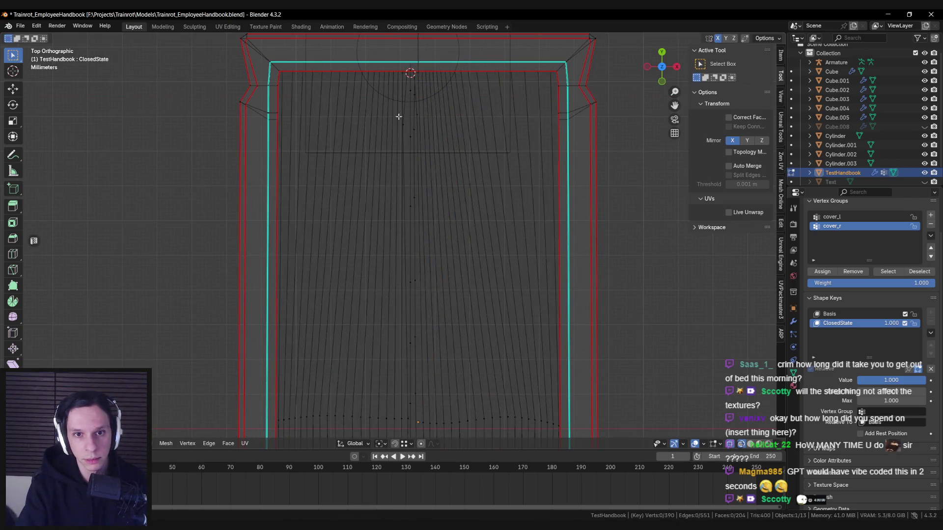
key("alt+a")
scroll(419, 105, "down", 5)
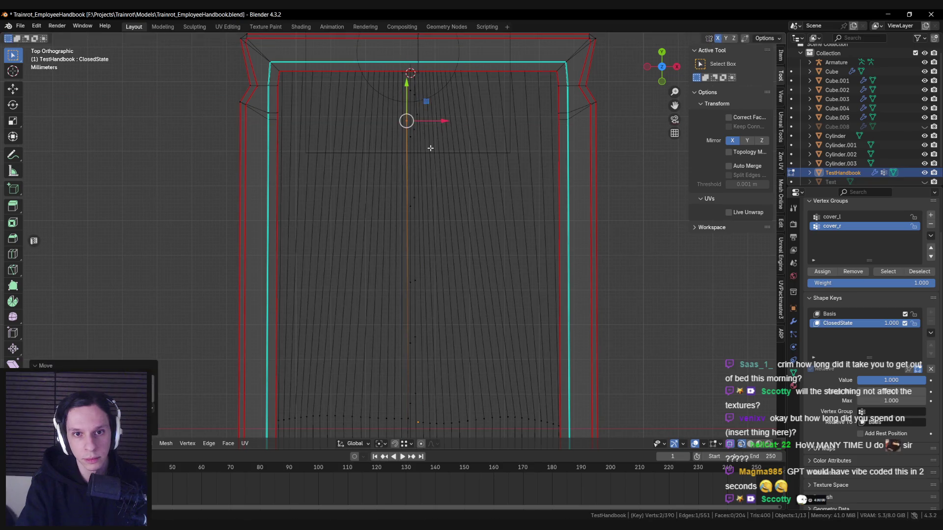
key("alt+a")
Step: View the handbook in Object Mode with Solid shading and save Trainrot_EmployeeHandbook.blend
mouse_move(436, 231)
middle_mouse_down()
mouse_move(435, 273)
mouse_move(444, 197)
mouse_move(455, 270)
middle_mouse_up()
key("Tab")
key("shift+z")
key("ctrl+s")
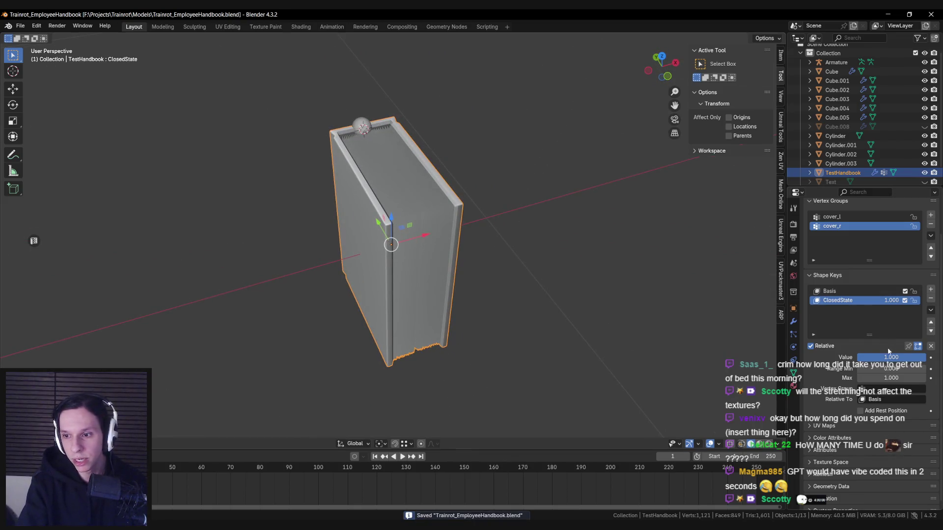
mouse_move(889, 357)
left_mouse_down()
mouse_move(829, 357)
mouse_move(892, 357)
left_mouse_up()
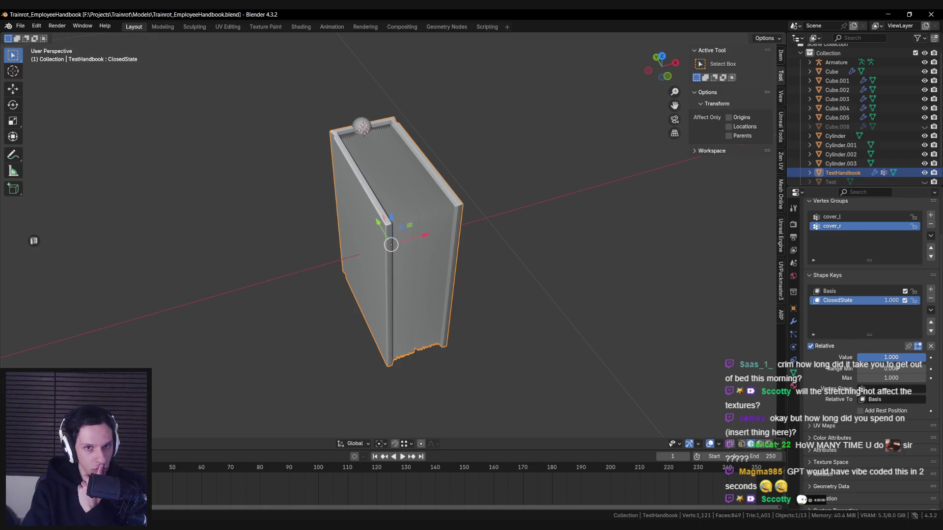
mouse_move(892, 357)
left_mouse_down()
mouse_move(835, 357)
mouse_move(891, 357)
left_mouse_up()
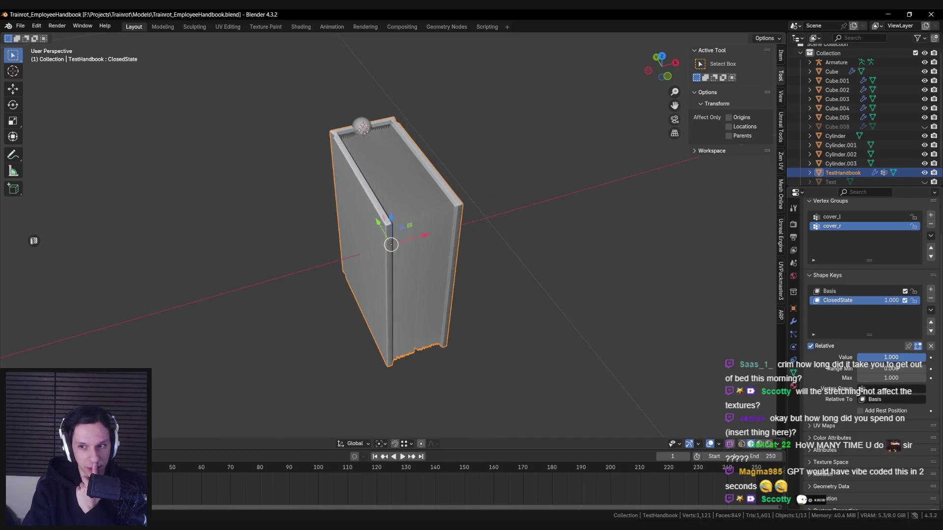
key("ctrl+z")
Step: Restore the absolute shape key state, set Cardinal interpolation and scrub Evaluation Time forward
key("ctrl+shift+z")
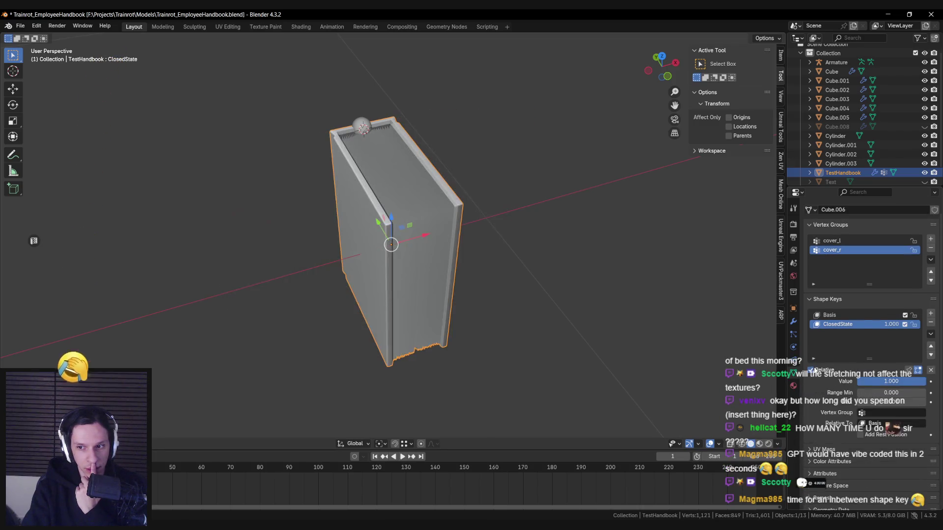
key("ctrl+z")
key("ctrl+shift+z")
key("ctrl+z")
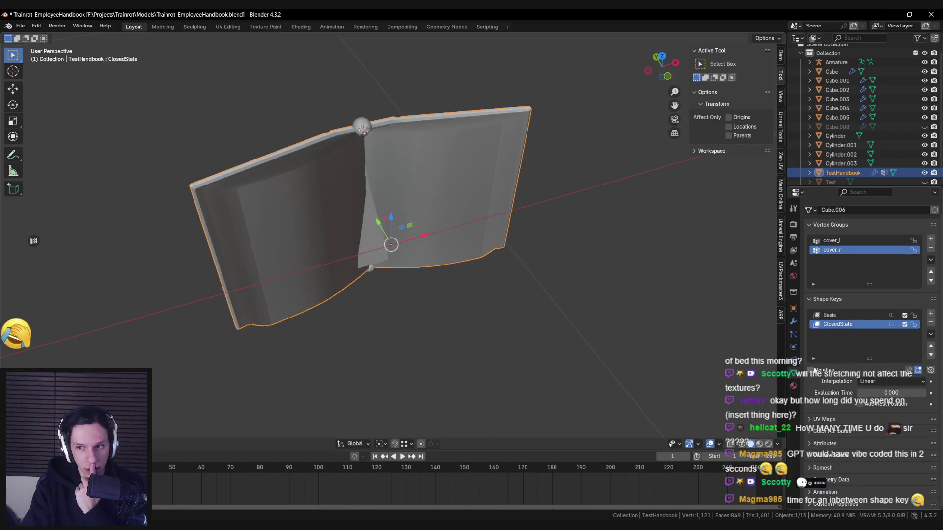
left_click(873, 381)
left_click(874, 402)
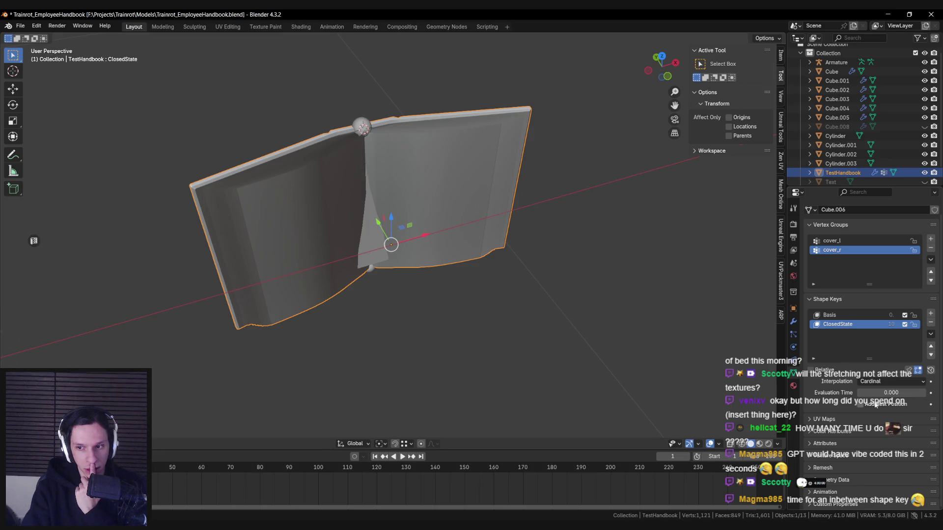
left_click_drag(879, 393, 909, 393)
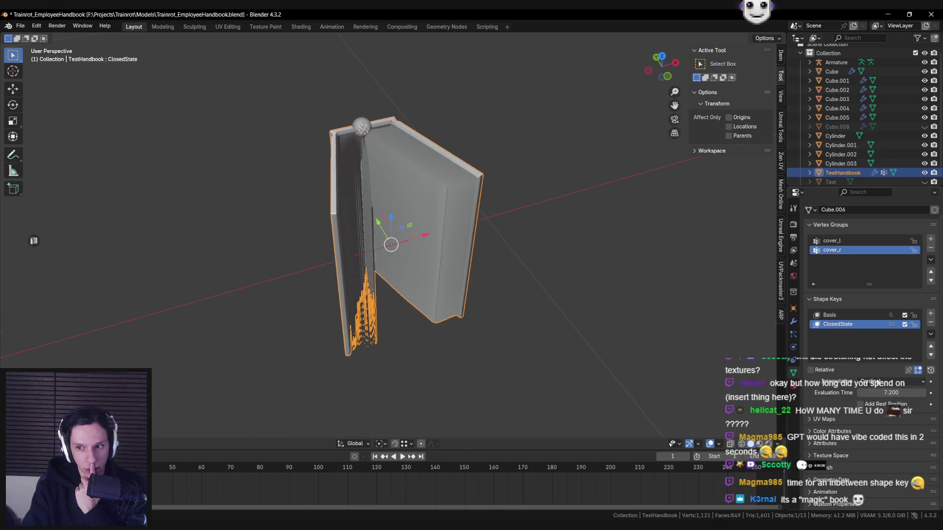
Step: Compare Catmull-Rom and BSpline while scrubbing Evaluation Time, then settle on Cardinal
left_click(873, 381)
left_click(877, 414)
left_click(877, 385)
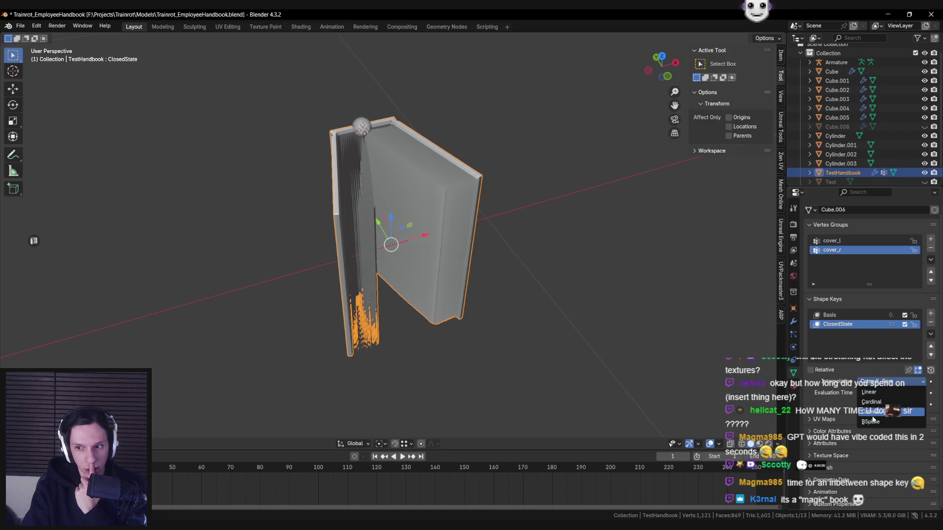
left_click(871, 422)
mouse_move(875, 393)
left_mouse_down()
mouse_move(891, 393)
mouse_move(825, 392)
left_mouse_up()
left_click(873, 386)
left_click(873, 402)
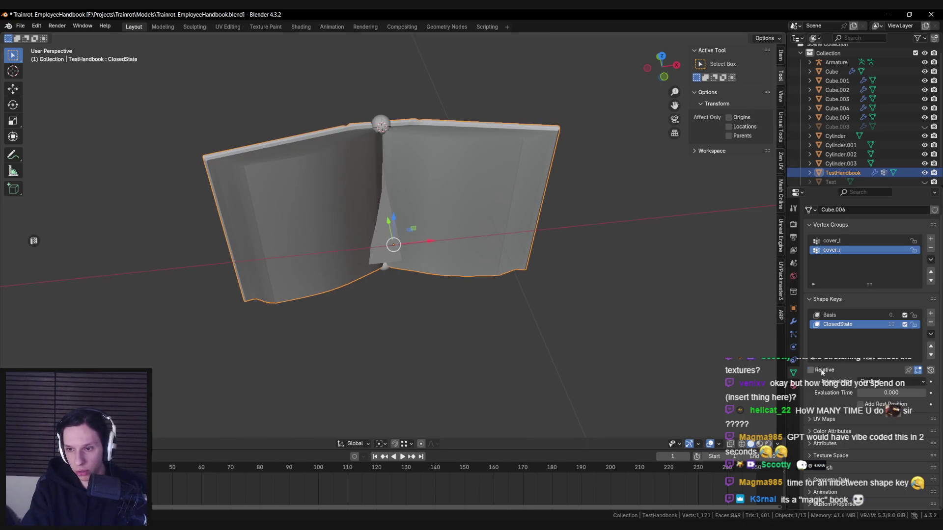
Step: Check Relative and drag the ClosedState value to about half, opening the book into a V
left_click(823, 373)
mouse_move(884, 382)
left_mouse_down()
mouse_move(860, 382)
mouse_move(908, 382)
left_mouse_up()
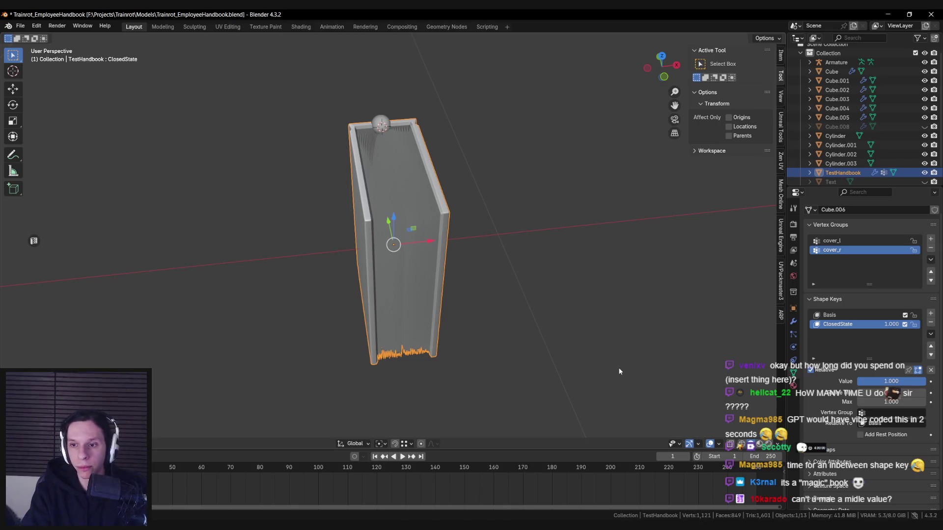
left_click_drag(899, 381, 864, 381)
middle_click_drag(667, 353, 496, 332)
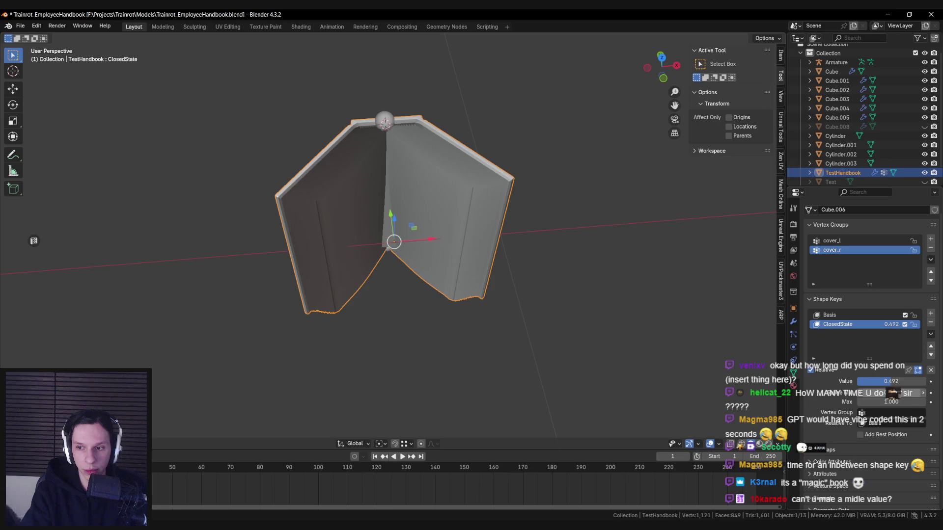
left_click(893, 382)
Step: Set ClosedState to 0.5, then enter Edit Mode in top view
type("0.5")
key("Return")
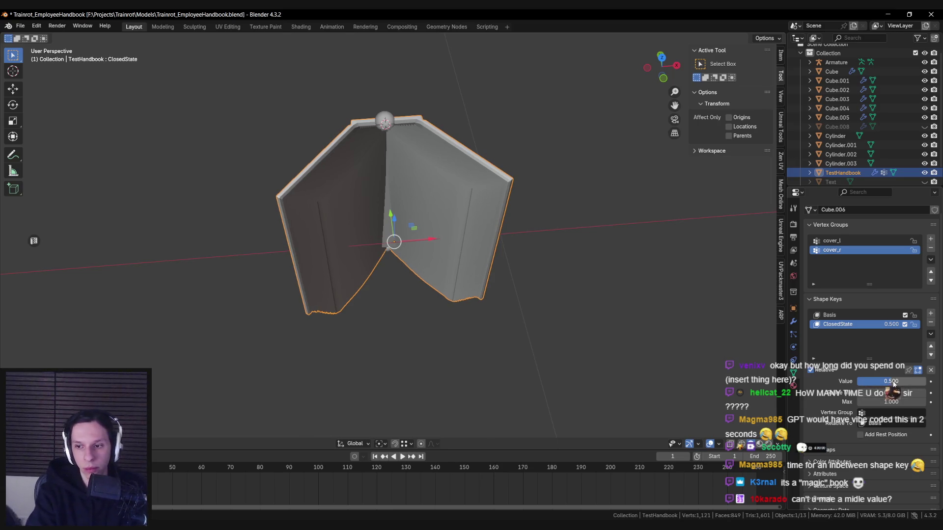
middle_click_drag(496, 324, 515, 328)
key("Tab")
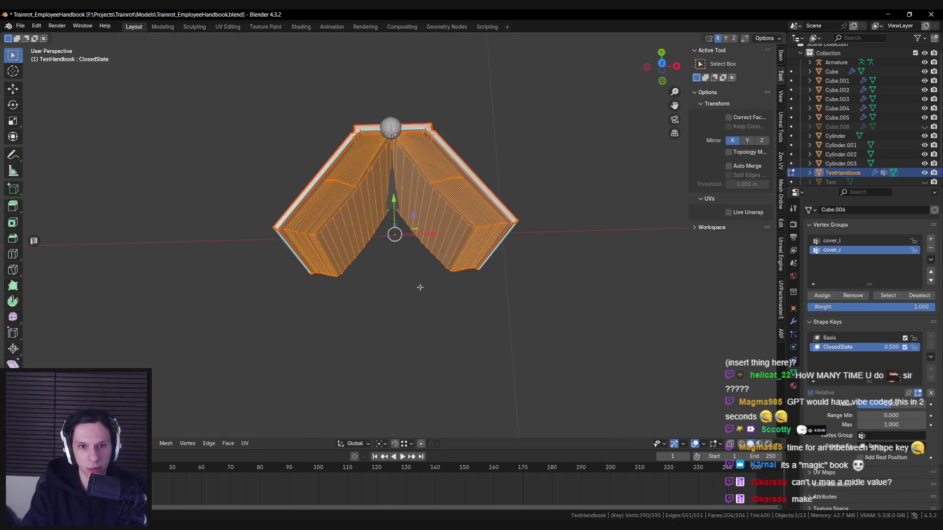
key("KP_7")
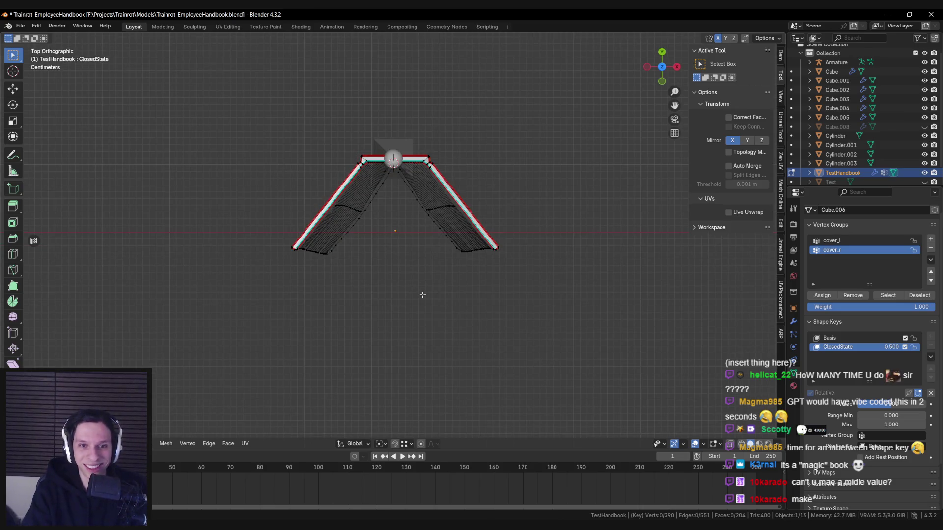
Step: Re-enter ClosedState 0.5 and circle-select the left cover's lower edge vertices
mouse_move(892, 403)
left_mouse_down()
mouse_move(862, 404)
mouse_move(923, 404)
mouse_move(899, 404)
left_mouse_up()
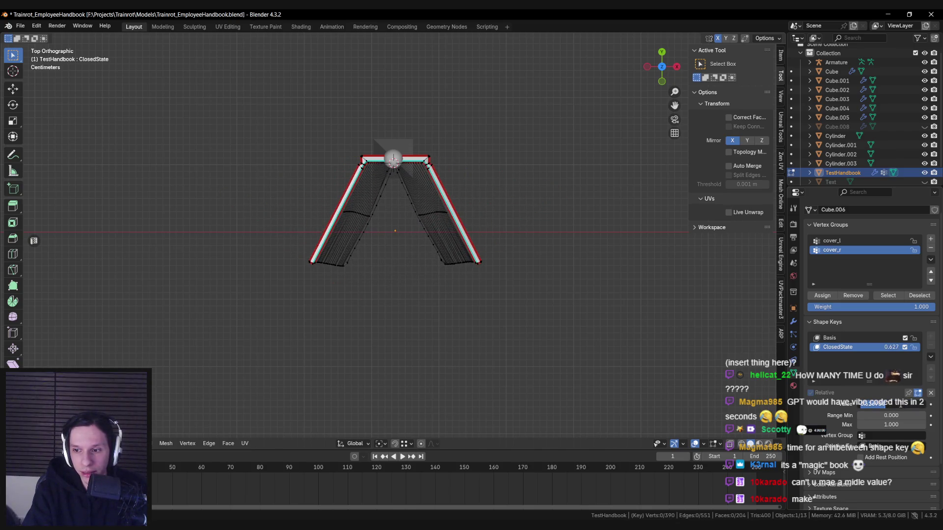
left_click(899, 403)
type("0.5")
key("Return")
key("c")
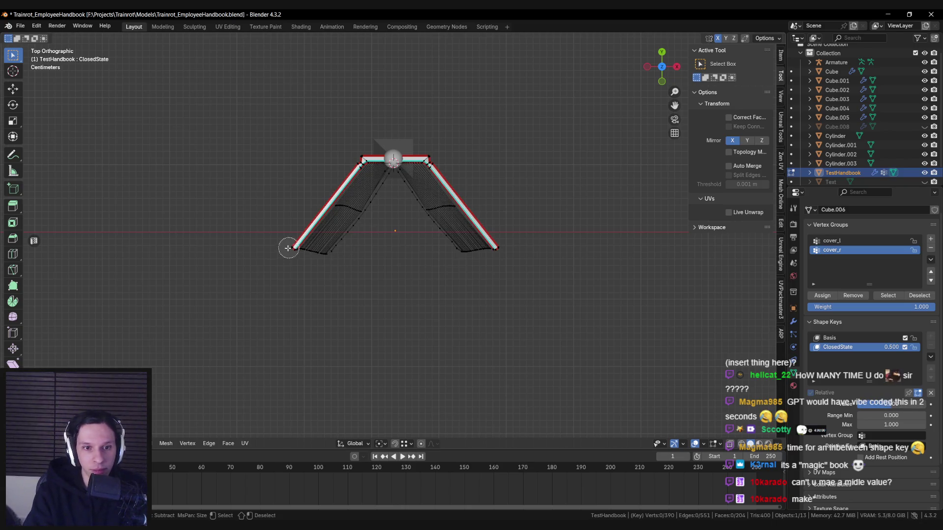
left_click(283, 246)
left_click_drag(283, 246, 334, 256)
middle_click_drag(333, 257, 425, 255, "shift")
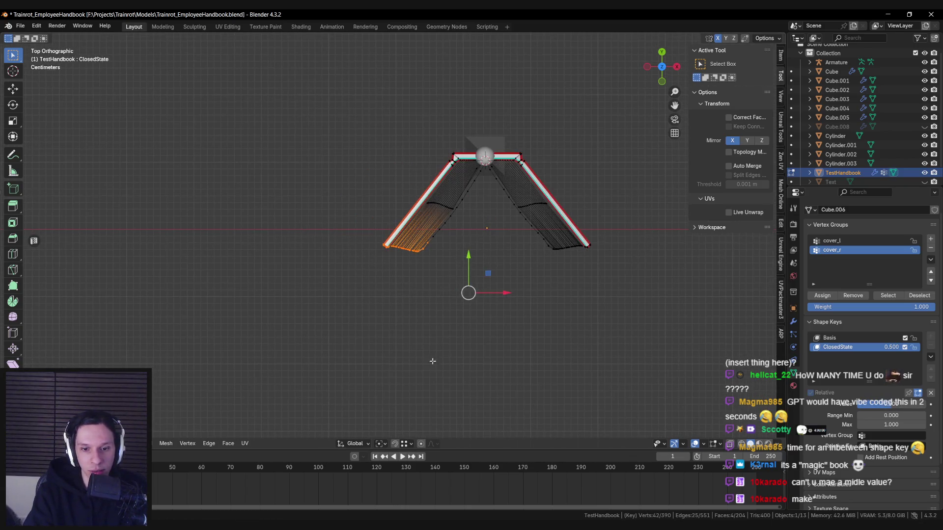
Step: Move the lower edge with proportional falloff, check the book fully closed, then undo the move
left_click(421, 443)
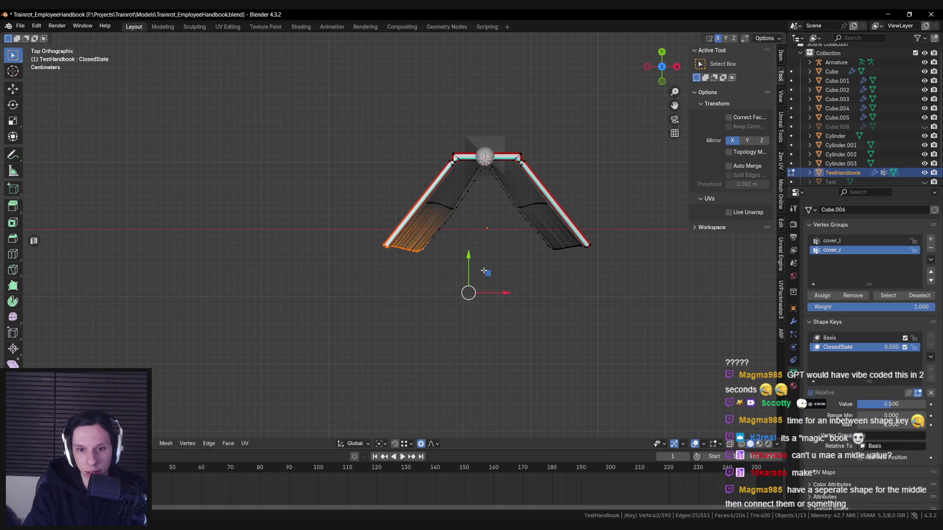
key("g")
key("Escape")
key("c")
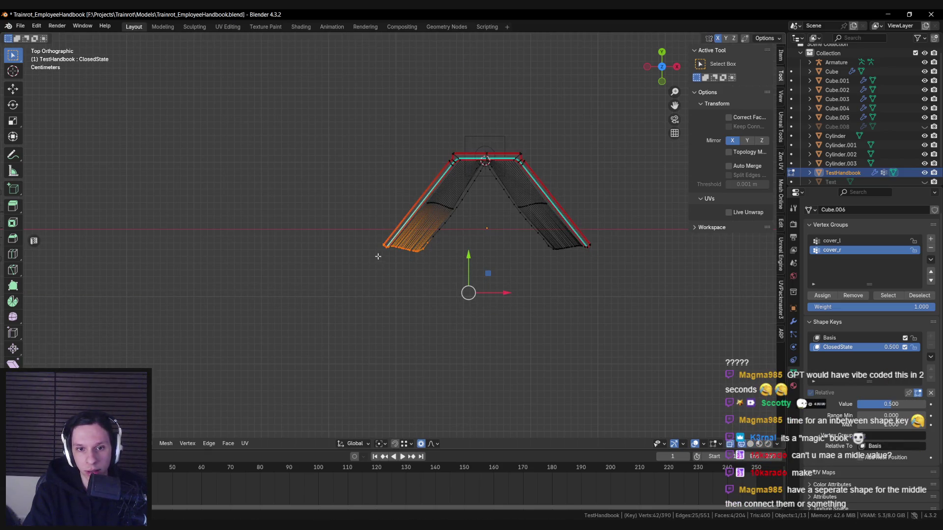
left_click_drag(392, 250, 426, 253)
key("Escape")
key("g")
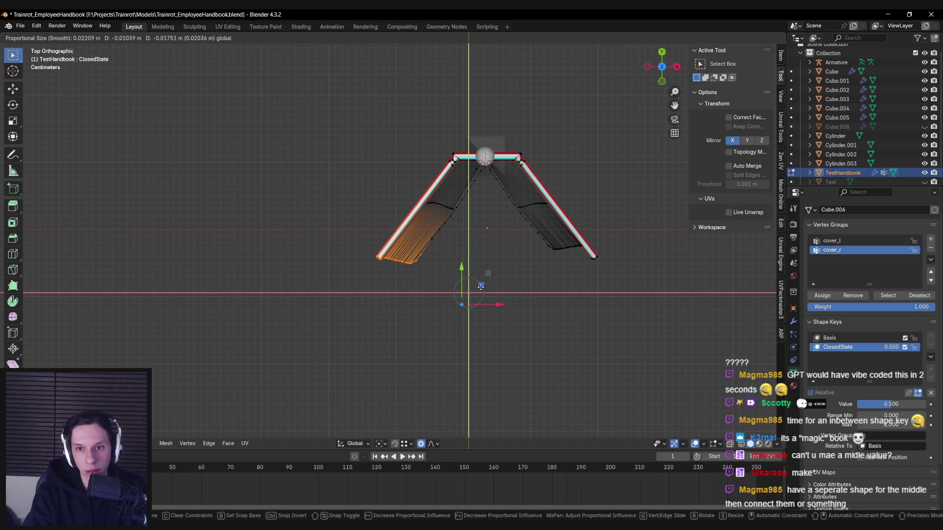
left_click(479, 286)
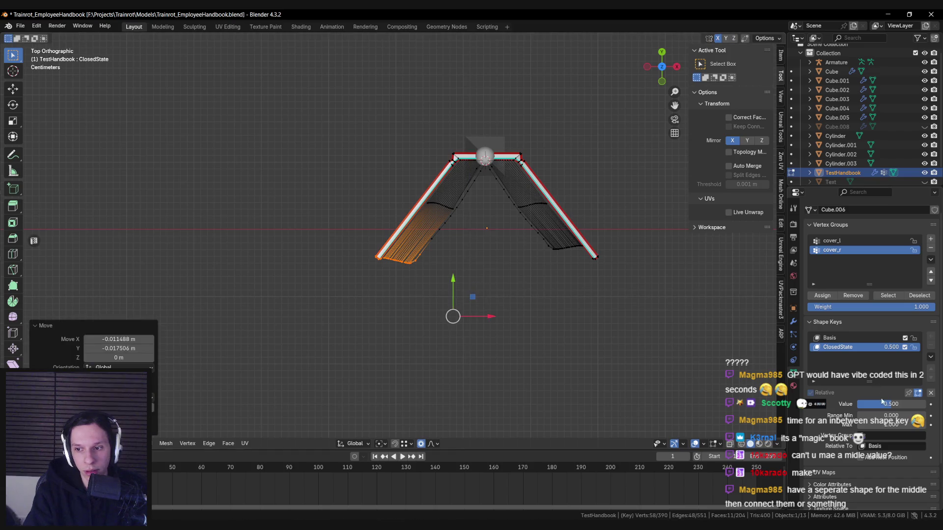
mouse_move(882, 401)
left_mouse_down()
mouse_move(852, 402)
mouse_move(917, 401)
left_mouse_up()
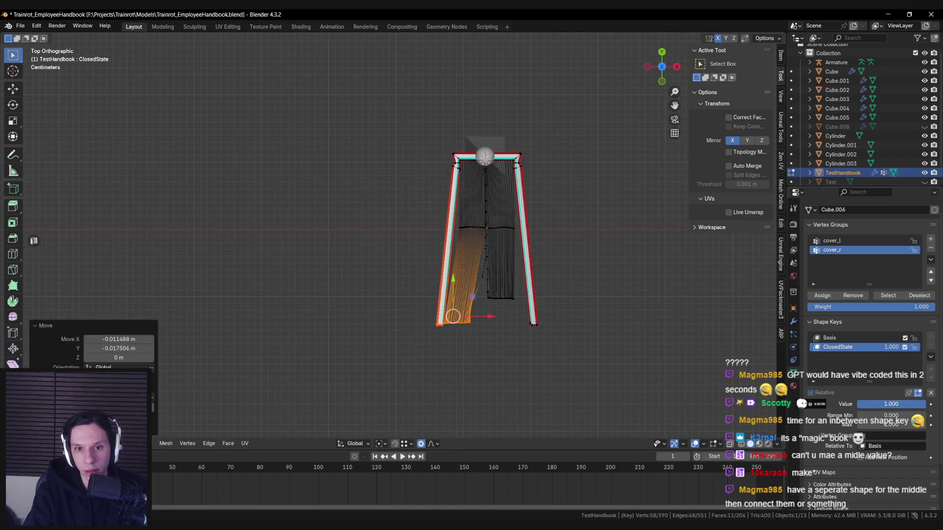
key("ctrl+z")
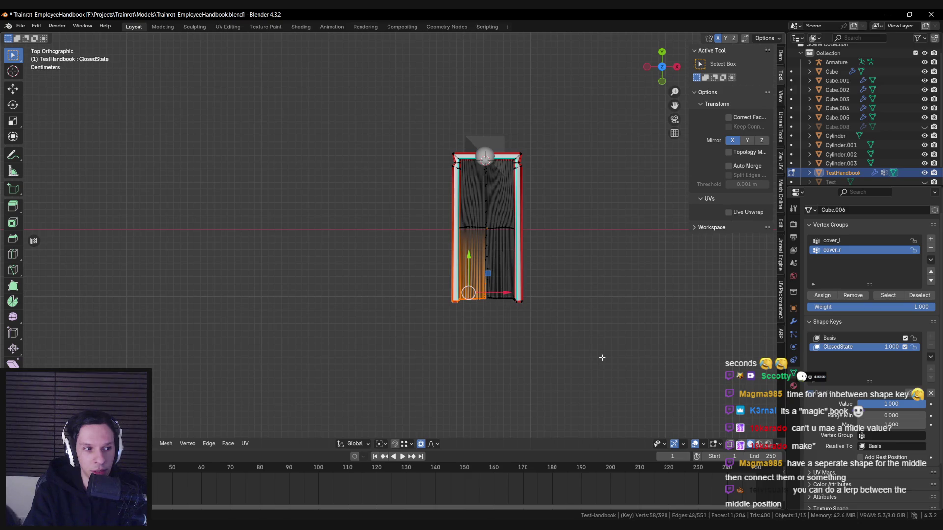
Step: Open the covers partway via ClosedState, return it to 1.0, and save Trainrot_EmployeeHandbook.blend
mouse_move(892, 404)
left_mouse_down()
mouse_move(830, 404)
mouse_move(888, 404)
left_mouse_up()
middle_click_drag(564, 372, 758, 402)
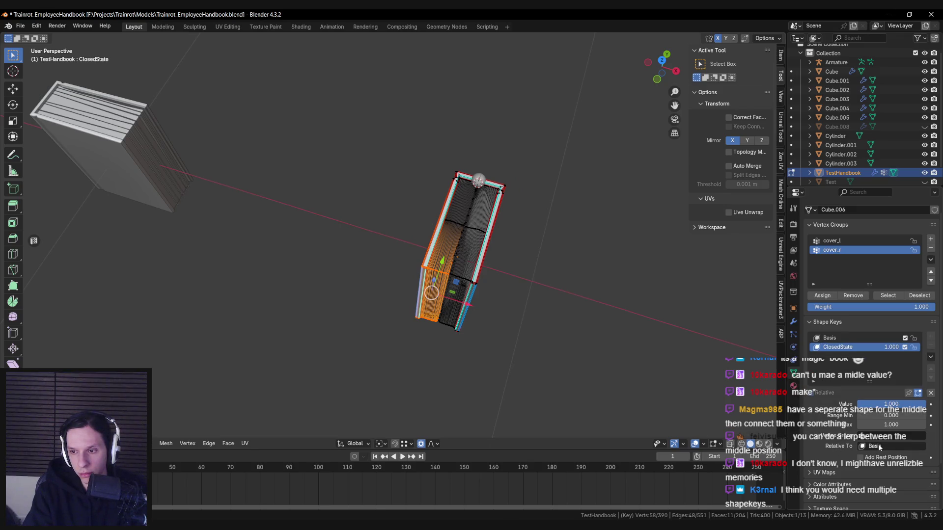
mouse_move(545, 358)
middle_mouse_down()
mouse_move(533, 354)
mouse_move(527, 328)
middle_mouse_up()
key("ctrl+s")
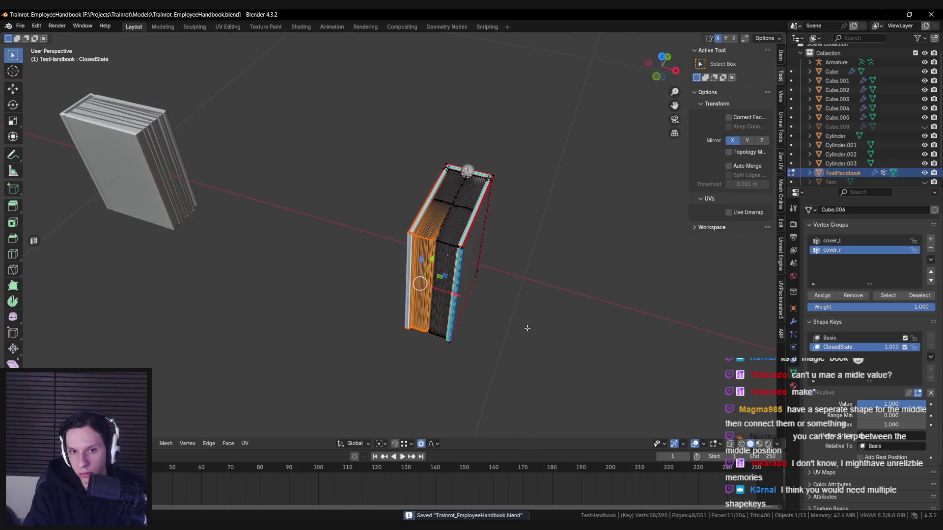
scroll(527, 328, "down", 2)
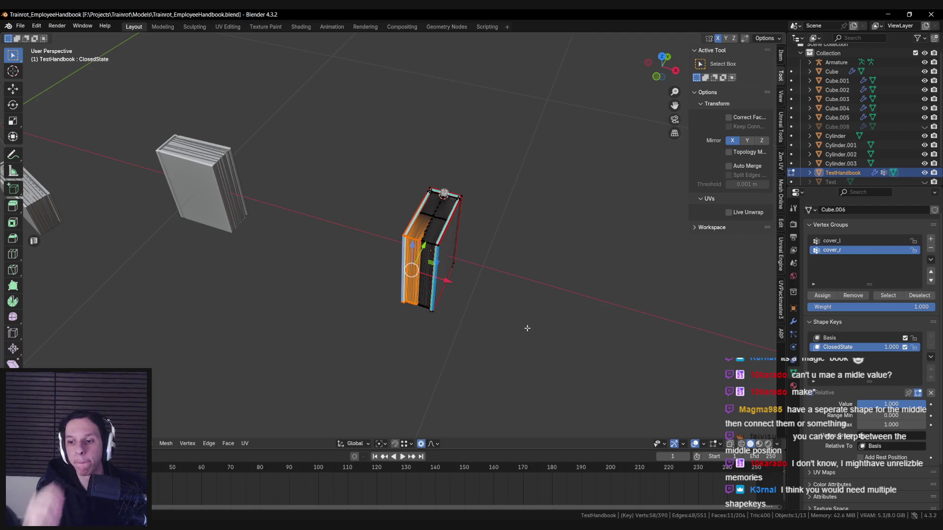
Step: Limit ClosedState to a cover vertex group, test its Value slider, and return to Object Mode
left_click(879, 436)
type("cover_r")
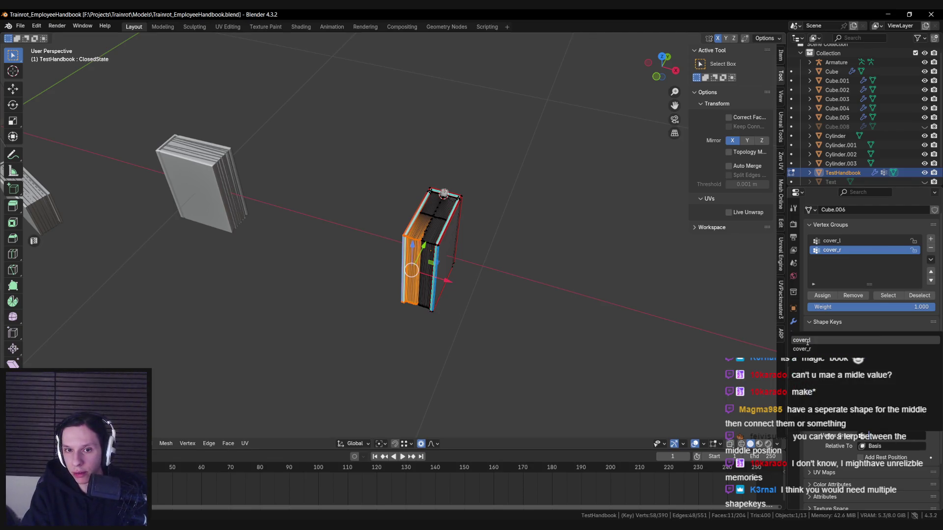
left_click(807, 341)
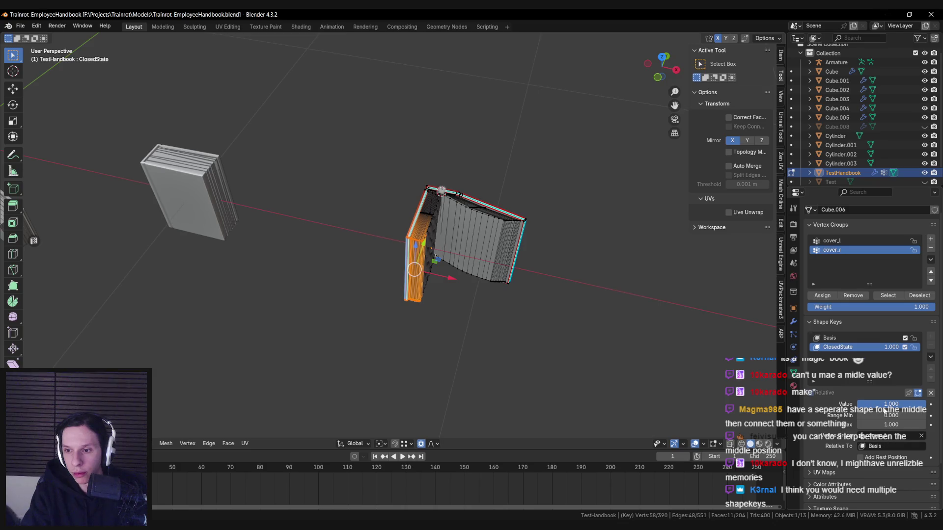
left_click_drag(884, 409, 820, 404)
key("Tab")
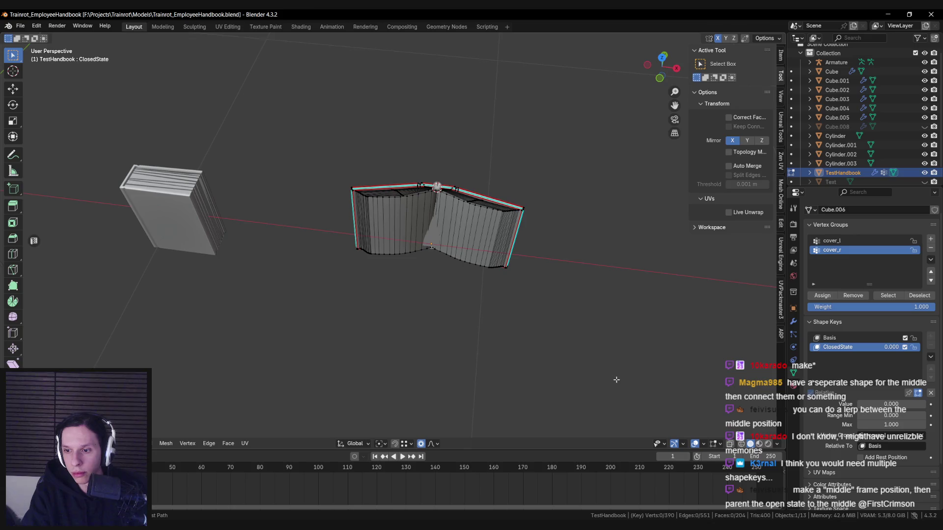
Step: Half-close the book and set the ClosedState vertex group to cover_r
mouse_move(864, 382)
left_mouse_down()
mouse_move(918, 388)
mouse_move(856, 388)
mouse_move(923, 381)
left_mouse_up()
scroll(603, 369, "up", 3)
left_click(891, 413)
left_click(879, 435)
middle_click_drag(614, 363, 531, 336)
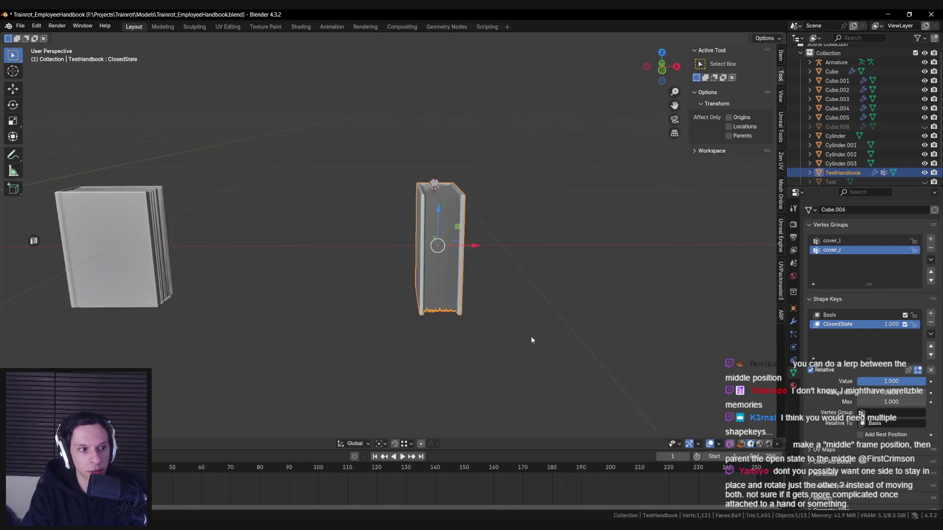
scroll(638, 329, "up", 5)
middle_click_drag(637, 333, 608, 350)
scroll(614, 338, "up", 2)
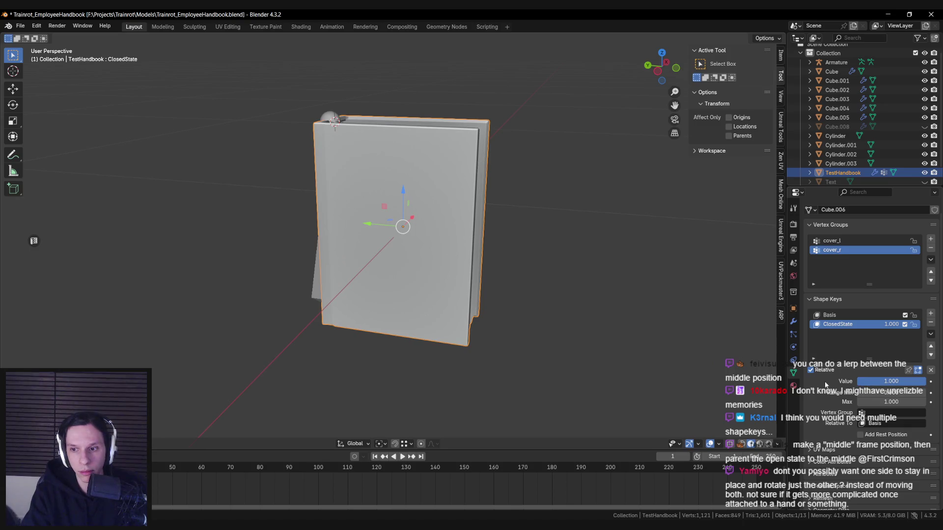
mouse_move(891, 381)
left_mouse_down()
mouse_move(834, 381)
mouse_move(891, 381)
left_mouse_up()
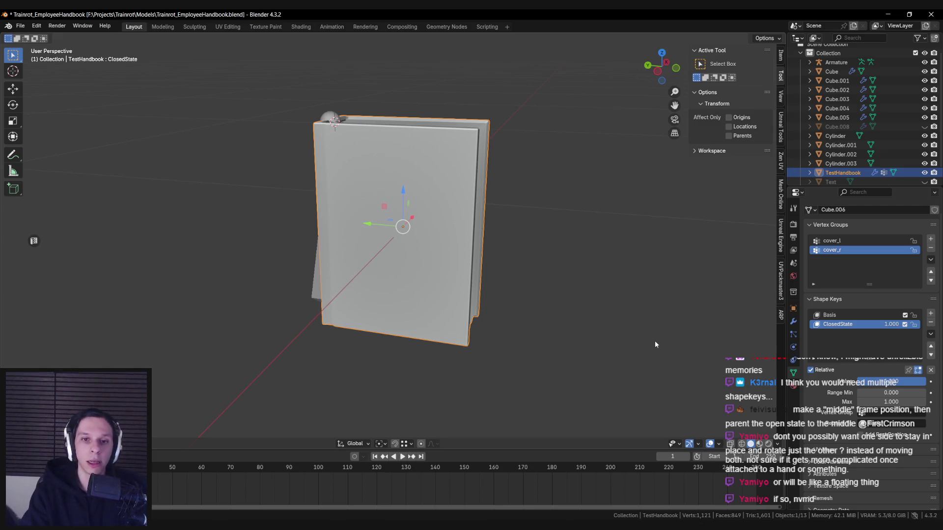
mouse_move(655, 341)
middle_mouse_down()
mouse_move(494, 306)
mouse_move(491, 287)
mouse_move(464, 281)
mouse_move(426, 287)
mouse_move(421, 275)
mouse_move(421, 292)
mouse_move(426, 276)
middle_mouse_up()
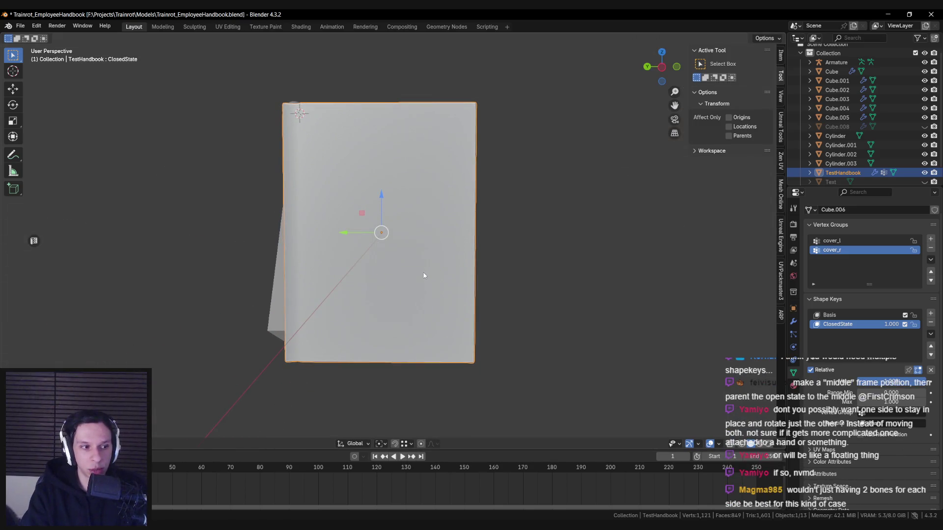
mouse_move(916, 383)
left_mouse_down()
mouse_move(861, 382)
mouse_move(916, 382)
left_mouse_up()
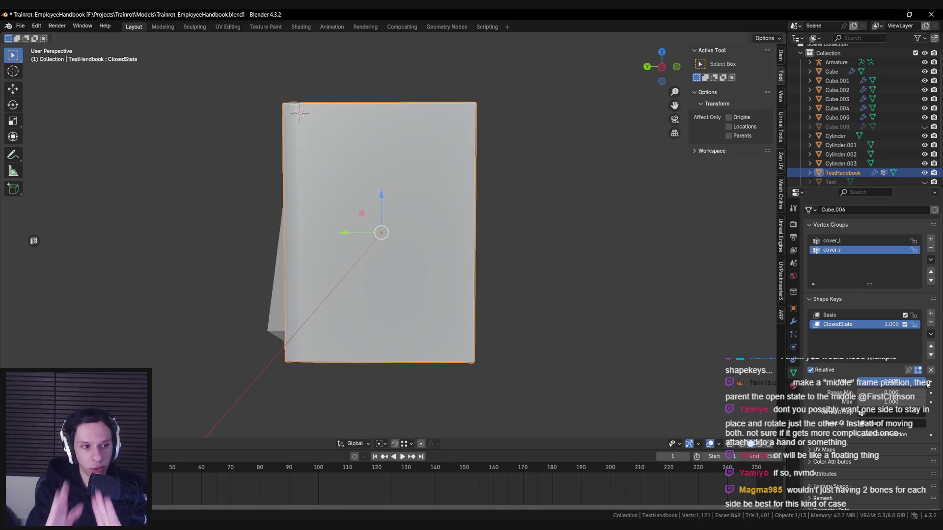
mouse_move(579, 357)
middle_mouse_down()
mouse_move(459, 369)
mouse_move(588, 383)
mouse_move(470, 346)
mouse_move(751, 343)
middle_mouse_up()
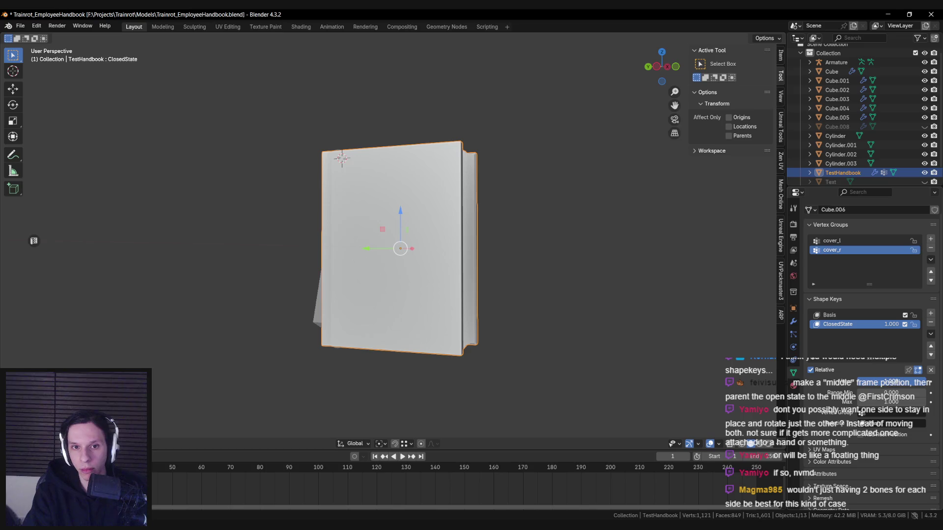
left_click_drag(892, 383, 736, 374)
middle_click_drag(736, 374, 452, 376)
scroll(439, 381, "down", 3)
scroll(439, 387, "up", 1)
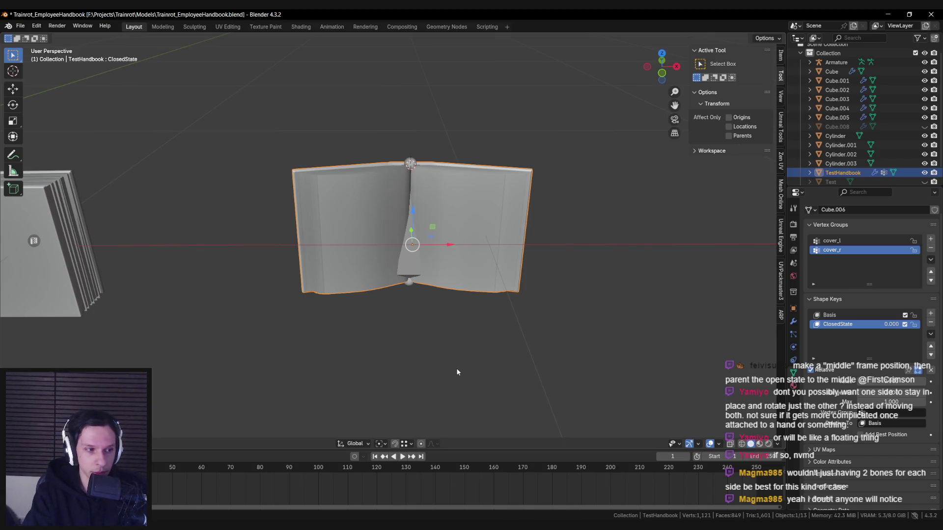
mouse_move(457, 372)
middle_mouse_down()
mouse_move(456, 230)
mouse_move(445, 284)
mouse_move(439, 268)
middle_mouse_up()
left_click_drag(888, 383, 923, 383)
mouse_move(536, 373)
middle_mouse_down()
mouse_move(509, 364)
mouse_move(349, 209)
middle_mouse_up()
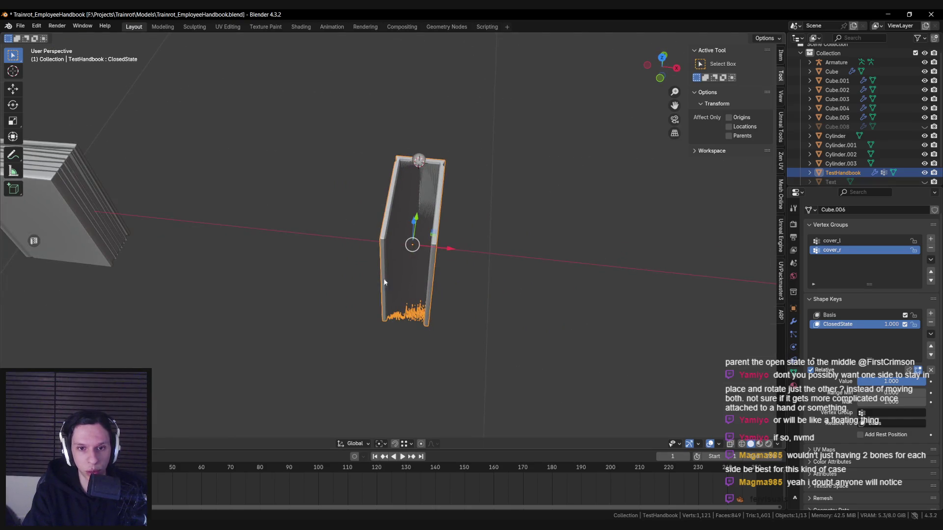
mouse_move(385, 282)
middle_mouse_down()
mouse_move(408, 301)
mouse_move(410, 287)
middle_mouse_up()
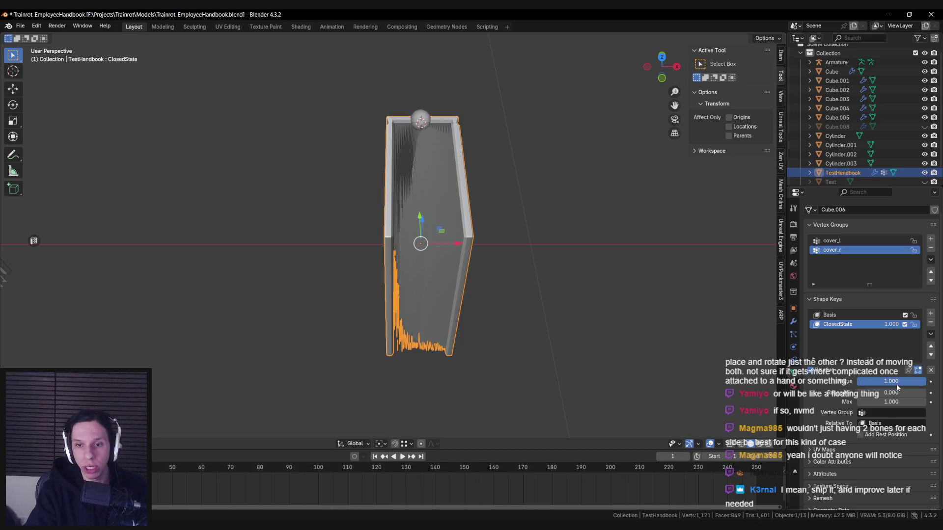
Step: Try ClosedState with Relative off and Catmull-Rom interpolation, scrubbing evaluation time to move the covers
left_click_drag(896, 384, 849, 384)
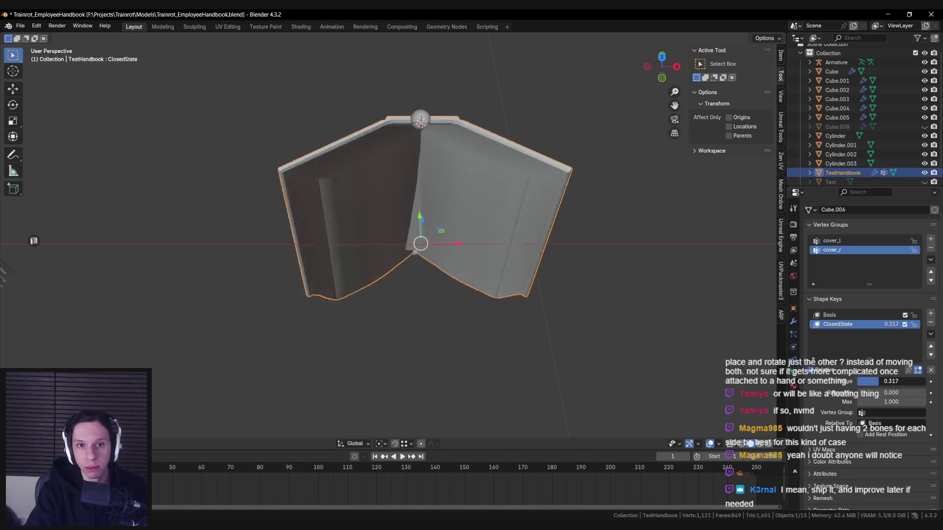
left_click(821, 372)
mouse_move(891, 392)
left_mouse_down()
mouse_move(918, 393)
mouse_move(878, 385)
left_mouse_up()
left_click(867, 382)
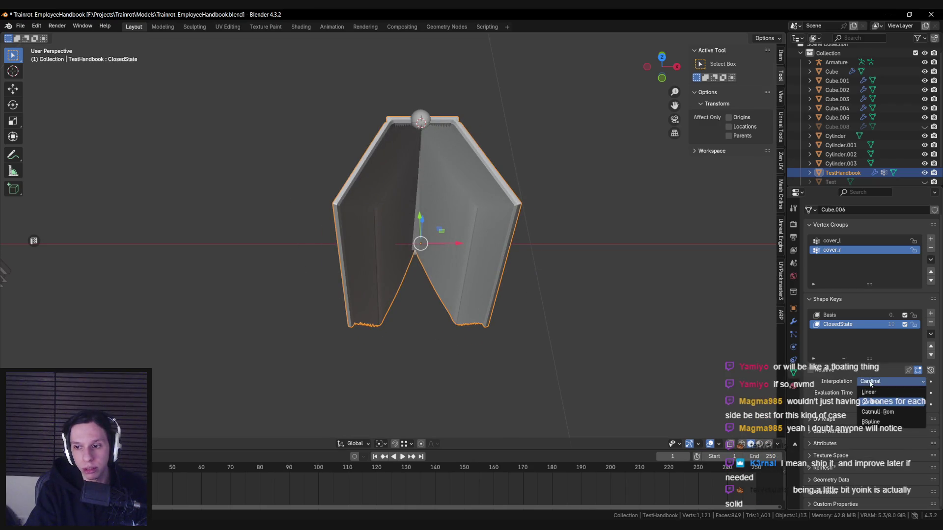
left_click(877, 412)
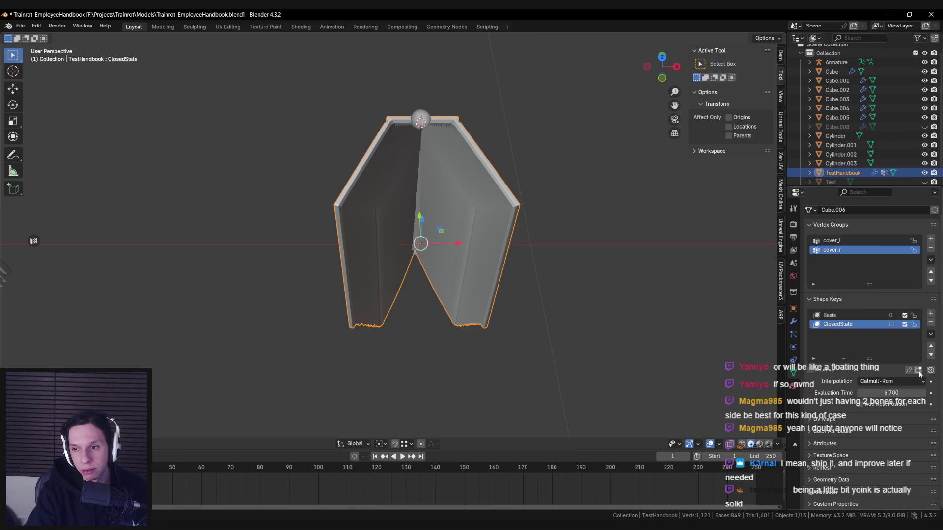
mouse_move(887, 391)
left_mouse_down()
mouse_move(909, 391)
mouse_move(887, 387)
left_mouse_up()
Step: Set ClosedState interpolation to Linear, re-enable Relative, and raise its value to preview
left_click(887, 382)
left_click(883, 393)
left_click(887, 382)
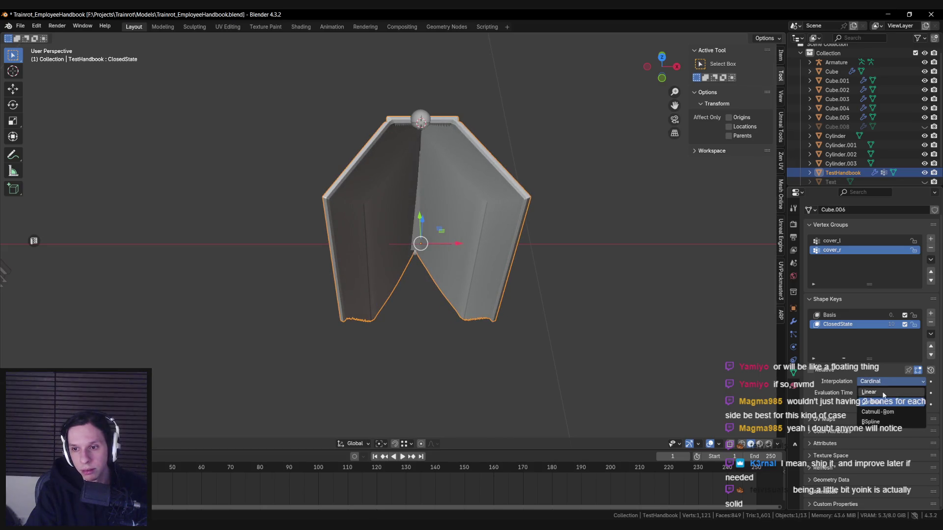
left_click(864, 383)
left_click(815, 370)
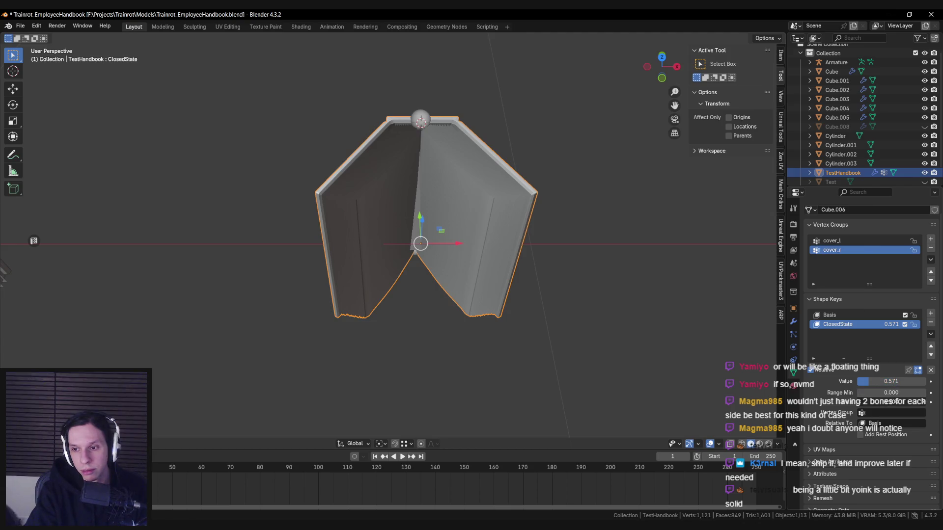
mouse_move(891, 381)
left_mouse_down()
mouse_move(916, 381)
mouse_move(881, 381)
left_mouse_up()
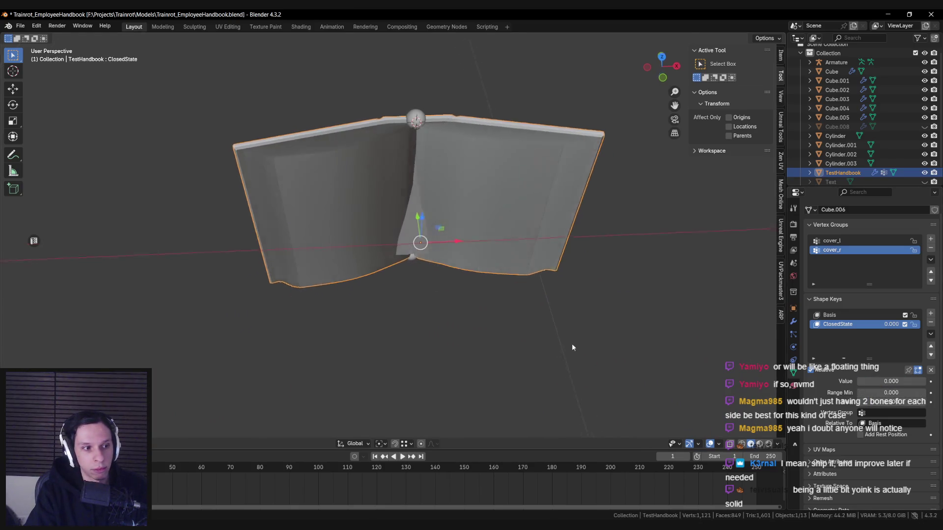
Step: Save Trainrot_EmployeeHandbook.blend and orbit to a more frontal view of the book
scroll(571, 343, "down", 3)
key("ctrl+s")
mouse_move(581, 332)
middle_mouse_down()
mouse_move(581, 314)
mouse_move(558, 354)
middle_mouse_up()
scroll(582, 313, "up", 3)
scroll(582, 318, "down", 3)
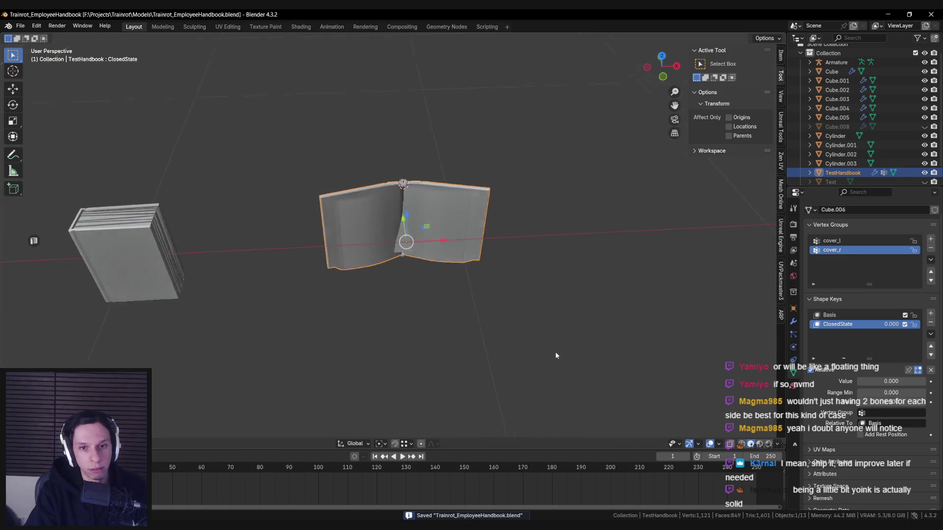
scroll(660, 352, "up", 3)
Step: Scrub ClosedState to preview the book closing, save again, and enter Edit Mode
mouse_move(882, 381)
left_mouse_down()
mouse_move(923, 381)
mouse_move(866, 381)
mouse_move(926, 381)
mouse_move(859, 381)
left_mouse_up()
mouse_move(477, 290)
middle_mouse_down()
mouse_move(470, 246)
mouse_move(438, 267)
mouse_move(436, 316)
mouse_move(459, 312)
mouse_move(456, 334)
mouse_move(451, 302)
middle_mouse_up()
key("ctrl+s")
scroll(436, 275, "down", 1)
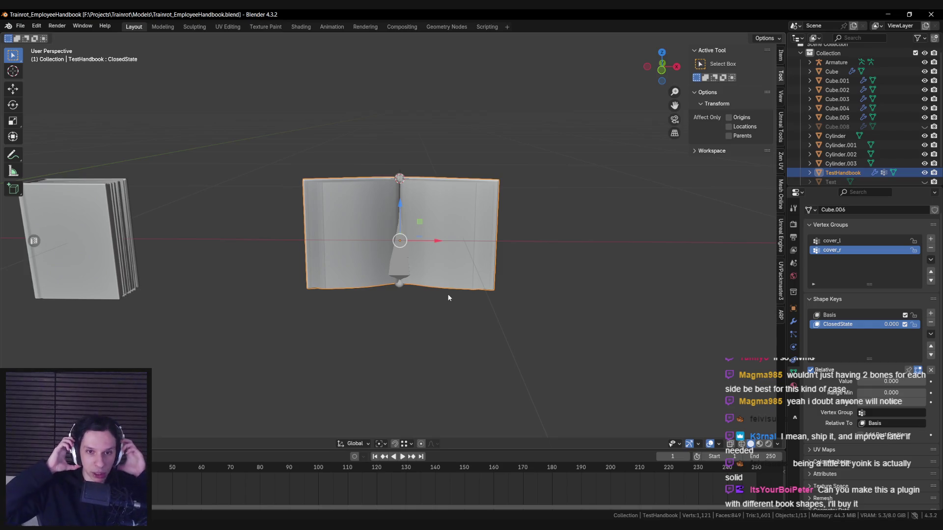
mouse_move(448, 297)
middle_mouse_down()
mouse_move(425, 318)
mouse_move(410, 315)
mouse_move(425, 300)
mouse_move(416, 284)
middle_mouse_up()
scroll(416, 287, "up", 3)
key("ctrl+s")
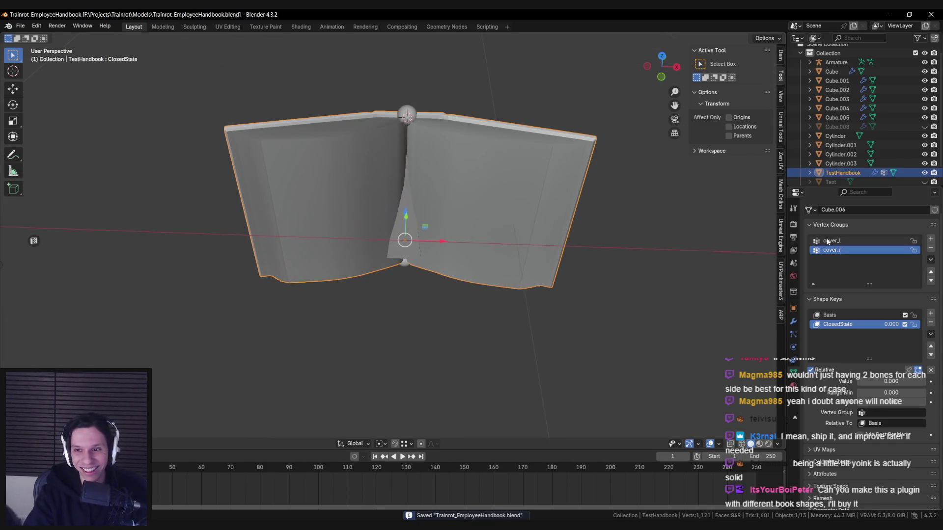
key("Tab")
Step: Select the cover_l group's vertices, then the cover_r group's, to see which halves each holds
key("a")
key("alt+a")
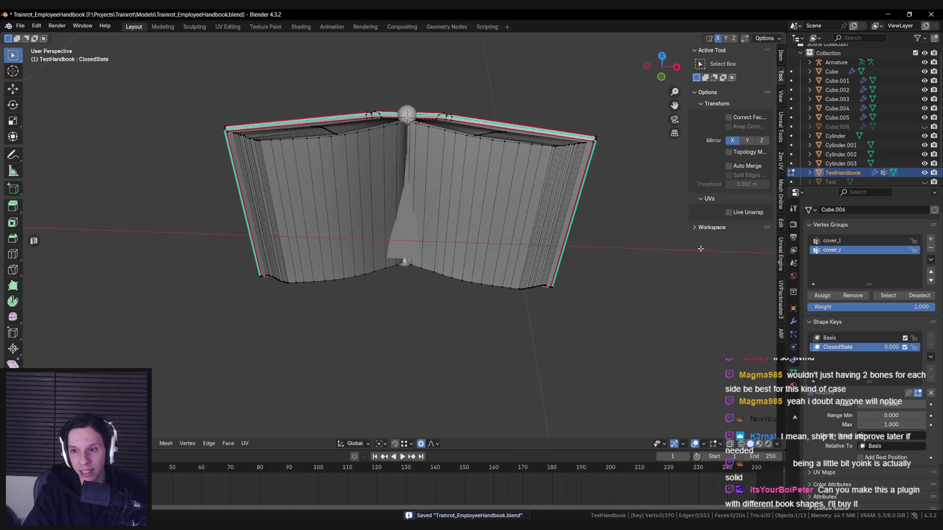
left_click(831, 240)
left_click(887, 295)
mouse_move(647, 269)
middle_mouse_down()
mouse_move(618, 266)
mouse_move(628, 267)
middle_mouse_up()
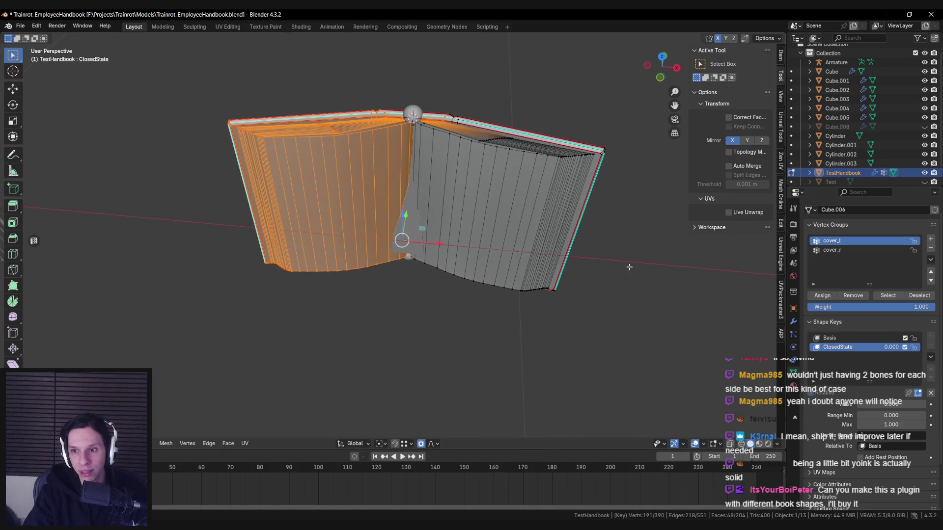
key("alt+a")
left_click(834, 251)
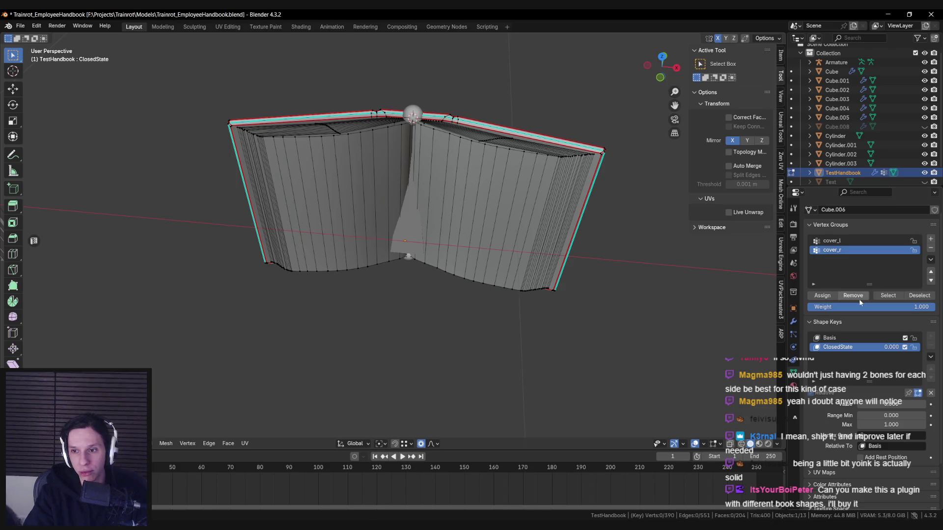
left_click(888, 295)
mouse_move(510, 290)
middle_mouse_down()
mouse_move(509, 313)
mouse_move(516, 265)
middle_mouse_up()
Step: Leave Edit Mode, save the file, then re-enter and L-select a right-hand page
key("Tab")
key("ctrl+s")
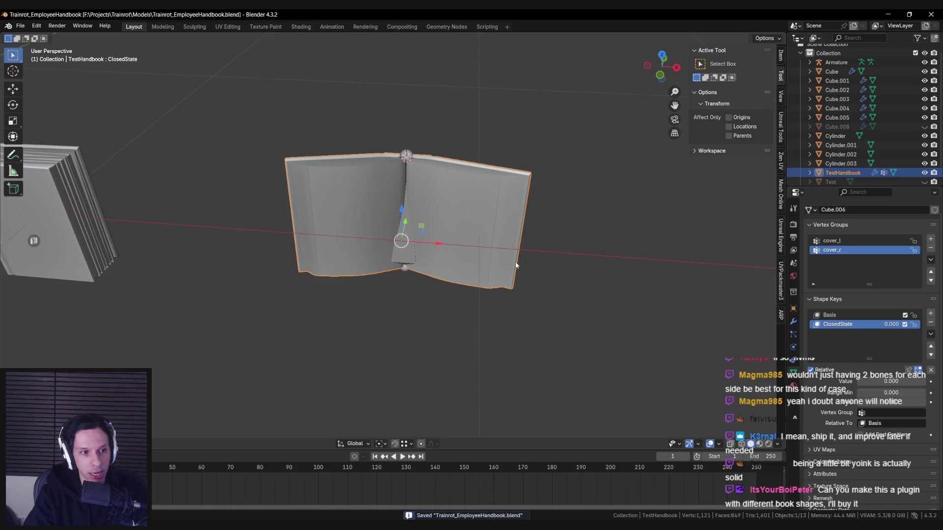
middle_click_drag(516, 265, 471, 267)
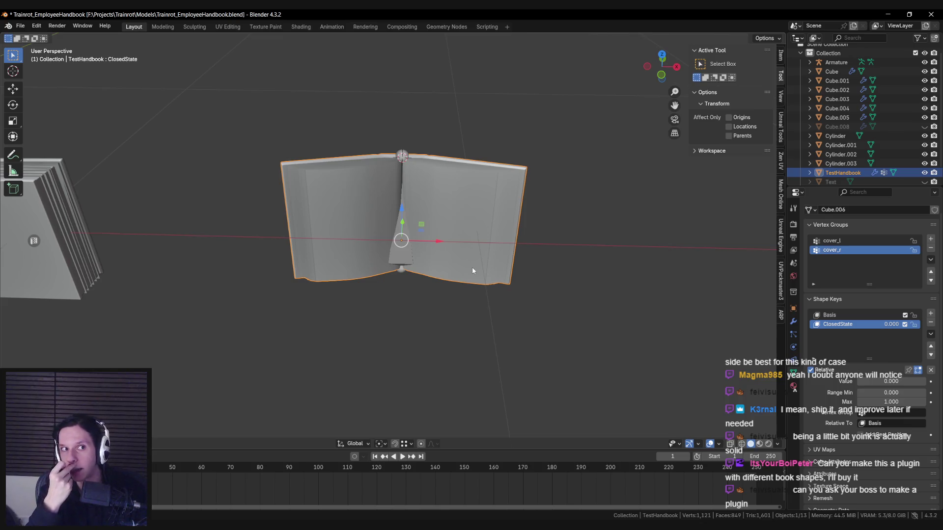
key("ctrl+s")
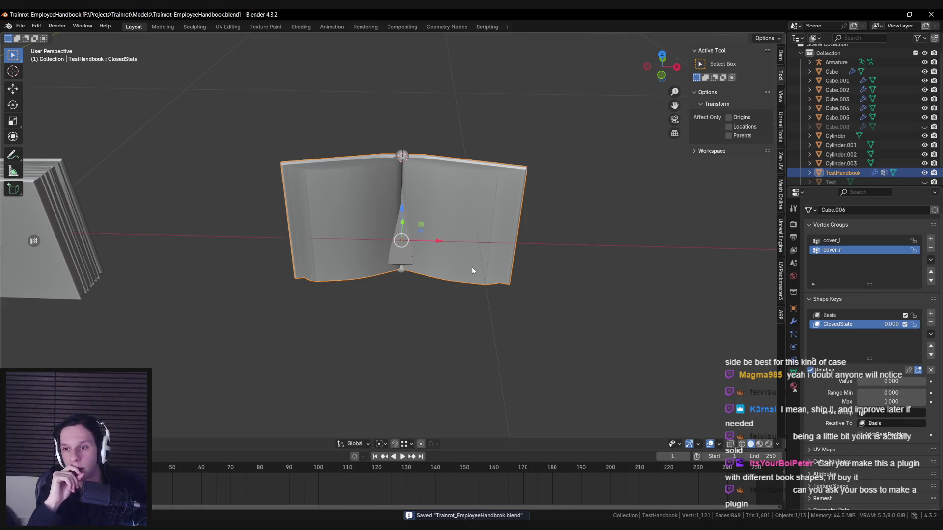
scroll(435, 225, "up", 4)
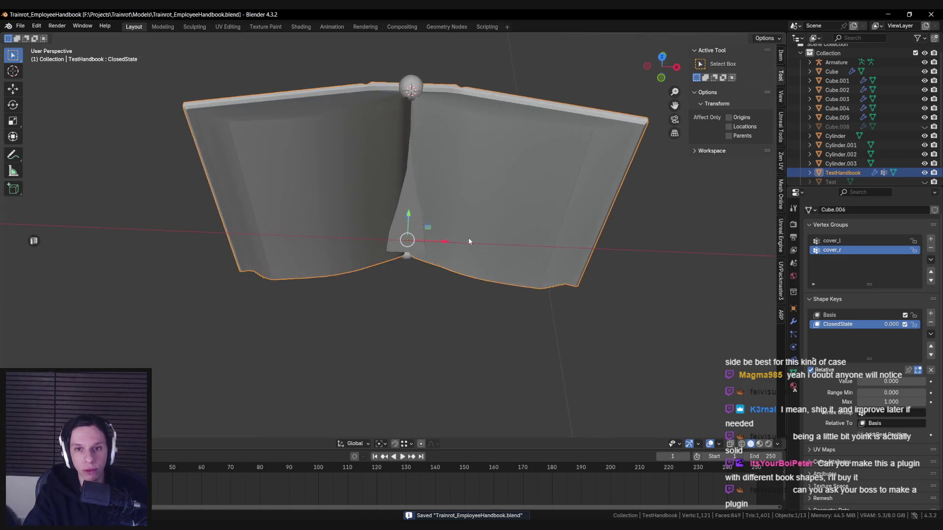
key("Tab")
key("l")
mouse_move(445, 219)
middle_mouse_down()
mouse_move(378, 255)
mouse_move(392, 231)
mouse_move(421, 267)
mouse_move(436, 263)
middle_mouse_up()
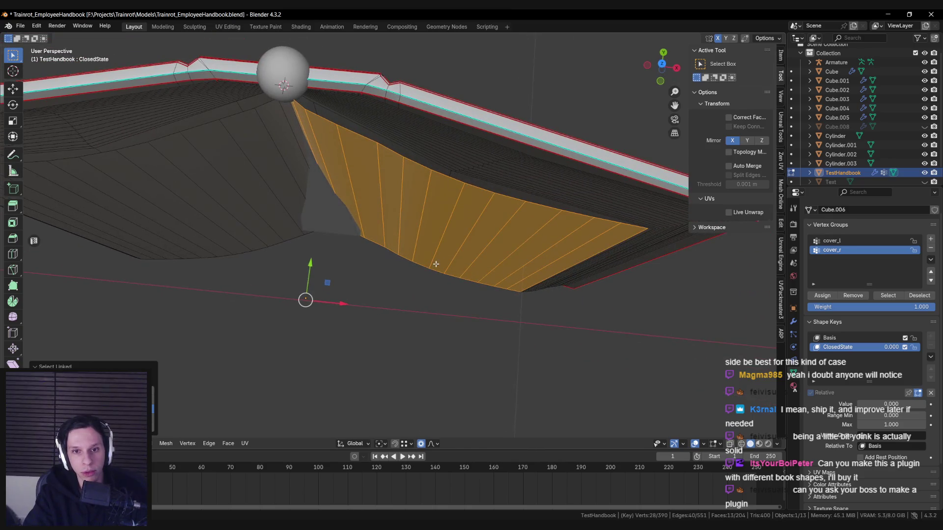
mouse_move(454, 324)
middle_mouse_down()
mouse_move(467, 290)
mouse_move(381, 275)
mouse_move(394, 288)
middle_mouse_up()
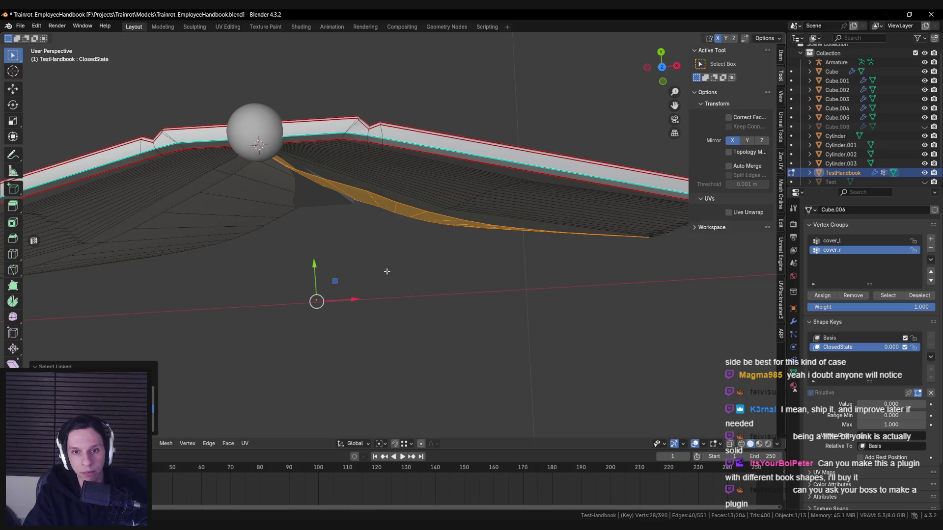
scroll(362, 277, "up", 2)
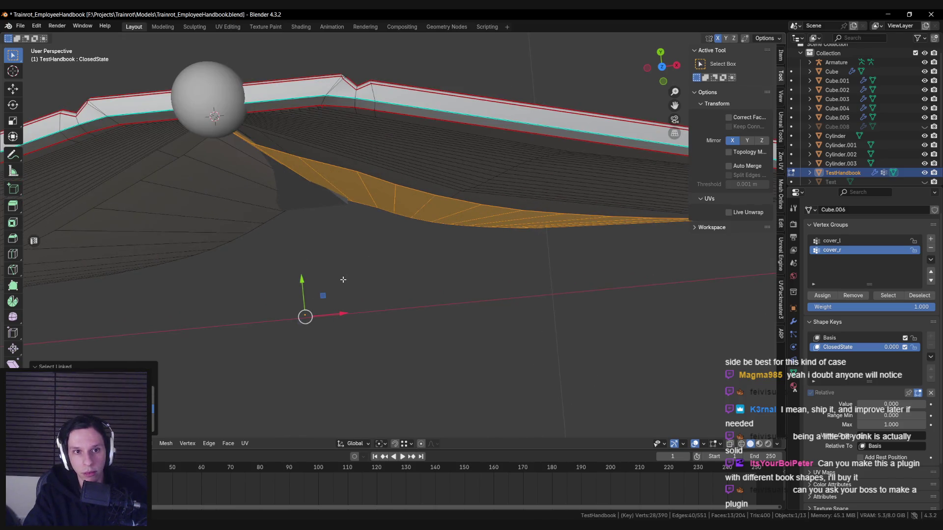
key("shift+d")
left_click(356, 294)
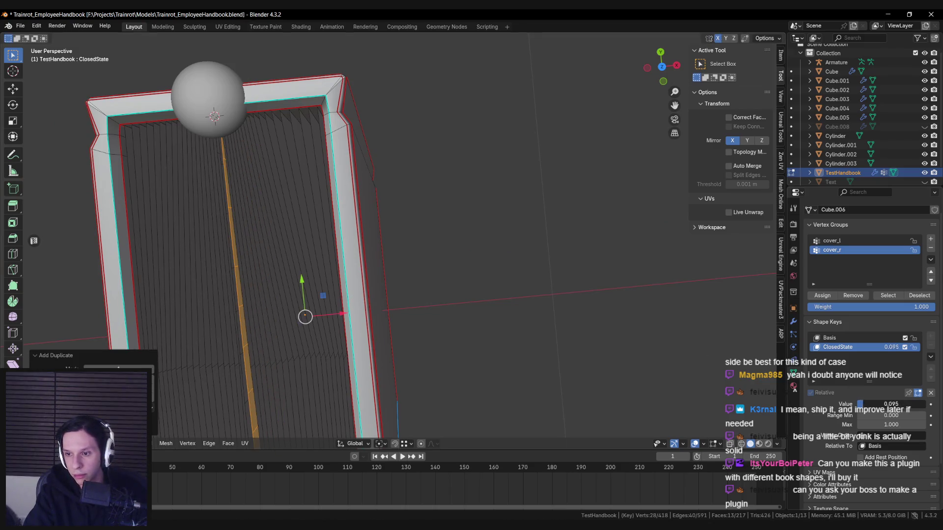
scroll(457, 297, "down", 4)
middle_click_drag(456, 297, 457, 269)
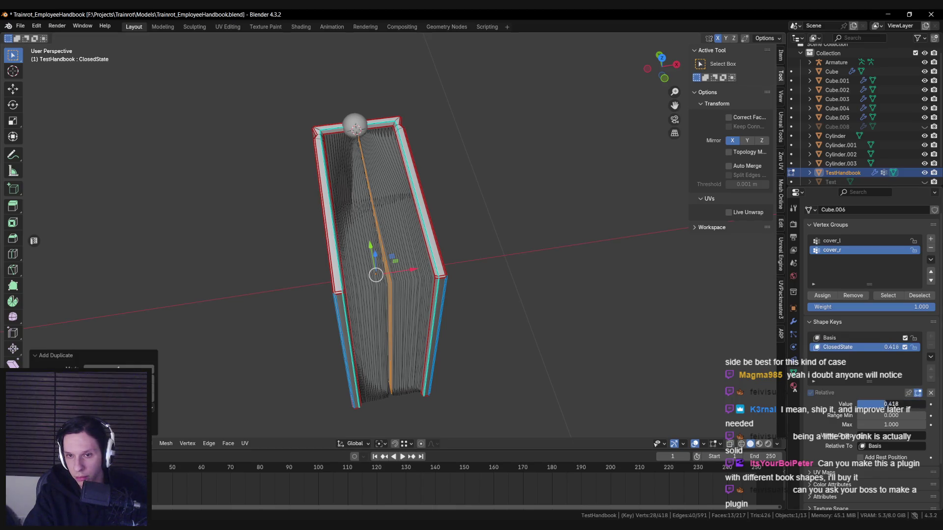
middle_click_drag(499, 326, 486, 305)
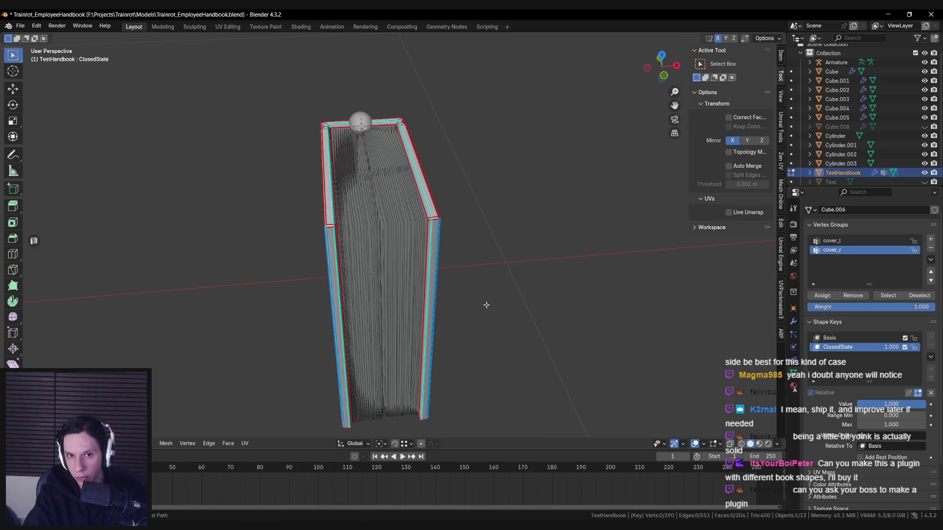
key("Tab")
key("Tab")
key("Tab")
scroll(486, 308, "down", 1)
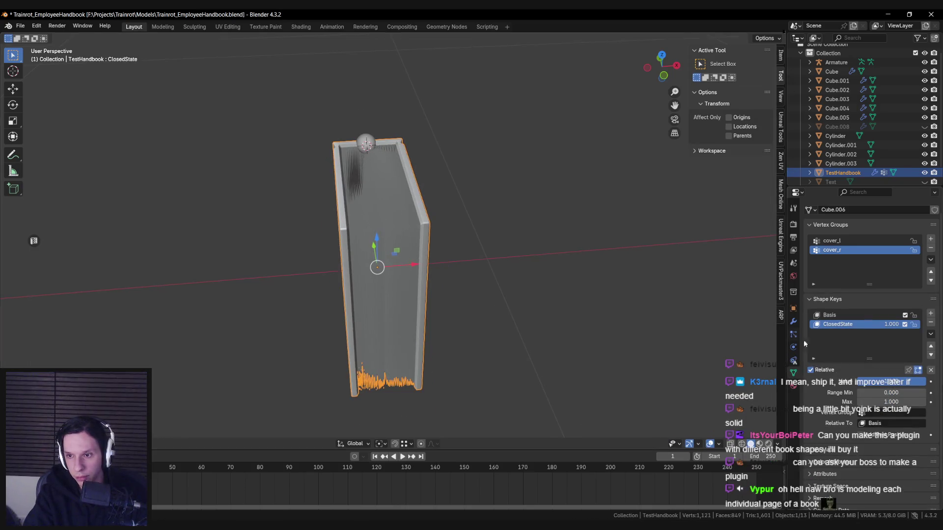
type("0")
key("Return")
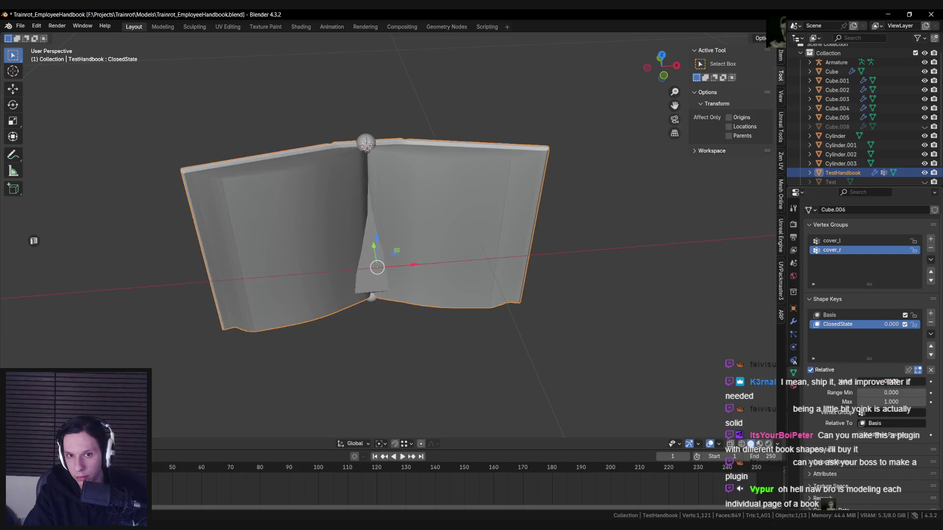
key("Tab")
key("Tab")
mouse_move(516, 342)
middle_mouse_down()
mouse_move(467, 341)
mouse_move(422, 192)
middle_mouse_up()
key("Tab")
key("l")
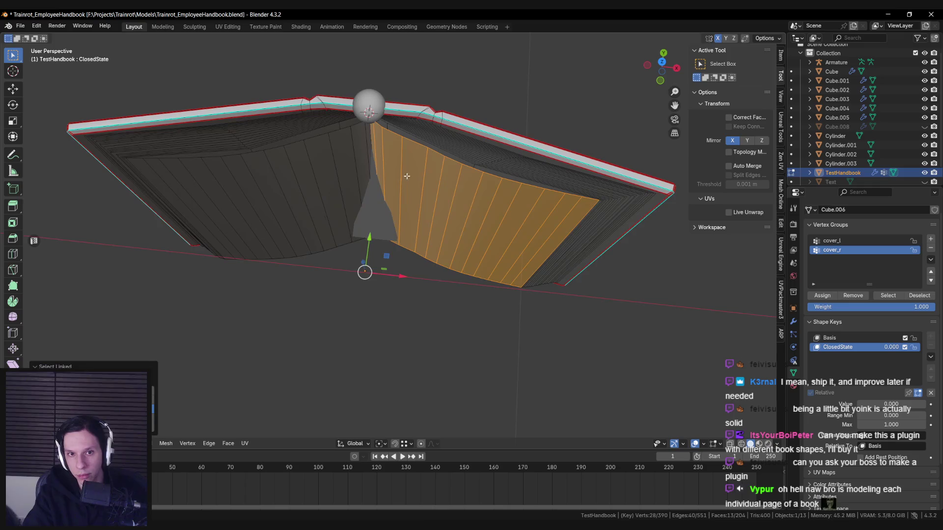
Step: Make Basis the active shape key and L-select the large right-hand page
left_click(918, 393)
middle_click_drag(541, 339, 544, 307)
left_click(830, 338)
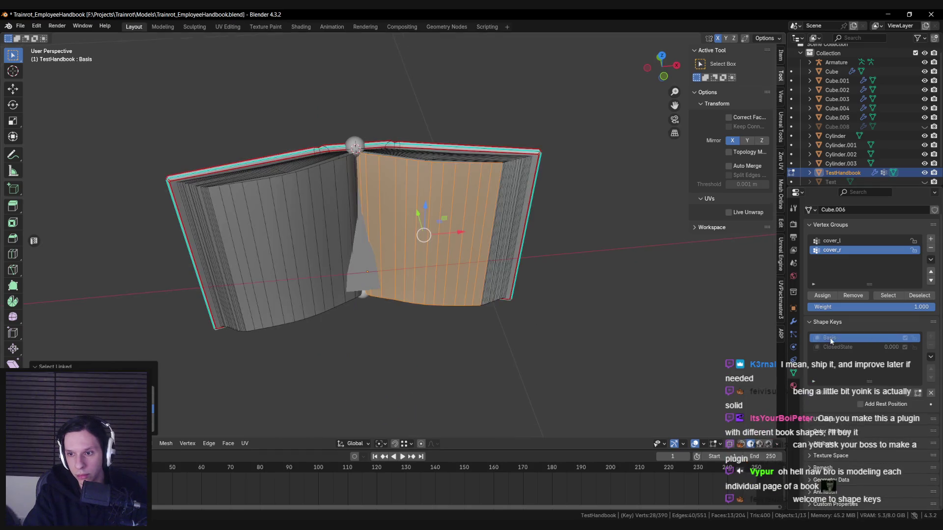
scroll(448, 349, "up", 5)
key("g")
right_click(448, 350)
key("l")
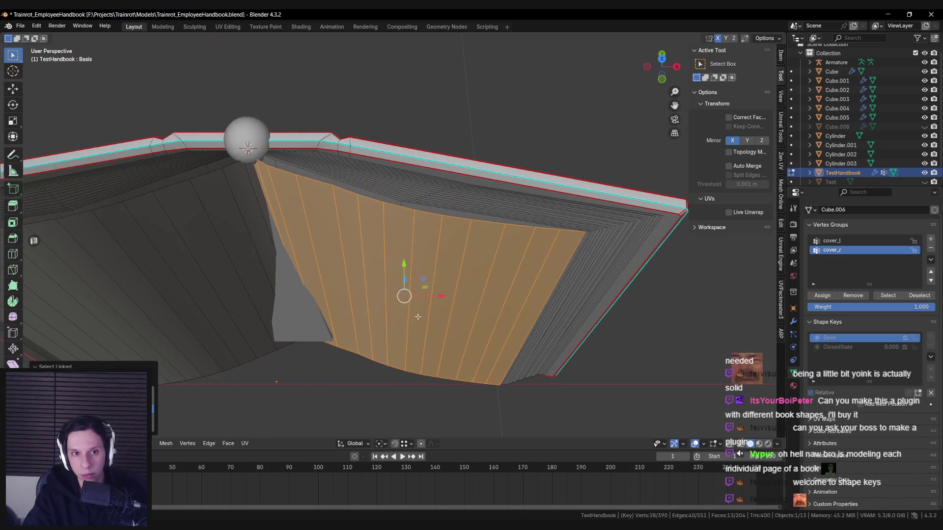
mouse_move(407, 334)
middle_mouse_down()
mouse_move(406, 313)
mouse_move(363, 314)
mouse_move(384, 314)
middle_mouse_up()
scroll(406, 313, "down", 4)
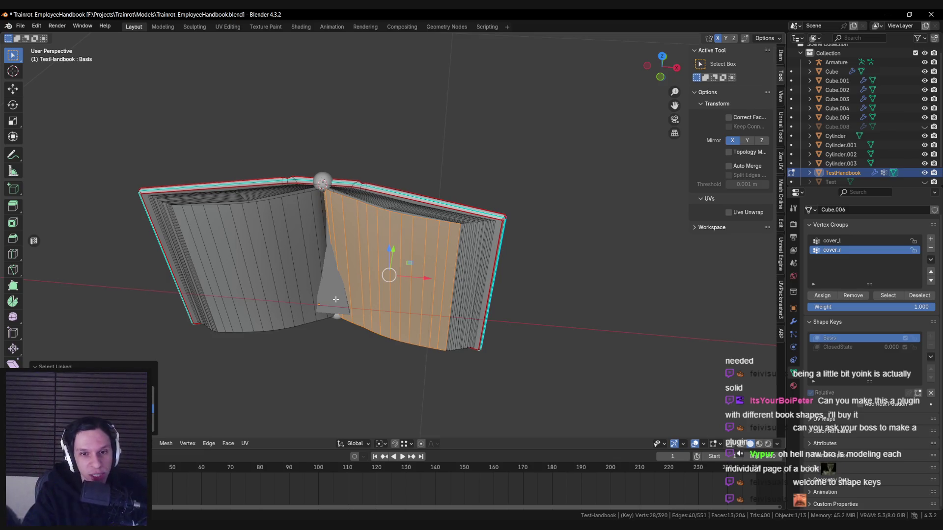
Step: Check the book in Unreal Engine, then duplicate the selected page in Blender with Shift+D
mouse_move(348, 245)
middle_mouse_down()
mouse_move(387, 265)
mouse_move(386, 285)
middle_mouse_up()
scroll(387, 265, "up", 6)
key("alt+Tab")
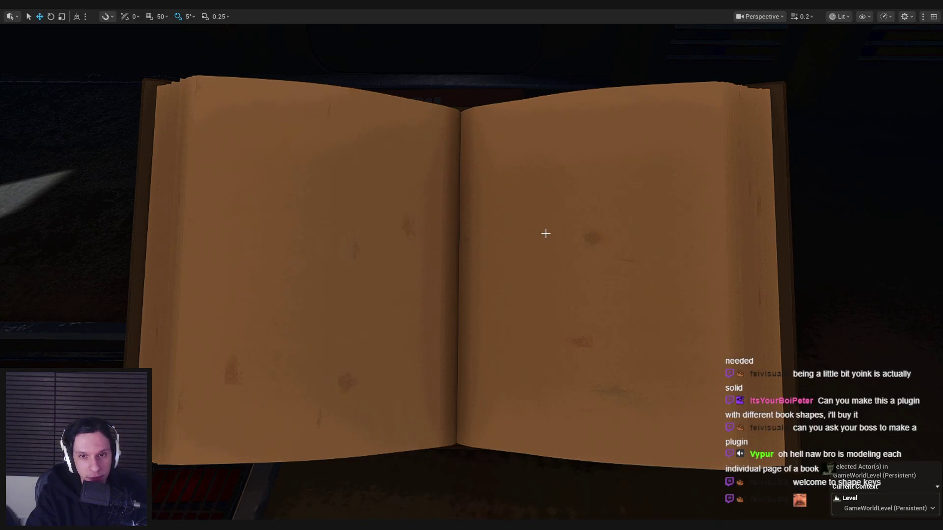
right_click_drag(550, 303, 560, 302)
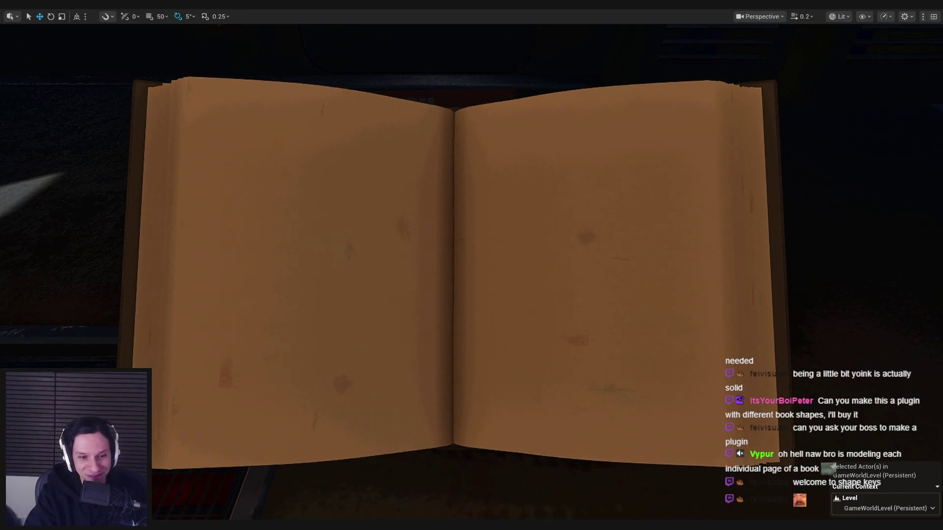
key("alt+Tab")
mouse_move(520, 260)
middle_mouse_down()
mouse_move(448, 272)
mouse_move(424, 258)
middle_mouse_up()
key("shift+d")
Step: Constrain the duplicated page to X, drop it, then slide it along X into position
key("x")
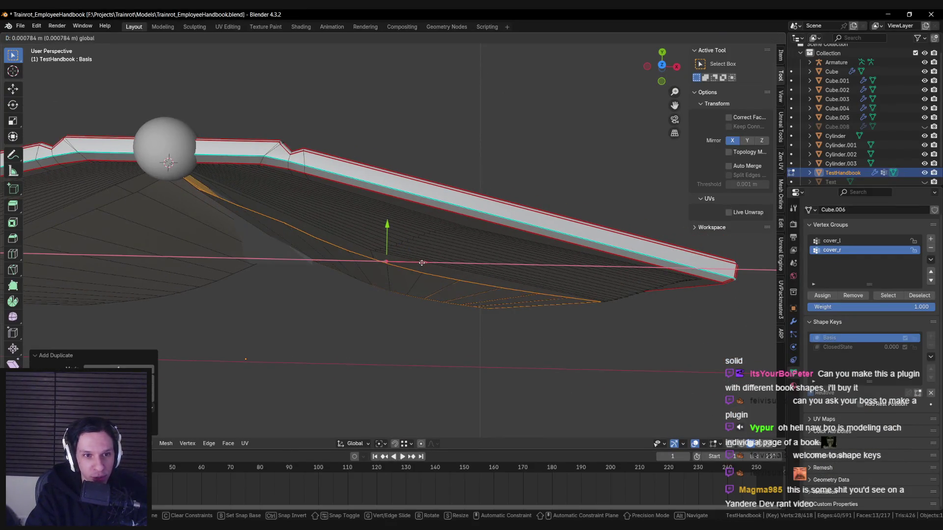
right_click(422, 263)
middle_click_drag(392, 259, 412, 259)
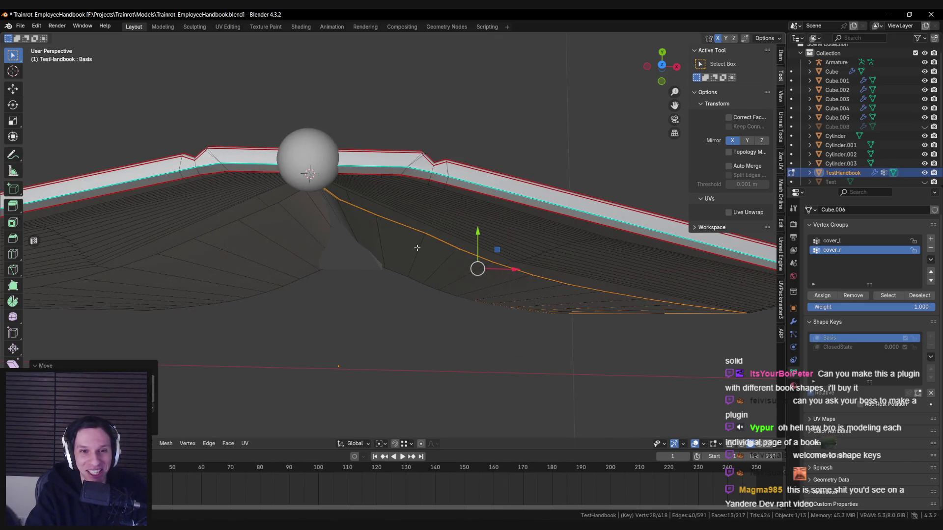
key("l")
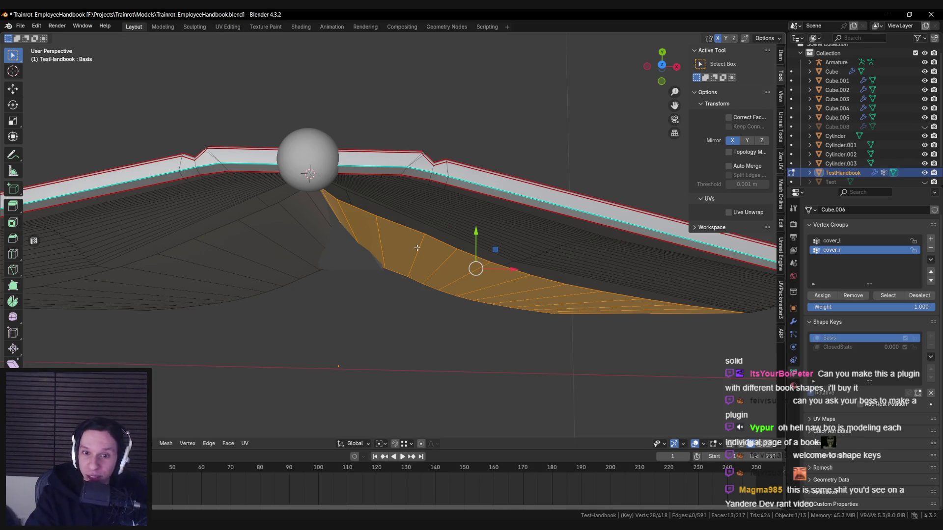
left_click_drag(513, 269, 513, 267)
mouse_move(513, 267)
middle_mouse_down()
mouse_move(457, 223)
mouse_move(440, 173)
mouse_move(447, 240)
mouse_move(432, 289)
mouse_move(403, 333)
mouse_move(414, 372)
mouse_move(491, 344)
middle_mouse_up()
Step: Set the pivot to 3D Cursor, turn off X-ray, and rotate the page around global Z
key("period")
left_click(417, 404)
key("alt+z")
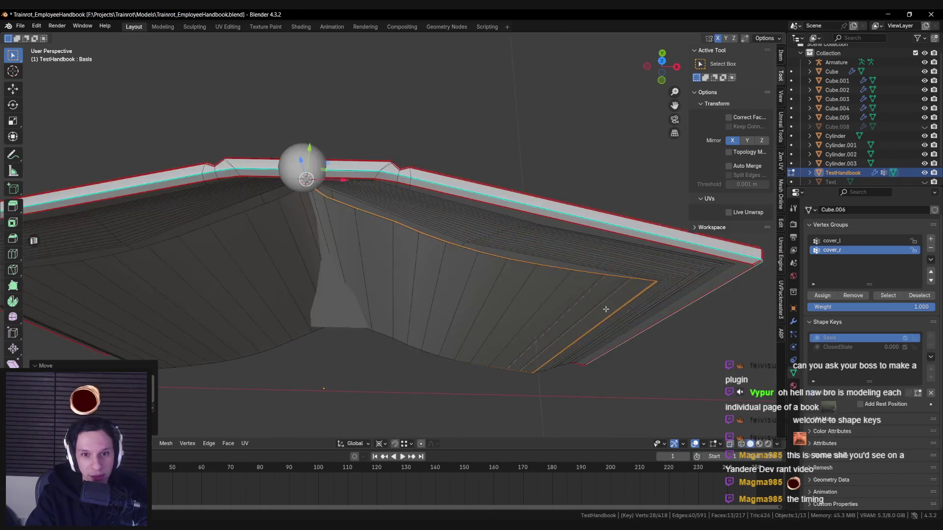
key("r")
key("z")
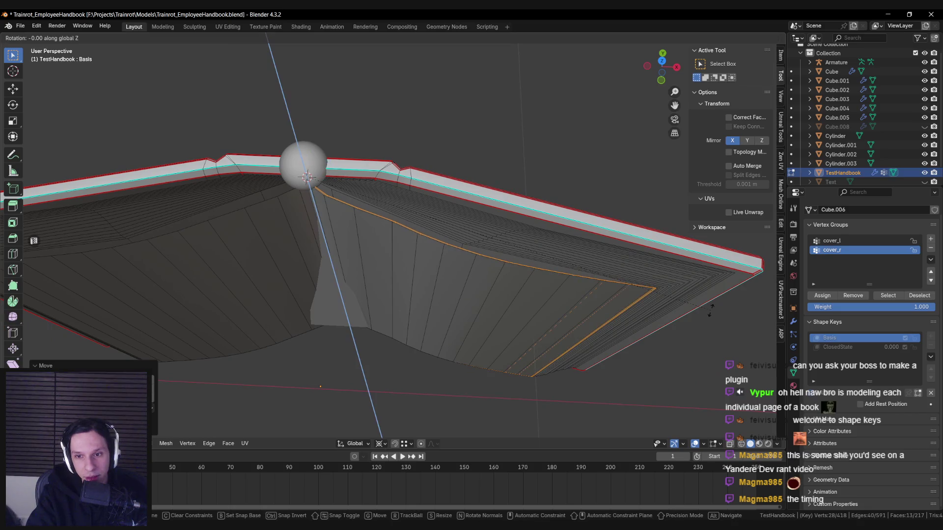
left_click(709, 309)
Step: Cancel a second Z rotation of the page and return to Object Mode
middle_click_drag(653, 337, 687, 331)
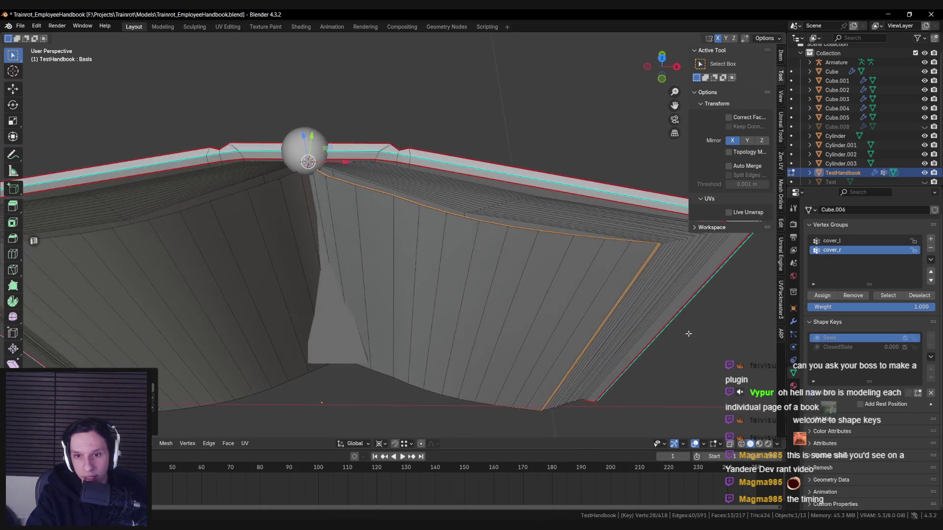
key("r")
key("z")
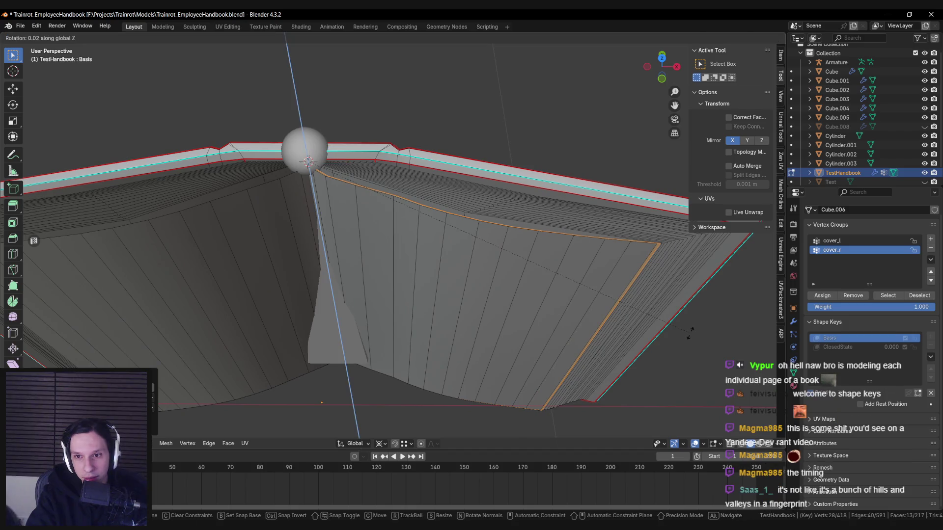
right_click(690, 333)
scroll(638, 329, "down", 6)
key("Tab")
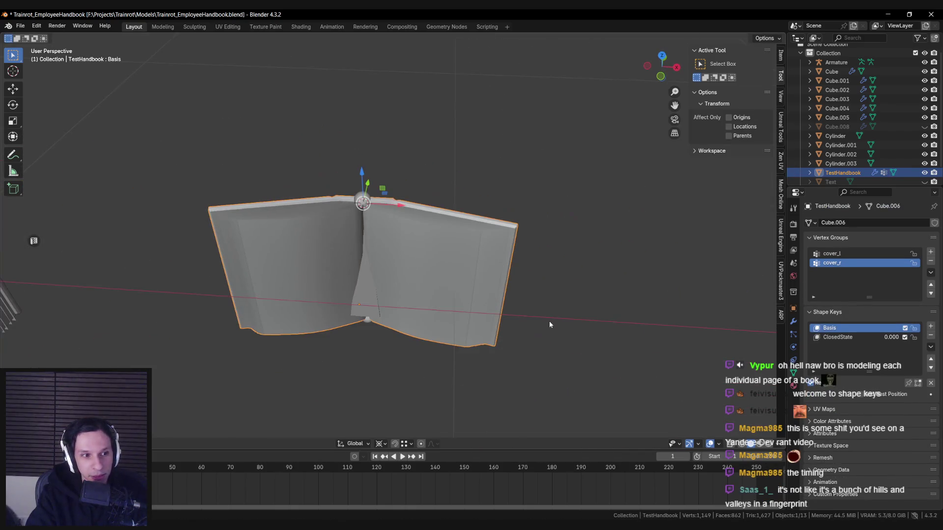
Step: Select ClosedState and raise its value to 1.0 to fold the book shut
scroll(550, 326, "up", 3)
scroll(551, 339, "down", 2)
scroll(675, 335, "up", 3)
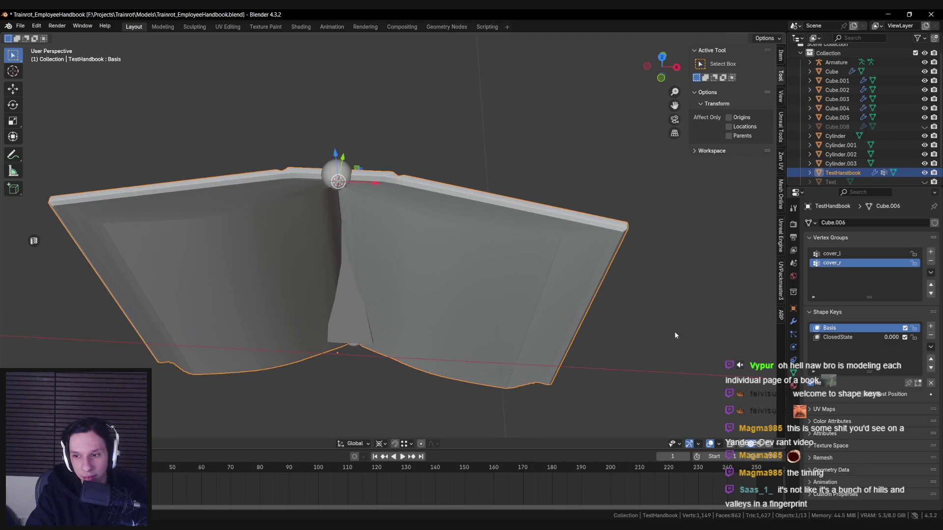
left_click(837, 338)
left_click_drag(891, 337, 928, 337)
mouse_move(525, 324)
middle_mouse_down()
mouse_move(487, 293)
mouse_move(262, 258)
mouse_move(311, 232)
mouse_move(460, 271)
middle_mouse_up()
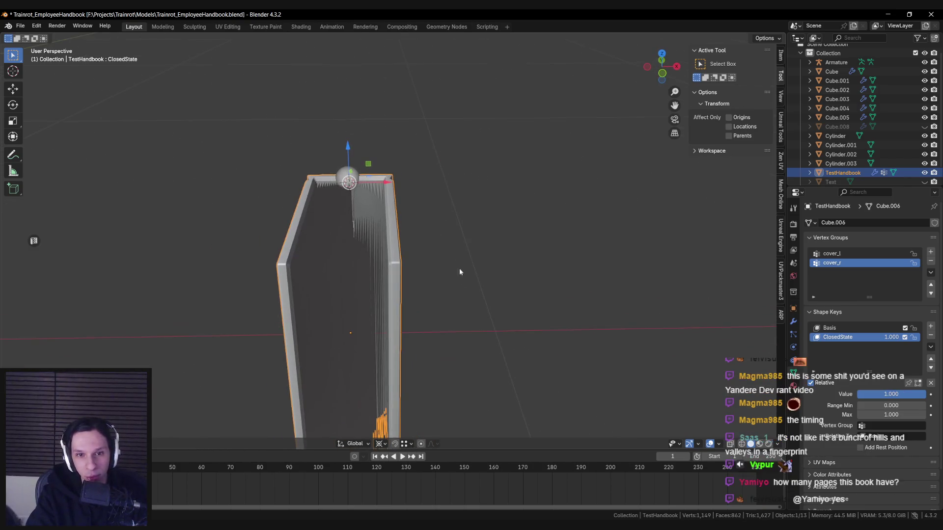
Step: Reset ClosedState to 0.0 to reopen the book, save, and enter Edit Mode
left_click_drag(898, 399, 856, 399)
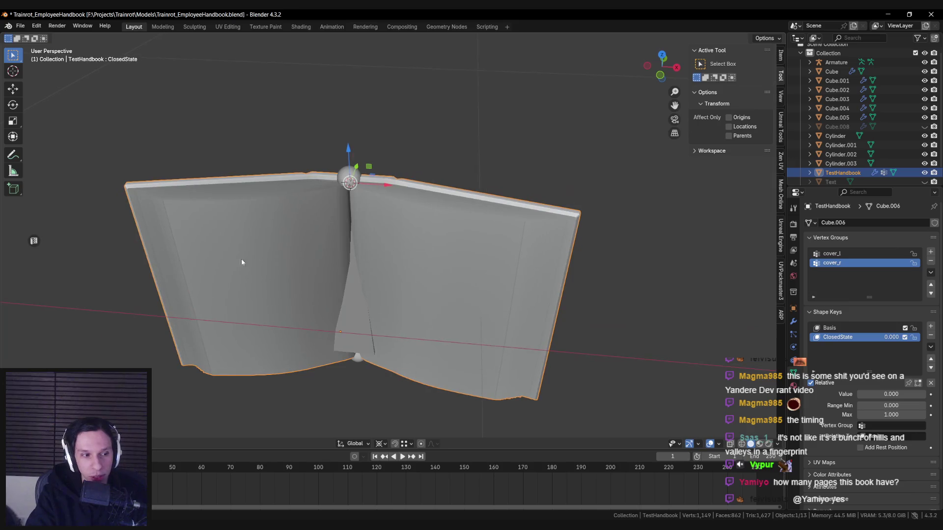
mouse_move(361, 349)
middle_mouse_down()
mouse_move(368, 278)
mouse_move(475, 281)
middle_mouse_up()
key("ctrl+s")
key("Tab")
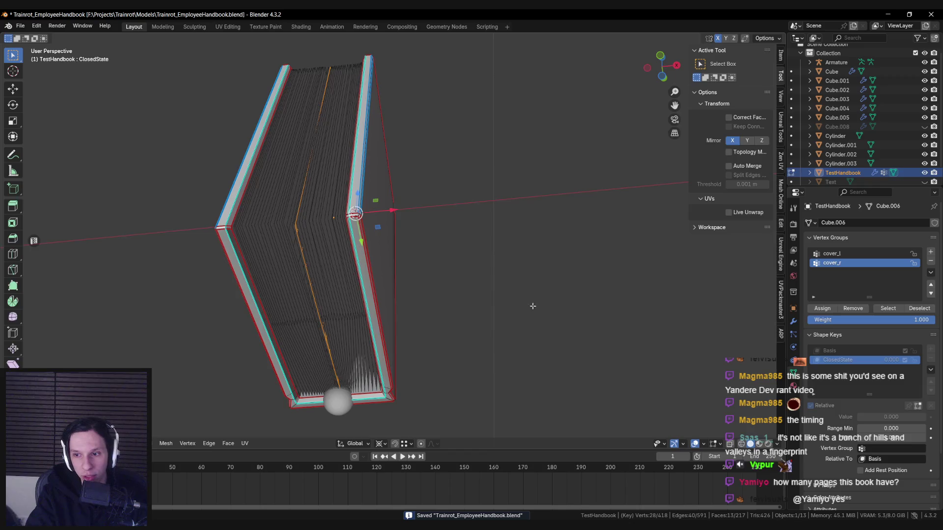
Step: On the Basis shape key, select the long thin page face and move it up and right
left_click(829, 351)
mouse_move(433, 402)
middle_mouse_down()
mouse_move(425, 314)
mouse_move(379, 278)
mouse_move(376, 286)
middle_mouse_up()
scroll(424, 314, "up", 3)
scroll(379, 278, "down", 4)
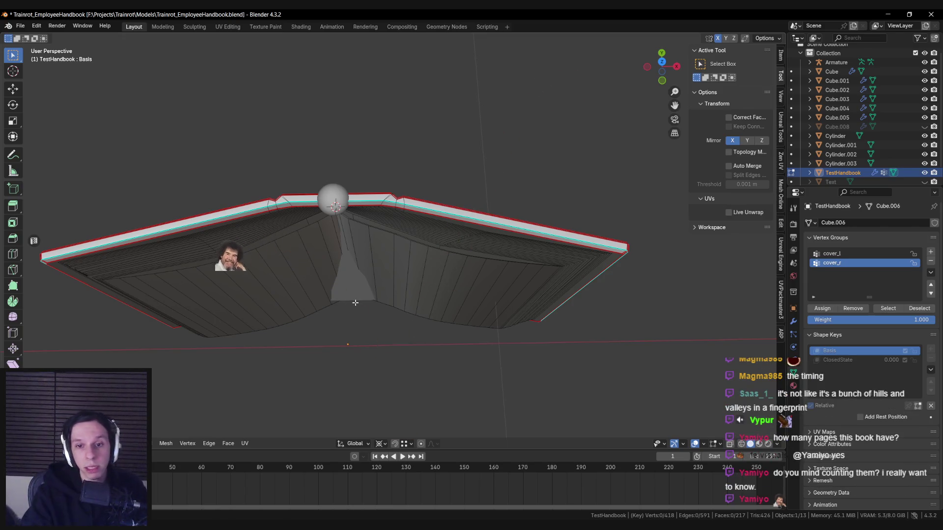
scroll(355, 303, "up", 5)
left_click(339, 290)
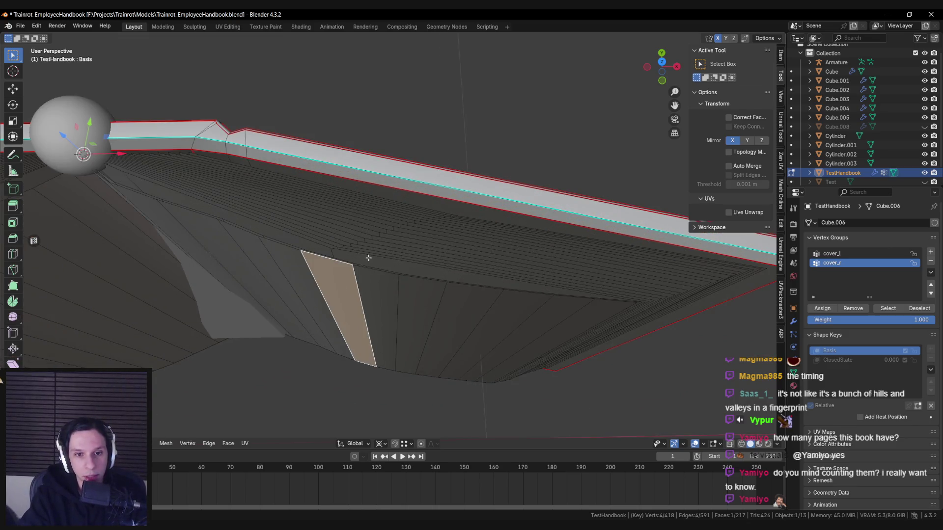
left_click(366, 254)
key("g")
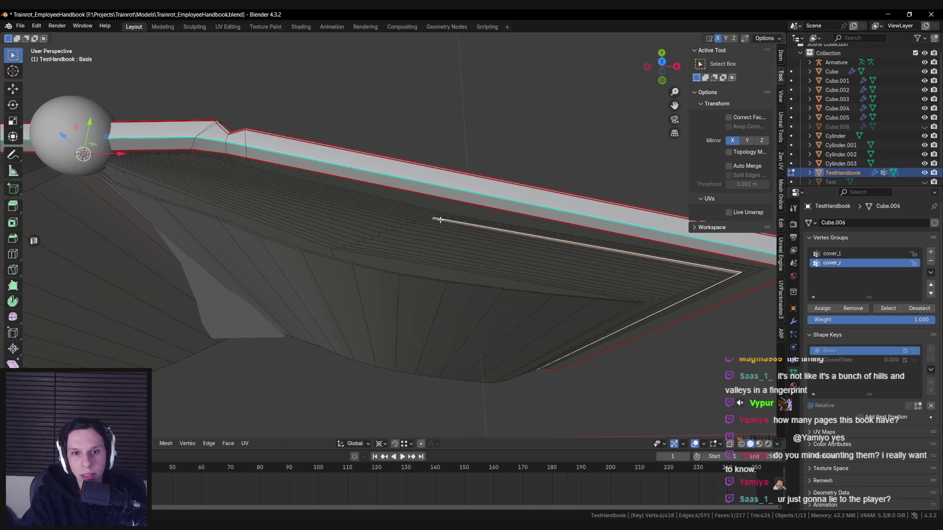
Step: Inspect the pages from the front, save the file, return to Object Mode and select the Armature
scroll(446, 224, "down", 5)
mouse_move(270, 295)
middle_mouse_down()
mouse_move(437, 316)
mouse_move(423, 309)
middle_mouse_up()
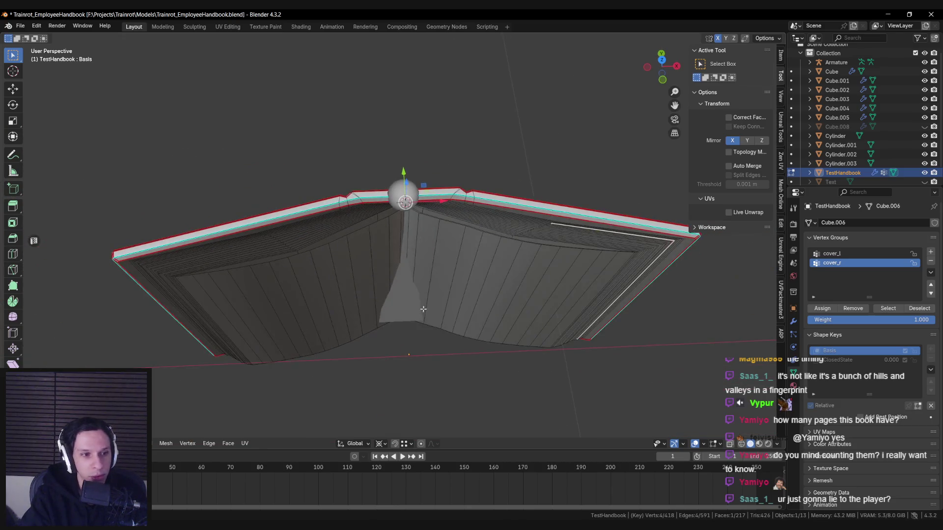
middle_click_drag(215, 240, 292, 277)
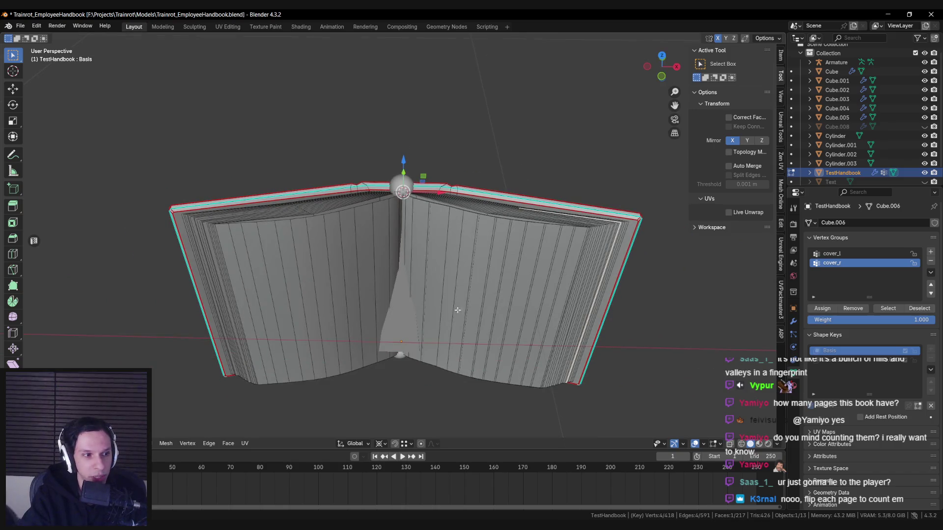
mouse_move(457, 310)
middle_mouse_down()
mouse_move(436, 331)
mouse_move(413, 281)
mouse_move(412, 303)
mouse_move(427, 245)
middle_mouse_up()
scroll(440, 311, "up", 3)
scroll(440, 312, "down", 3)
scroll(412, 303, "up", 3)
key("ctrl+s")
scroll(429, 270, "down", 3)
key("Tab")
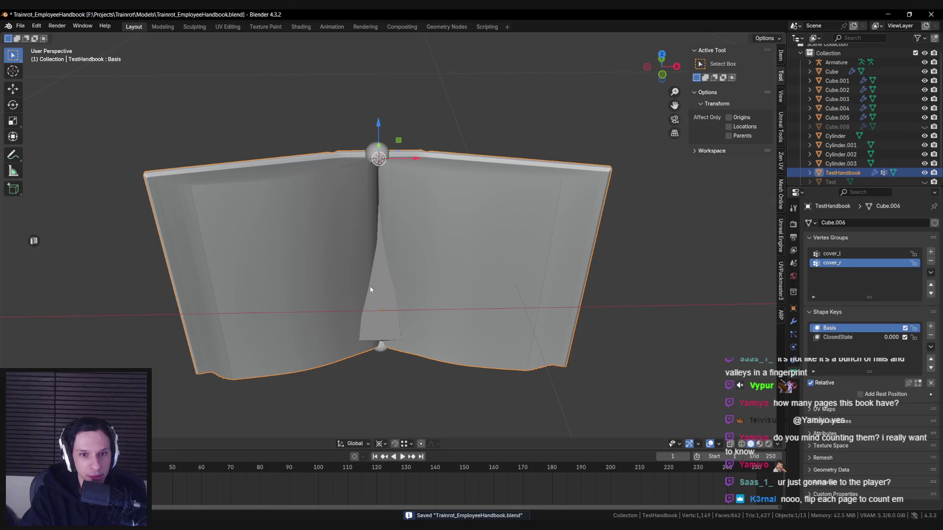
left_click(371, 290)
Step: In armature edit mode, add a bone, turn the upper bone horizontal and shrink it to a small stub
key("Tab")
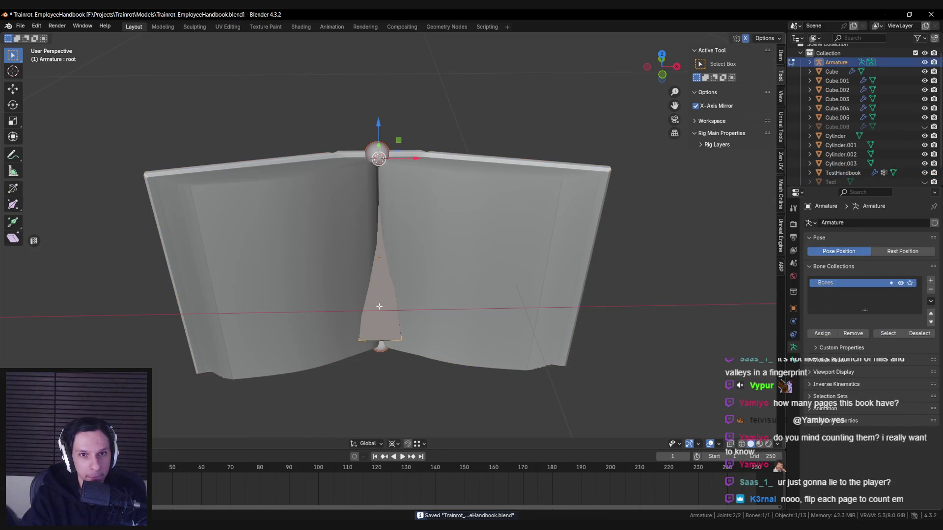
middle_click_drag(379, 307, 457, 324)
key("shift+a")
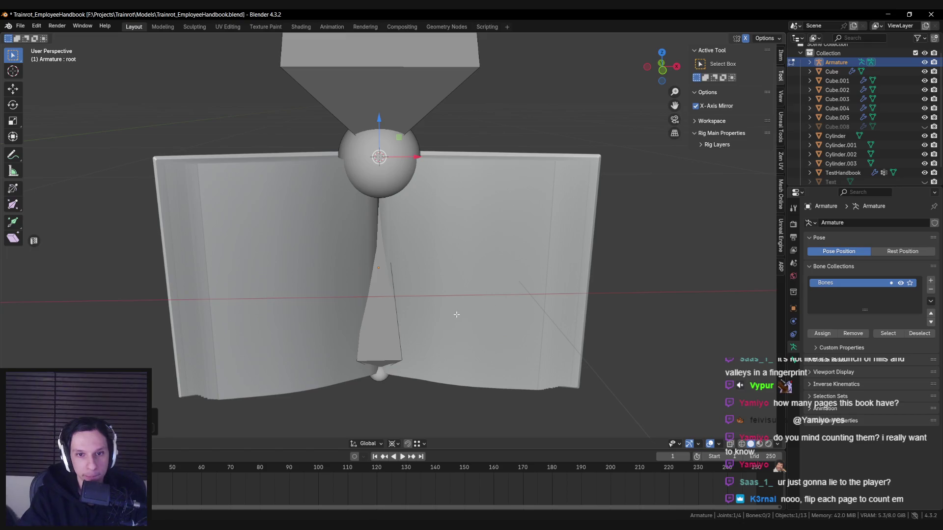
key("KP_1")
key("KP_3")
key("KP_1")
scroll(417, 185, "down", 4)
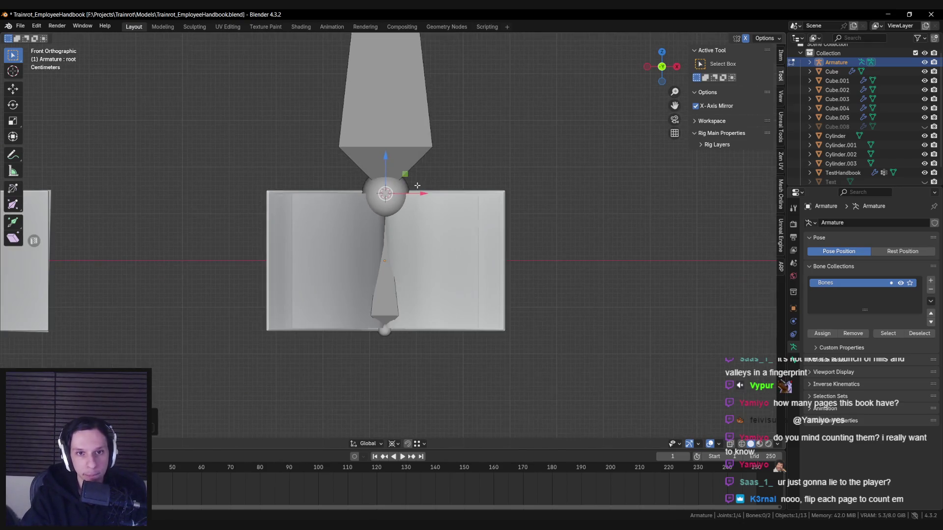
left_click(417, 186)
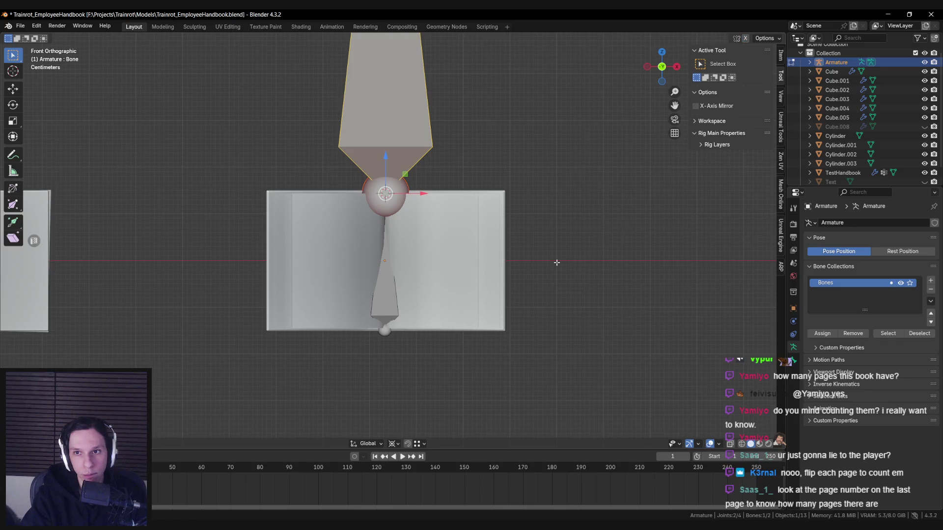
key("r")
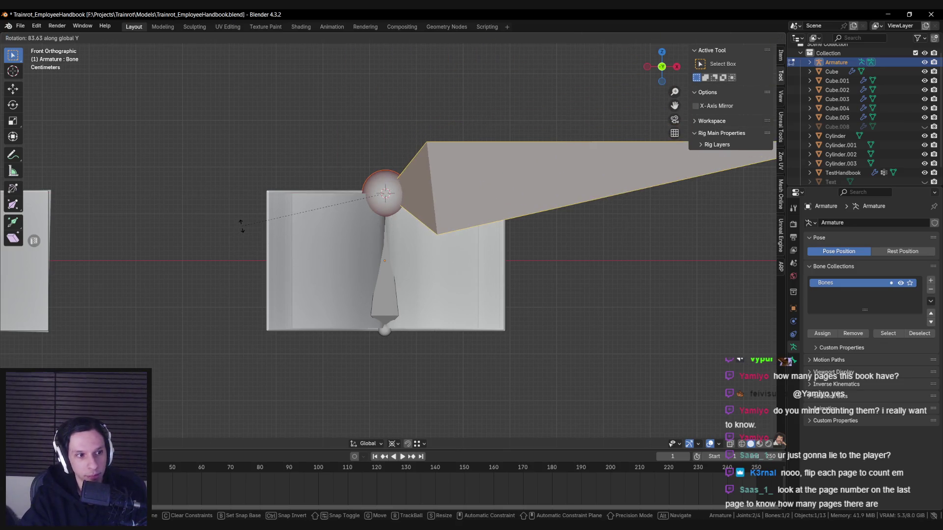
right_click(241, 226)
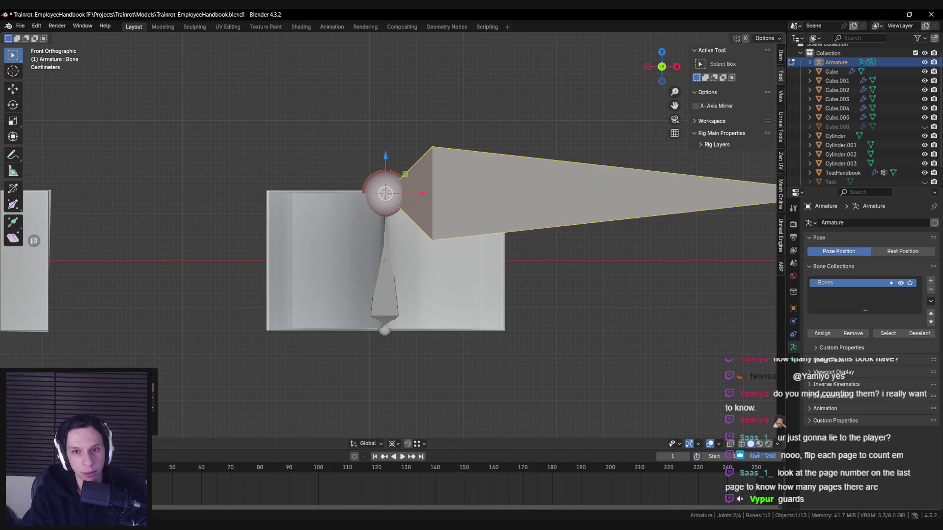
key("s")
left_click(427, 224)
Step: Raise the bone along Z in see-through display, changing the pivot point before a second Z move
scroll(426, 223, "up", 2)
key("alt+z")
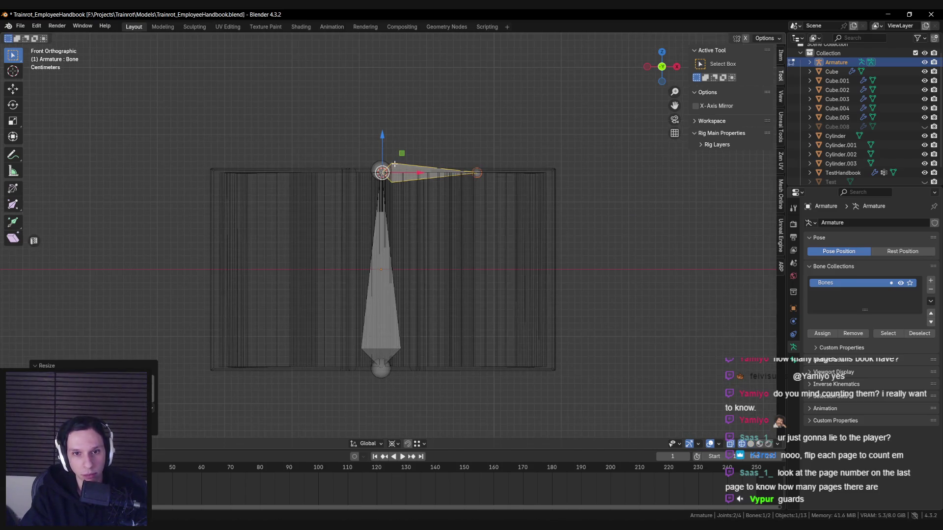
key("g")
key("z")
left_click(386, 232)
scroll(385, 235, "up", 3)
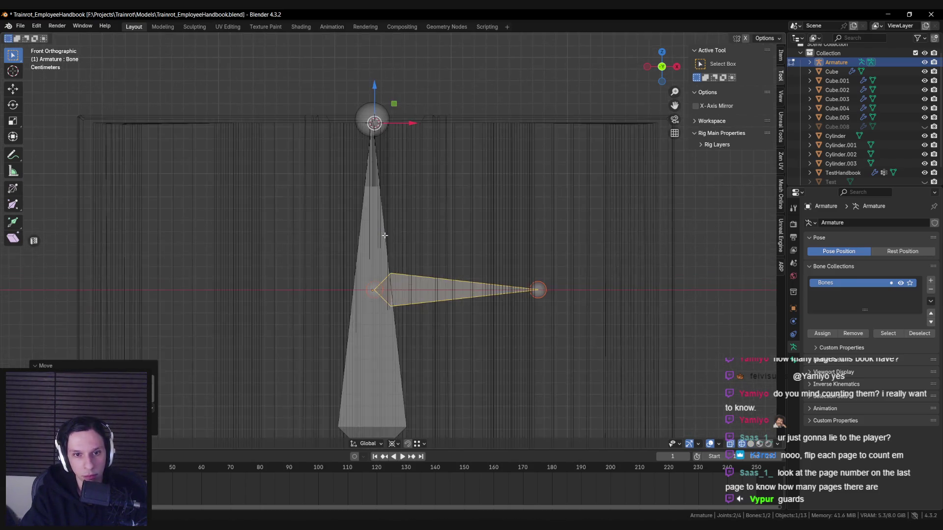
left_click(393, 444)
left_click(425, 395)
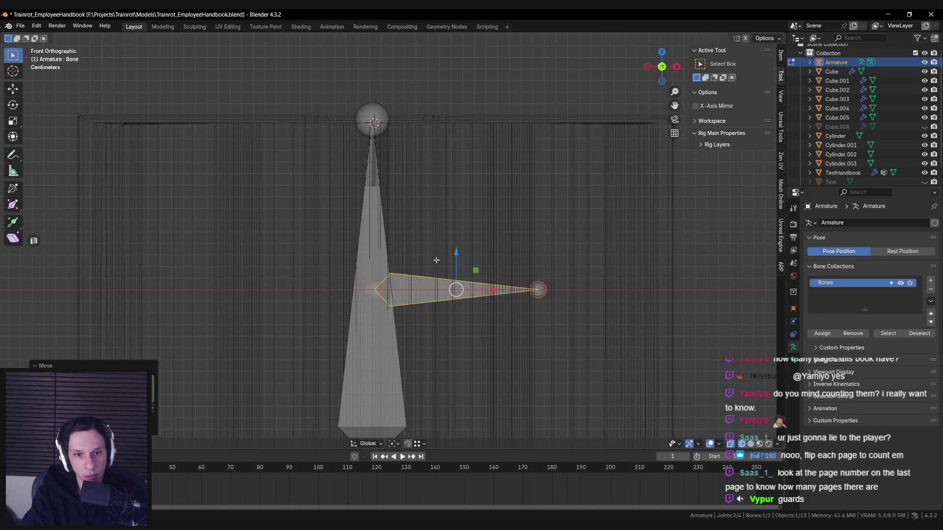
key("g")
key("z")
left_click(456, 252)
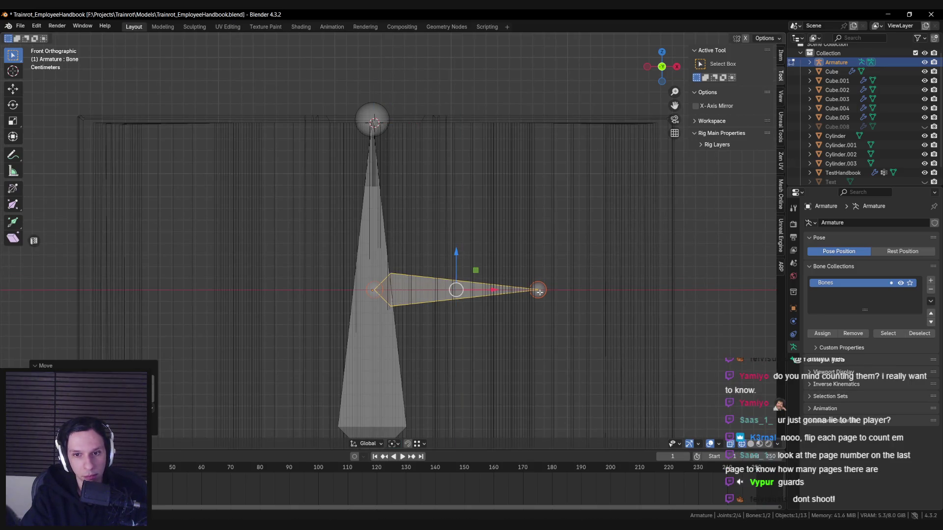
key("alt+z")
Step: From the top view, extrude the new bone Bone.001 down-left along the pages
middle_click_drag(455, 253, 515, 354)
scroll(515, 354, "up", 3)
key("alt+z")
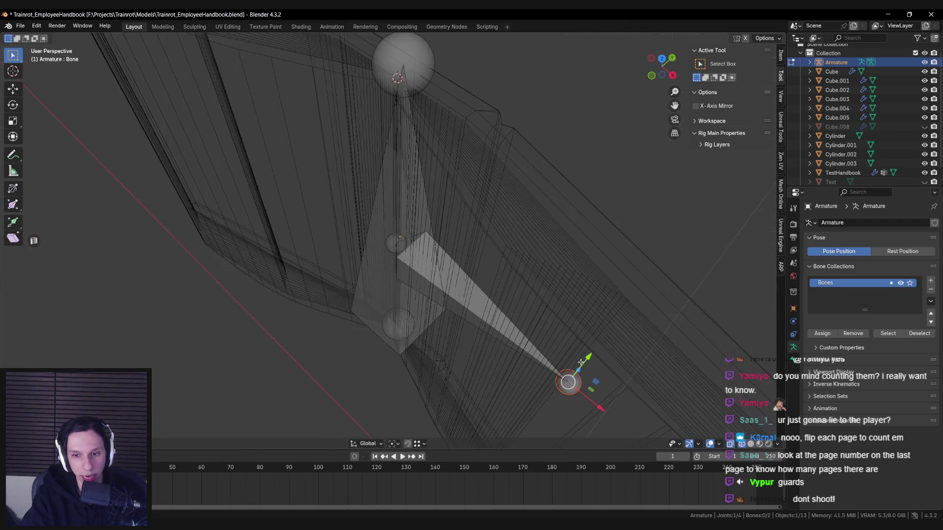
key("KP_7")
middle_click_drag(613, 230, 444, 206, "shift")
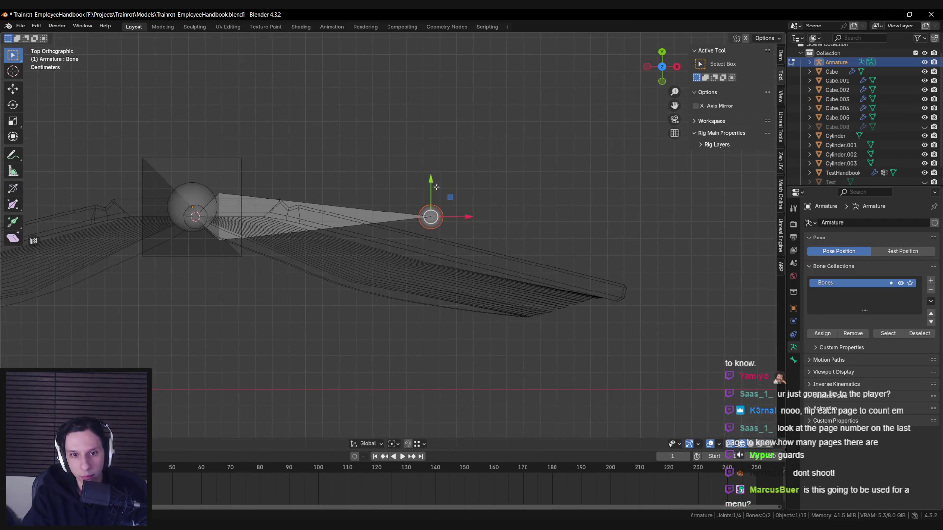
mouse_move(450, 197)
left_mouse_down()
mouse_move(377, 291)
mouse_move(370, 269)
left_mouse_up()
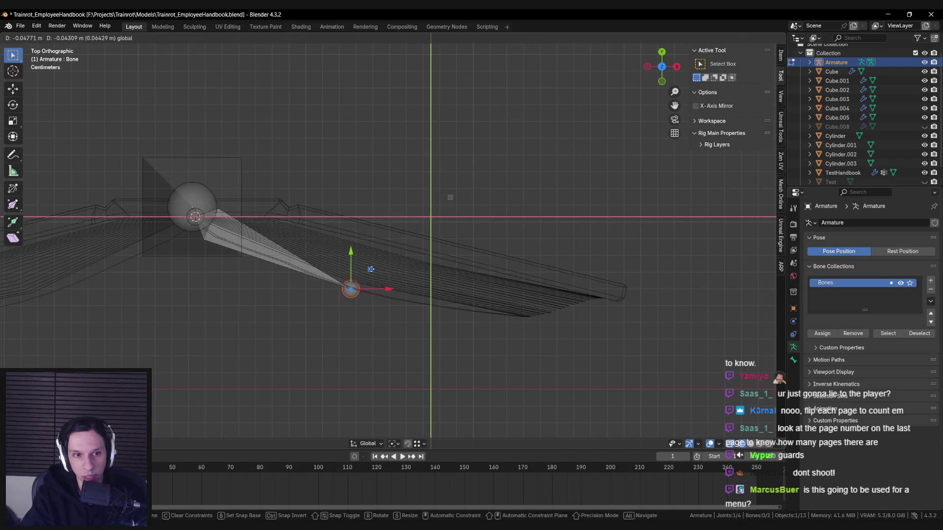
left_click_drag(371, 269, 370, 270)
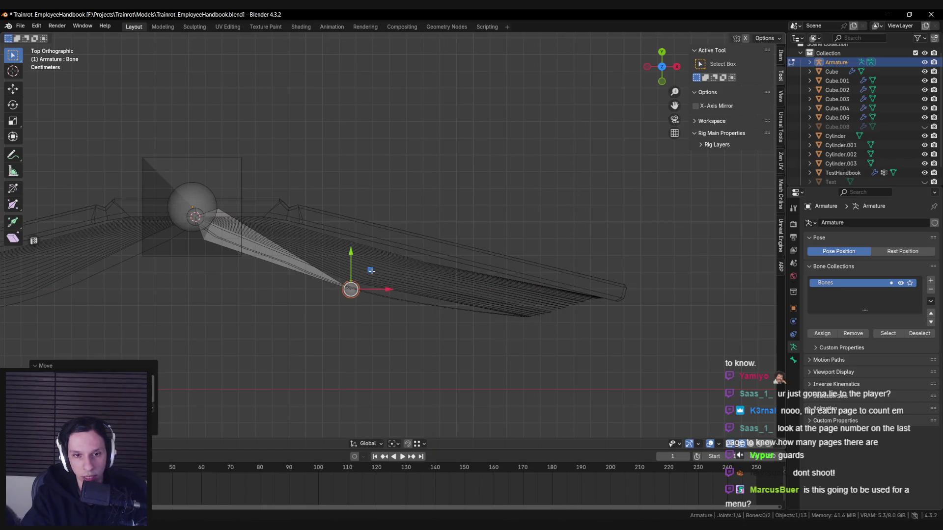
Step: Reposition Bone.001's tip further right and nudge it into place in perspective view
key("g")
left_click(543, 300)
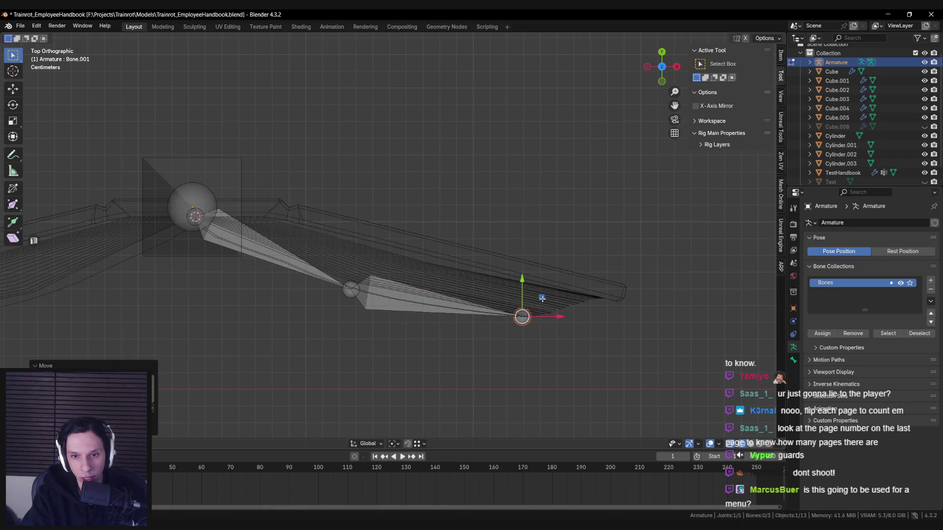
middle_click_drag(543, 300, 565, 284)
scroll(565, 284, "up", 6)
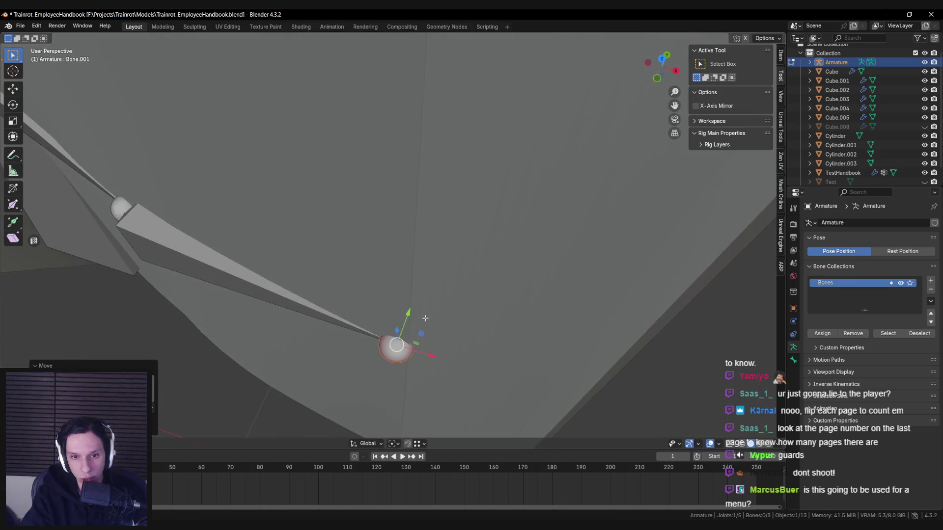
left_click_drag(425, 339, 434, 338)
scroll(350, 284, "down", 4)
mouse_move(350, 284)
middle_mouse_down()
mouse_move(315, 270)
mouse_move(442, 280)
mouse_move(357, 267)
middle_mouse_up()
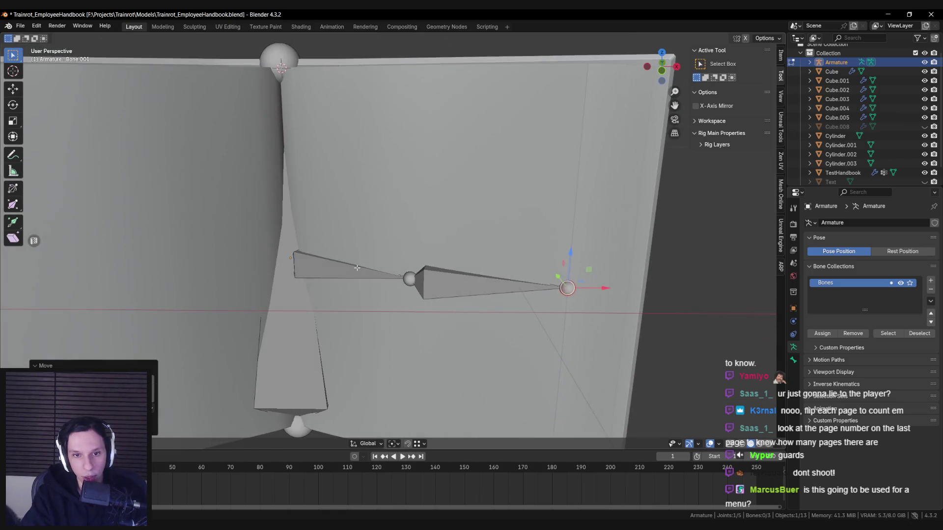
Step: Select the upper and root bones, enter Weight Paint on TestHandbook and paint along the page's top and left edge
left_click(356, 267)
left_click(285, 295, "shift")
key("ctrl+Tab")
mouse_move(285, 298)
middle_mouse_down()
mouse_move(423, 200)
mouse_move(444, 219)
mouse_move(340, 199)
middle_mouse_up()
mouse_move(283, 124)
left_mouse_down()
mouse_move(391, 346)
mouse_move(408, 322)
mouse_move(399, 314)
mouse_move(405, 216)
left_mouse_up()
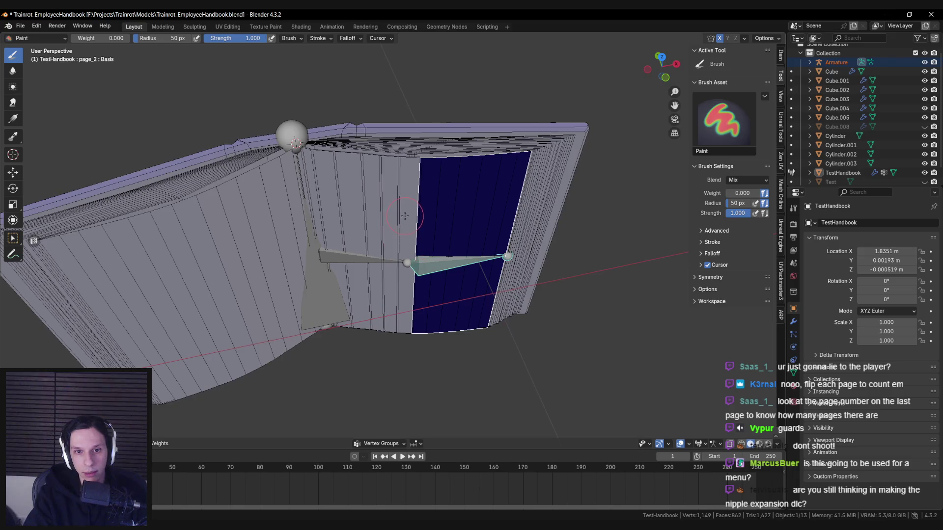
Step: Set the paint weight to 1.000 and fill the page_2 group's page faces with full weight
left_click(154, 445)
left_click(197, 382)
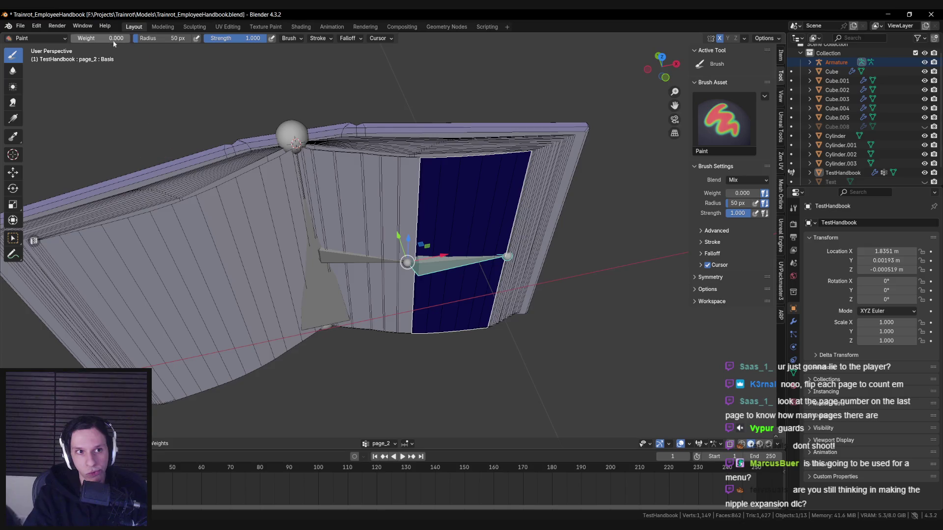
type("1")
key("Return")
left_click(158, 443)
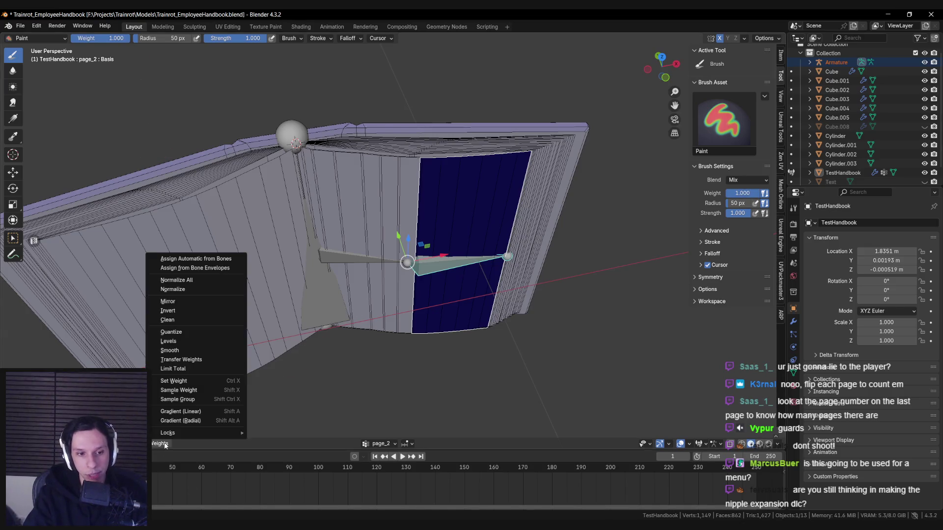
left_click(196, 381)
Step: Switch to the page_1 bone, enable face-selection masking and select the page_1 face strips
mouse_move(347, 300)
middle_mouse_down()
mouse_move(413, 256)
mouse_move(405, 222)
middle_mouse_up()
scroll(354, 295, "up", 2)
scroll(413, 255, "up", 2)
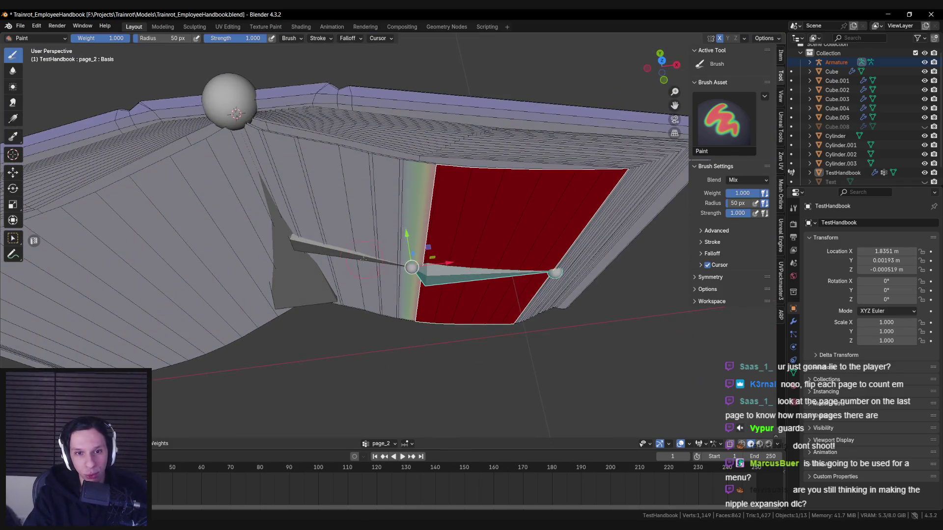
left_click(315, 247, "ctrl")
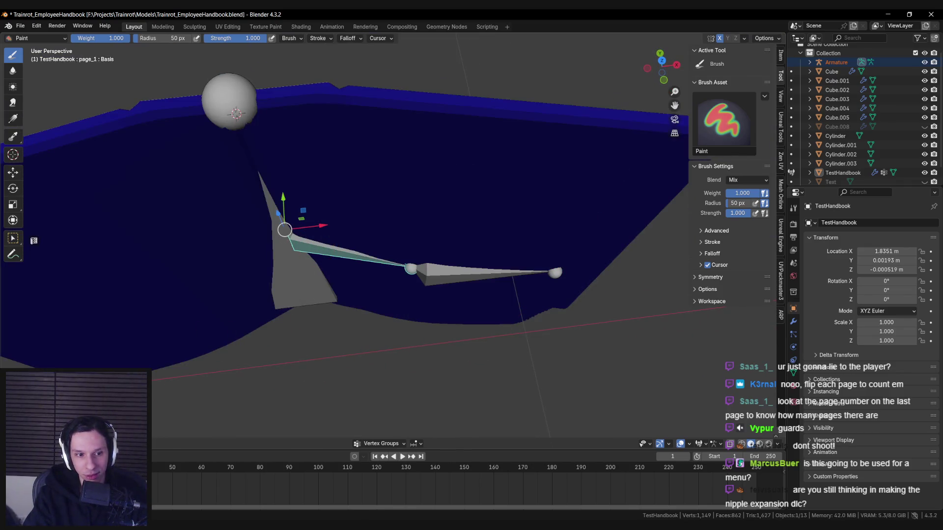
key("1")
left_click(415, 212)
left_click(388, 211, "shift")
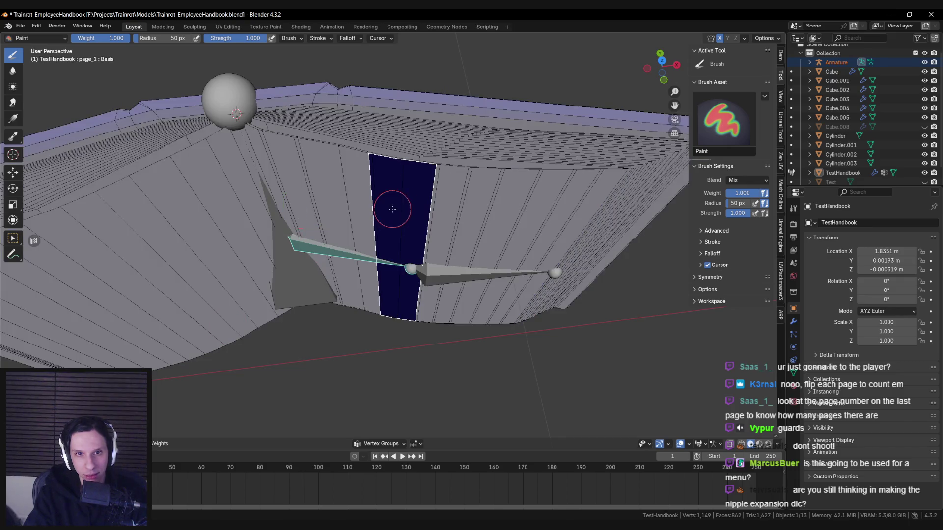
left_click(356, 201, "shift")
left_click(324, 206, "shift")
left_click(278, 202, "shift")
Step: Make page_1 the active vertex group, then leave weight painting for the armature
mouse_move(278, 201)
middle_mouse_down()
mouse_move(355, 206)
mouse_move(388, 245)
mouse_move(365, 237)
mouse_move(337, 172)
mouse_move(338, 184)
middle_mouse_up()
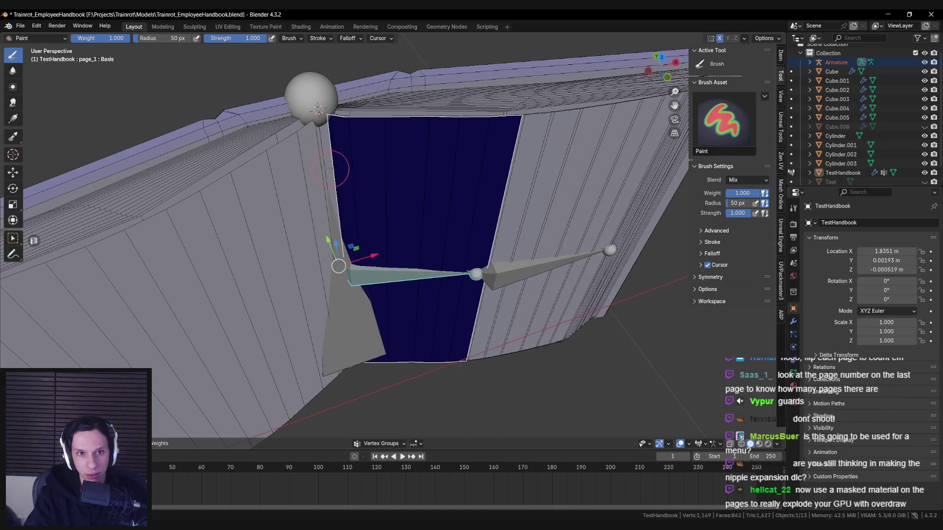
middle_click_drag(330, 168, 295, 172)
left_click(164, 445)
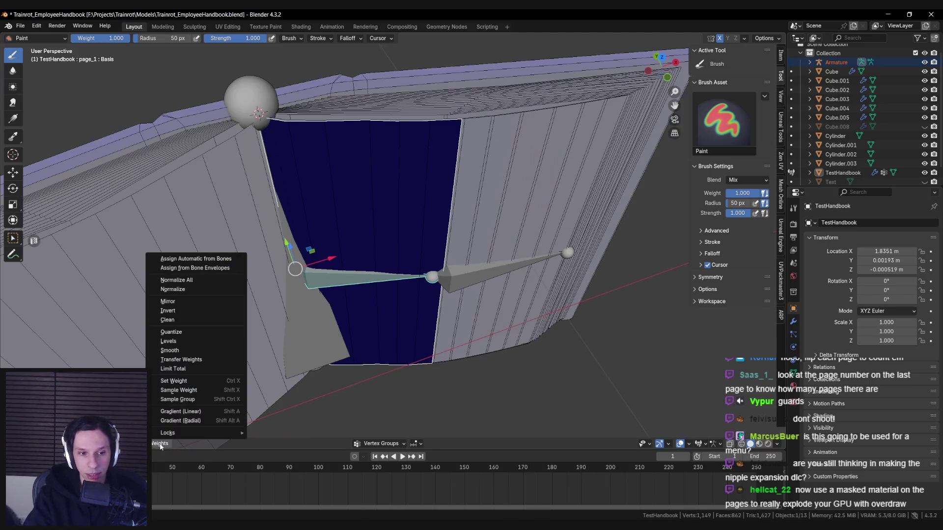
left_click(197, 382)
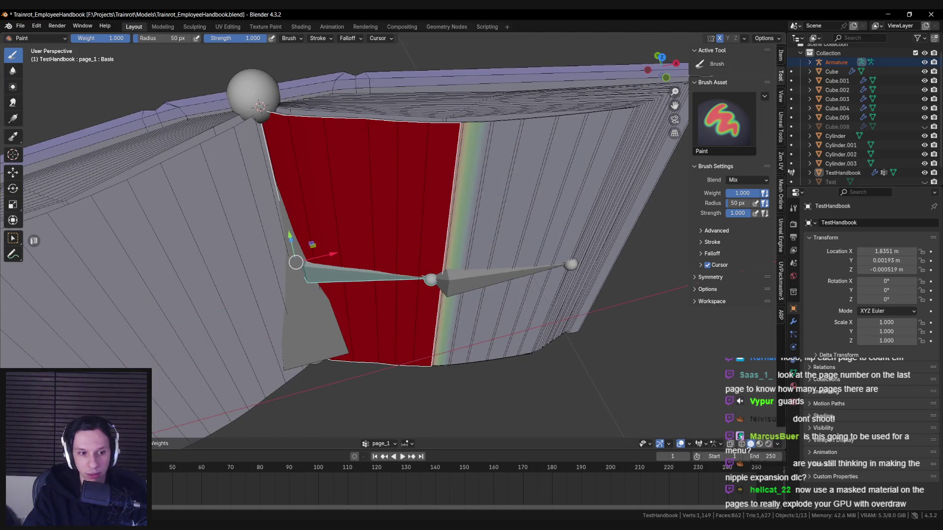
key("ctrl+Tab")
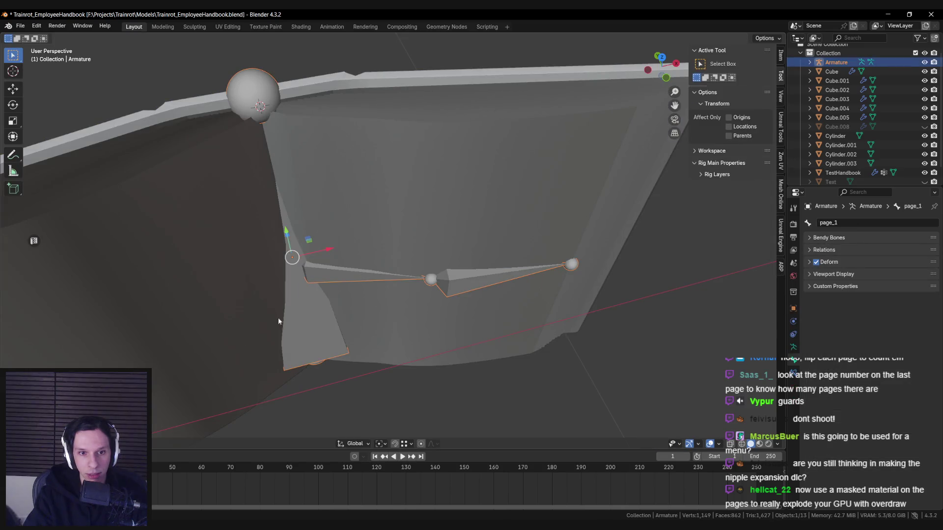
Step: In Pose mode, flip the page_1 page by rotating its bone around Z
key("ctrl+Tab")
key("r")
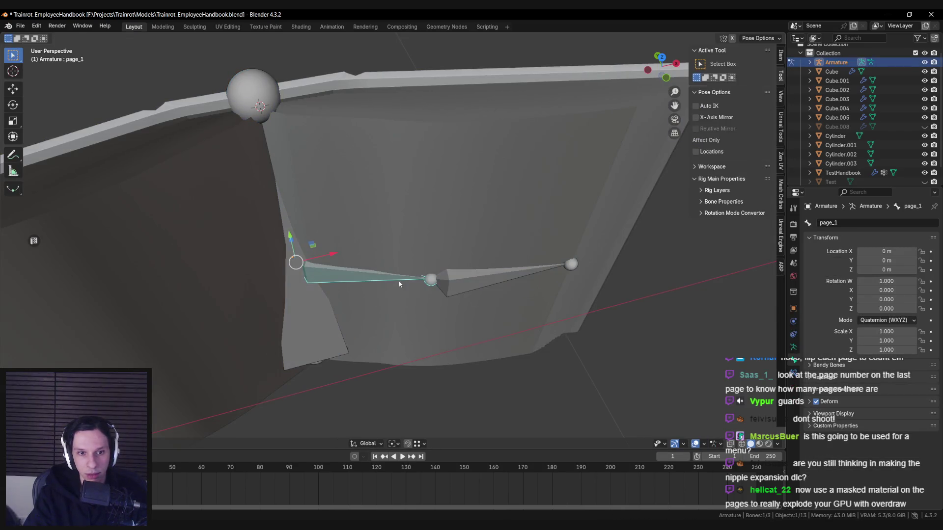
key("z")
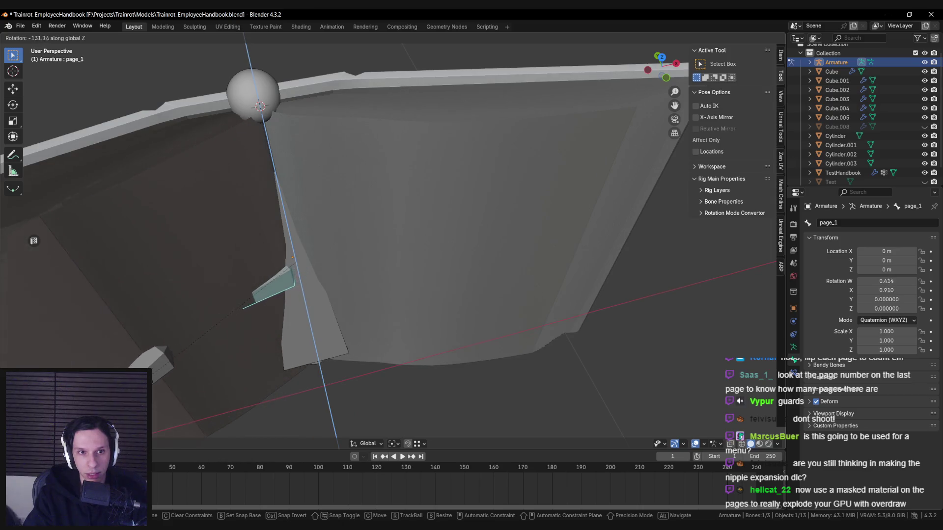
right_click(257, 367)
middle_click_drag(257, 367, 388, 295)
key("r")
key("z")
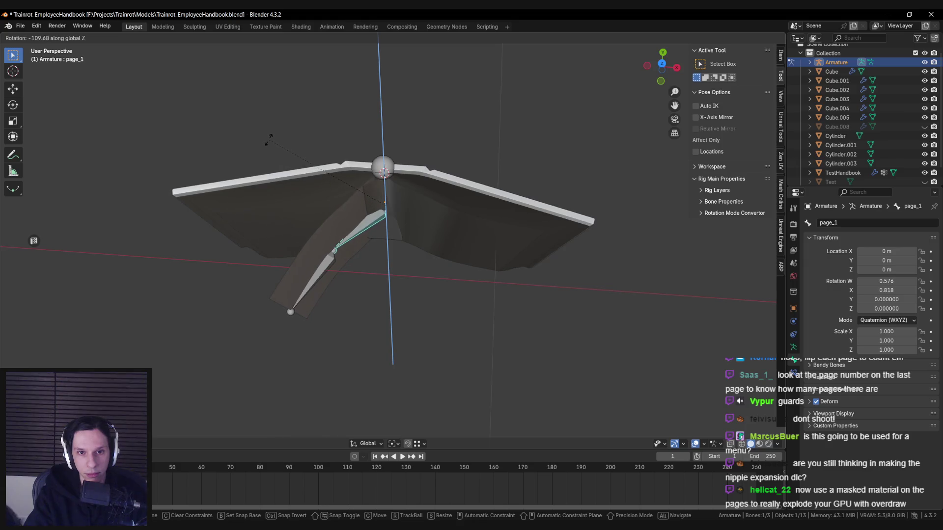
left_click(326, 271)
Step: Select the page_2 bone and rotate it around Z into a flatter page position
left_click(334, 251)
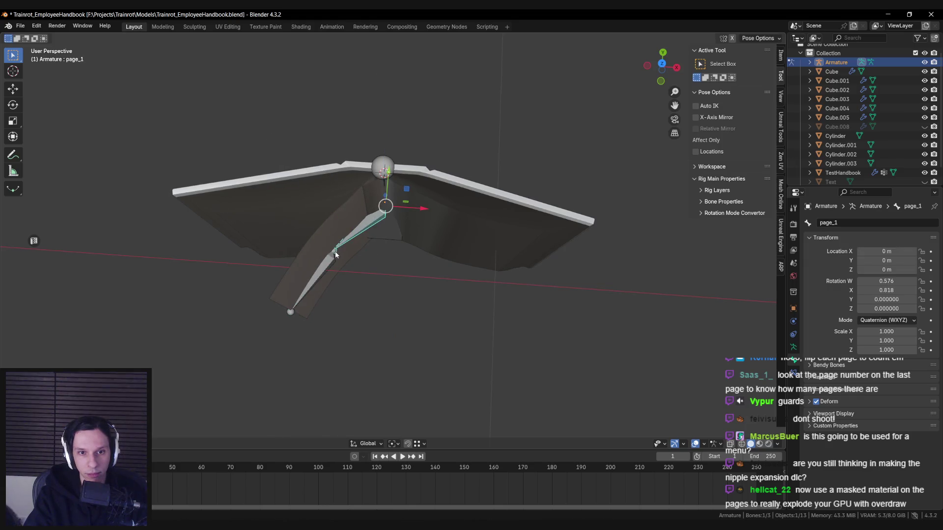
left_click(336, 254)
key("r")
key("Escape")
key("r")
key("z")
left_click(351, 302)
Step: Swing the page_1 page around its hinge again, then reset its rotation to rest with Alt+R
key("bracketleft")
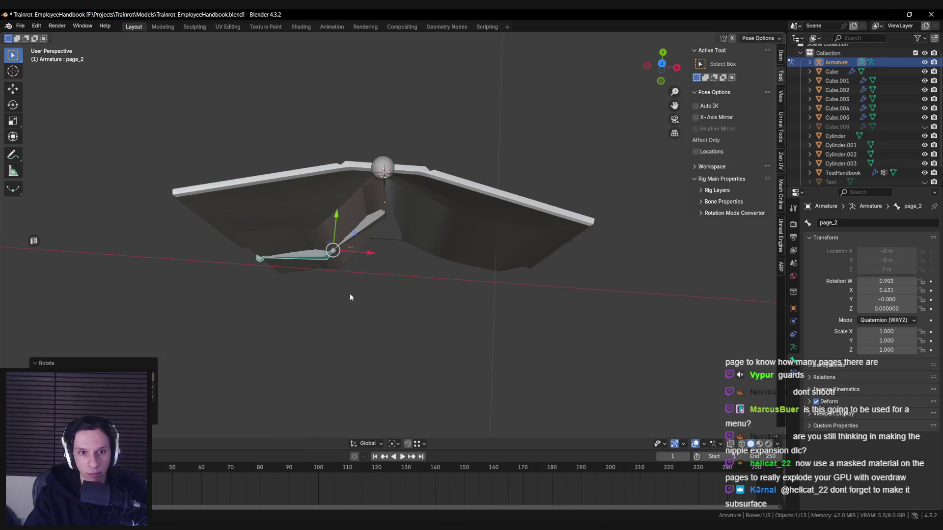
middle_click_drag(352, 302, 410, 235, "shift")
key("r")
key("z")
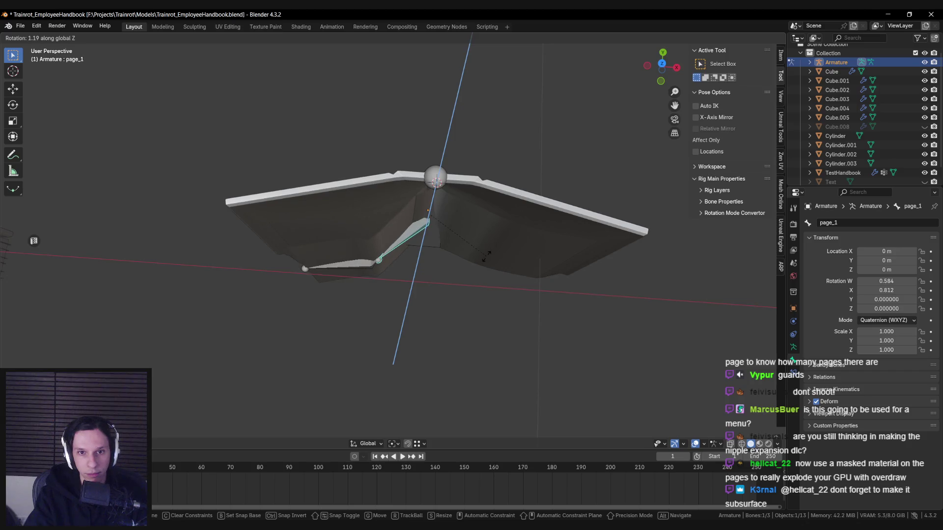
left_click(488, 255)
mouse_move(488, 255)
middle_mouse_down()
mouse_move(422, 232)
mouse_move(424, 261)
middle_mouse_up()
scroll(423, 249, "up", 2)
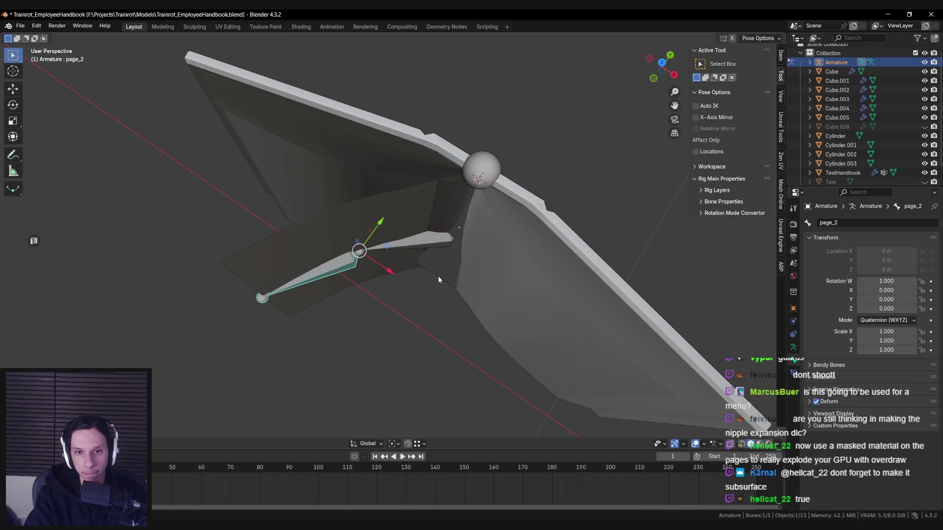
key("alt+r")
Step: Switch to a wireframe top view and centre the page_1 bone
mouse_move(528, 299)
middle_mouse_down()
mouse_move(533, 291)
mouse_move(485, 243)
mouse_move(429, 211)
middle_mouse_up()
key("shift+z")
key("KP_7")
scroll(444, 201, "up", 6)
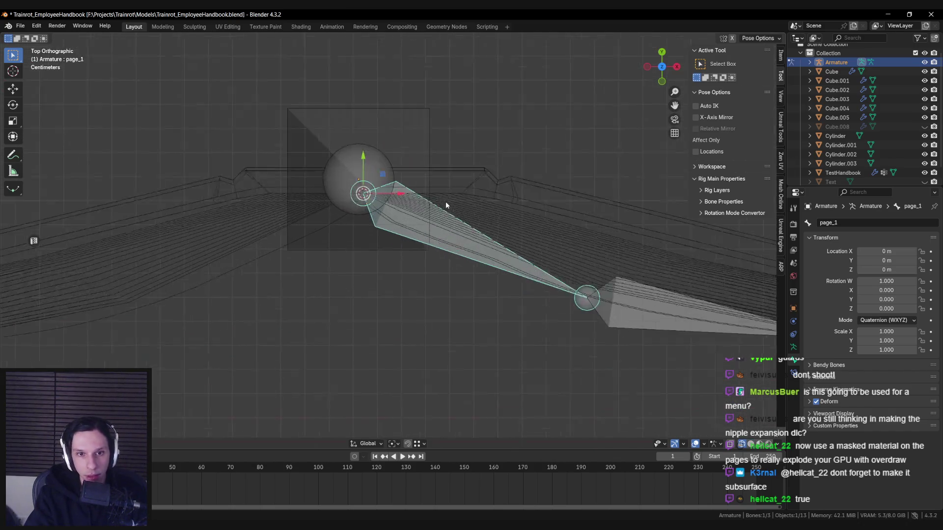
key("shift+z")
key("shift+z")
scroll(399, 160, "down", 2)
mouse_move(399, 161)
middle_mouse_down("shift")
mouse_move(455, 216)
mouse_move(458, 250)
middle_mouse_up("shift")
Step: Zoom and pan around the page_1 bone, toggling between solid and wireframe display
scroll(452, 213, "up", 4)
scroll(453, 213, "up", 3)
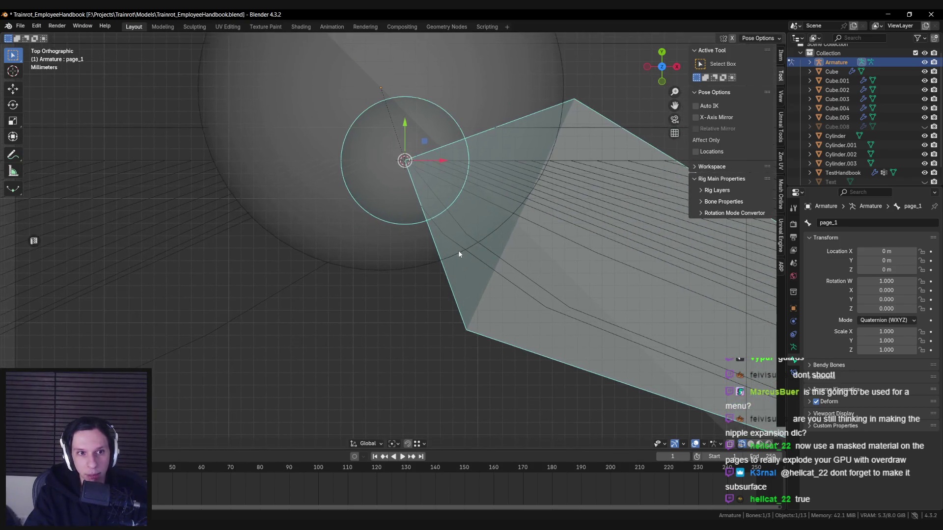
scroll(458, 250, "down", 5)
scroll(458, 251, "down", 3)
key("shift+z")
scroll(384, 275, "down", 3)
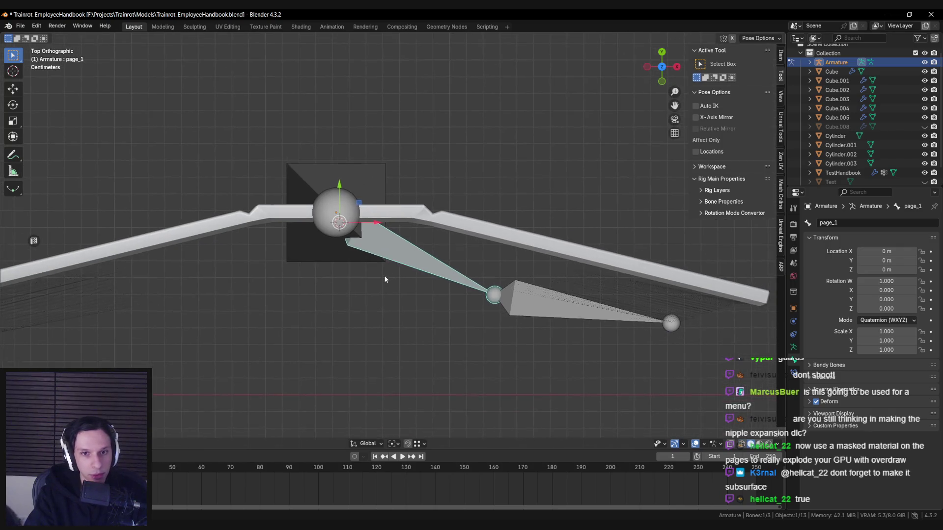
mouse_move(385, 280)
middle_mouse_down("shift")
mouse_move(434, 268)
mouse_move(355, 258)
middle_mouse_up("shift")
scroll(417, 282, "down", 2)
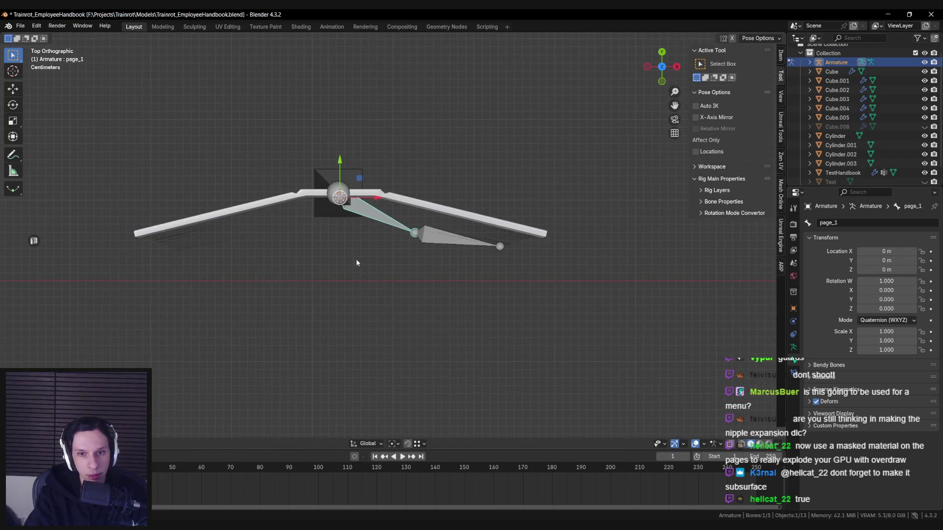
key("shift+z")
scroll(447, 264, "up", 5)
key("shift+z")
mouse_move(447, 264)
middle_mouse_down()
mouse_move(372, 231)
mouse_move(457, 286)
middle_mouse_up()
Step: Test page_1 rotations on Z and Y and an X scale, cancelling each back to rest
key("r")
key("z")
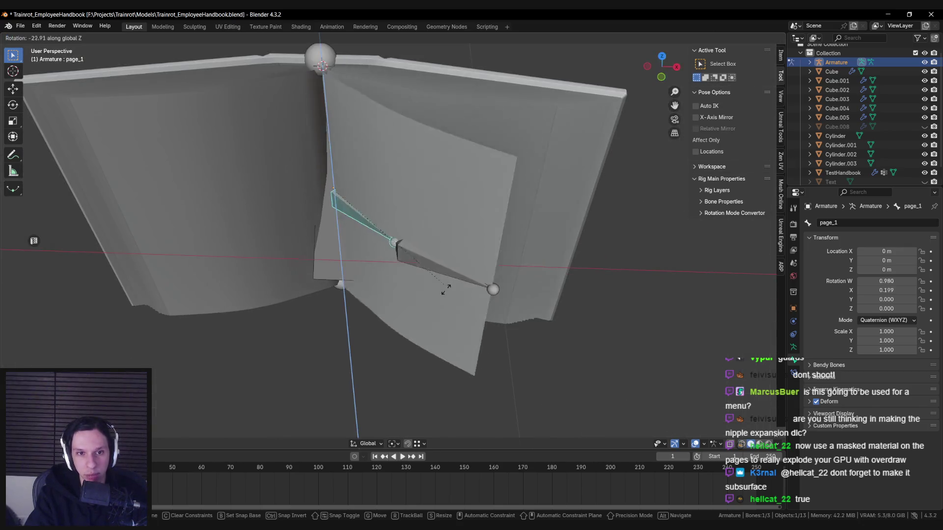
key("Escape")
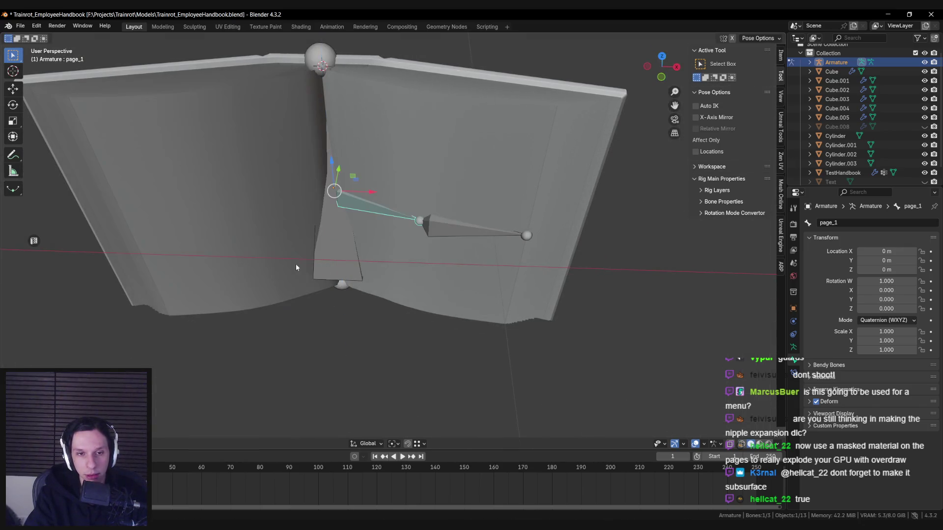
key("r")
key("y")
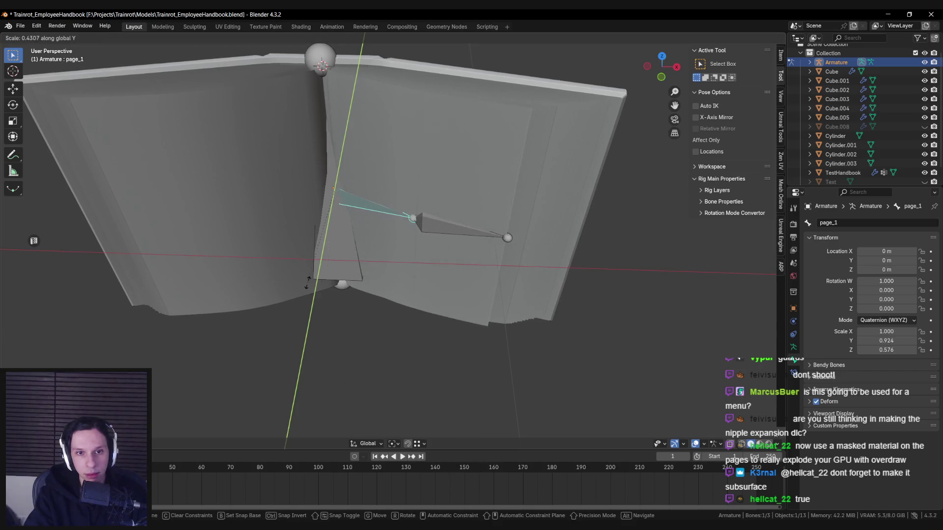
key("Escape")
key("s")
key("x")
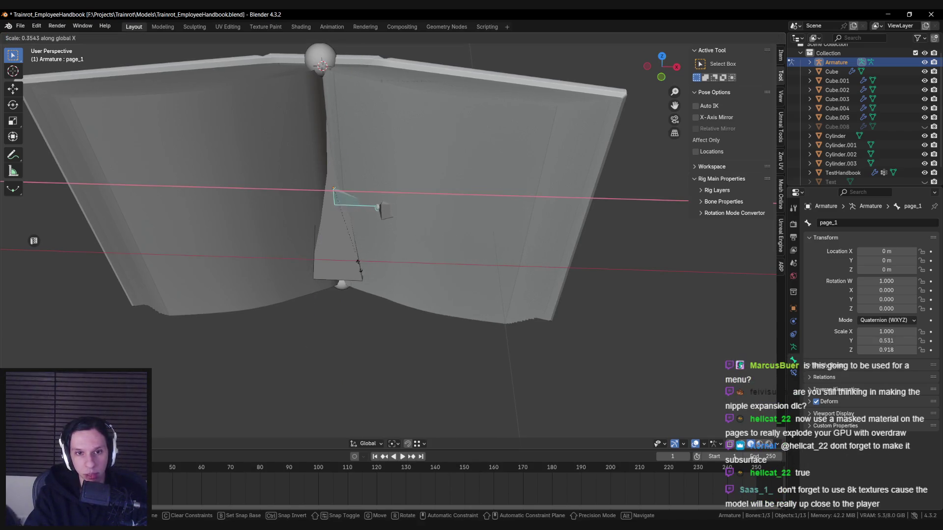
key("Escape")
Step: Switch to the Unreal Editor showing the textured handbook open in its level
mouse_move(372, 276)
middle_mouse_down()
mouse_move(367, 282)
mouse_move(369, 257)
mouse_move(358, 262)
middle_mouse_up()
scroll(359, 262, "up", 2)
scroll(358, 262, "down", 2)
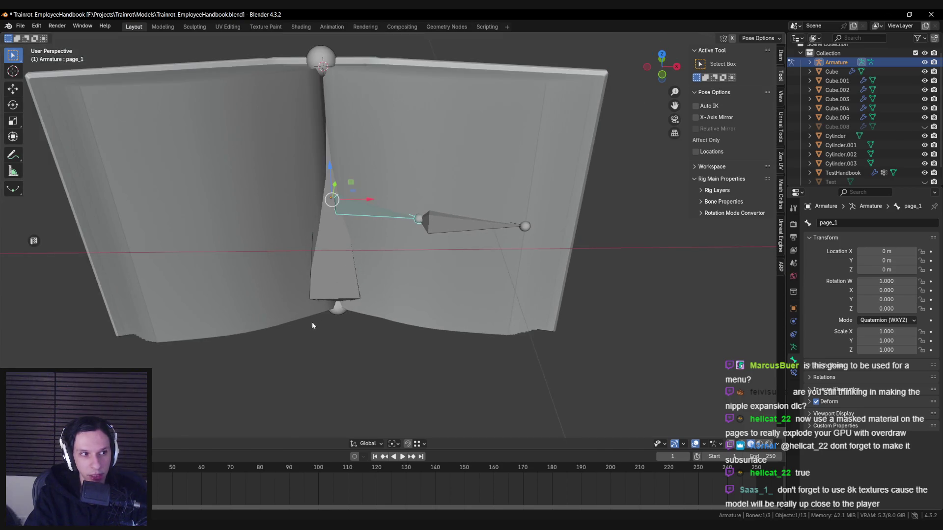
mouse_move(255, 524)
left_click(256, 491)
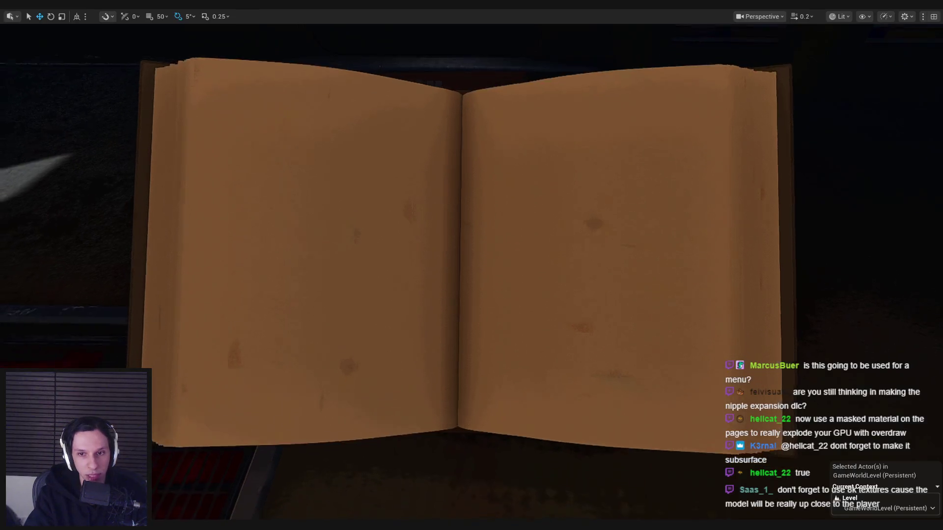
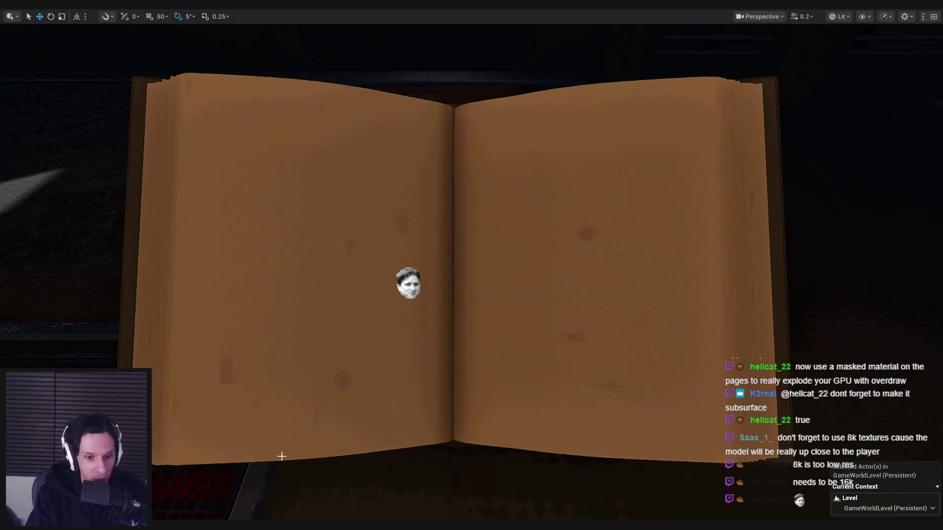
Step: Switch from Unreal Engine to Blender and save Trainrot_EmployeeHandbook.blend
key("alt+Tab")
key("ctrl+s")
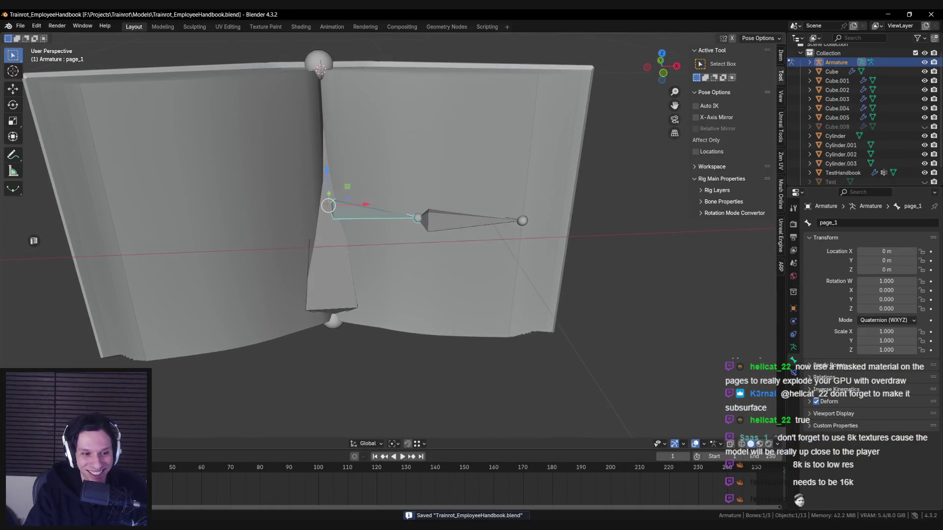
Step: Put TestHandbook into Weight Paint mode with the page_2 bone selected
key("ctrl+Tab")
left_click(394, 189, "shift")
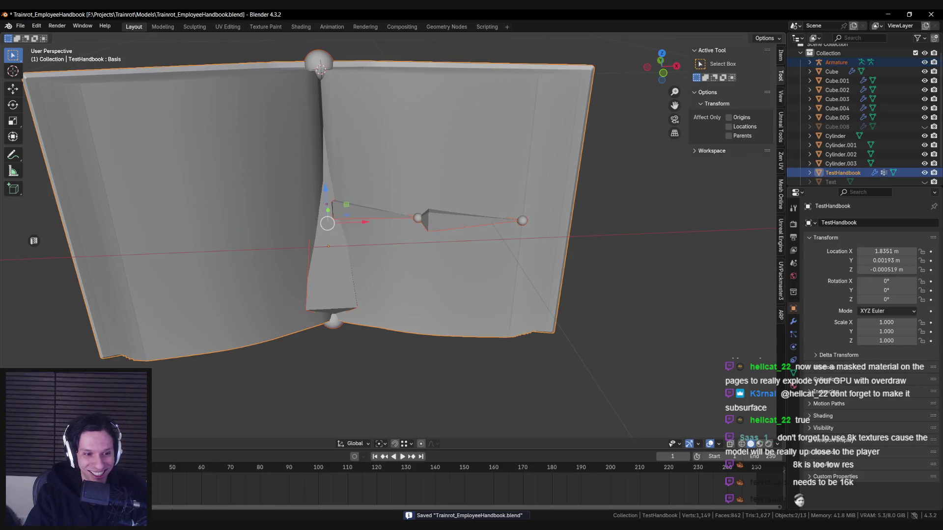
key("ctrl+Tab")
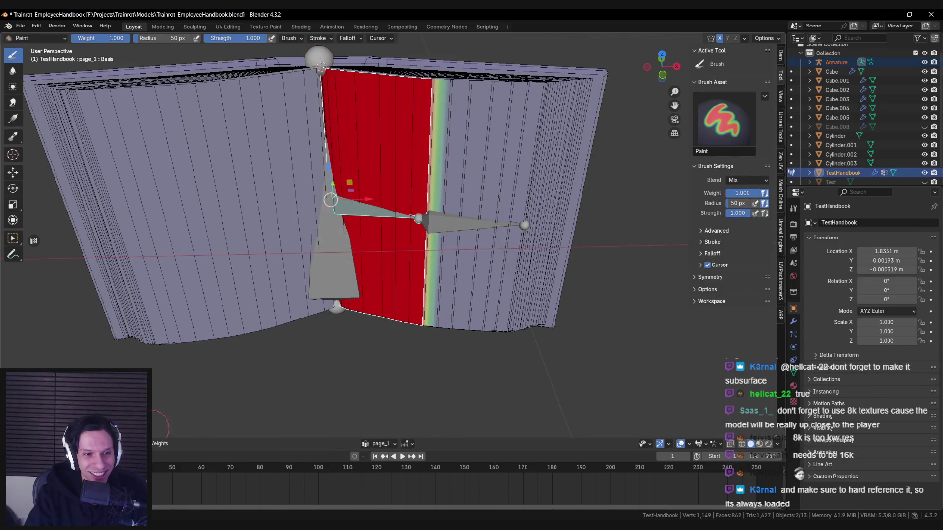
key("alt+a")
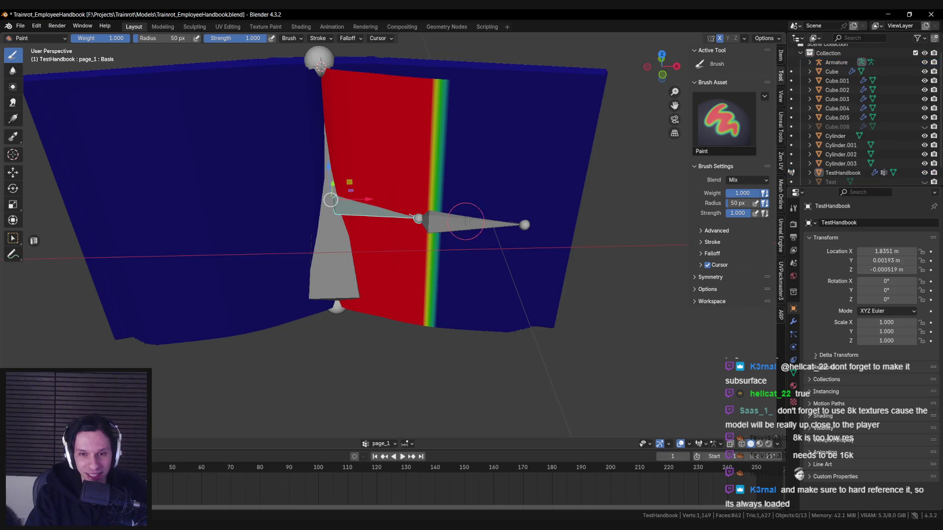
left_click(461, 222, "ctrl")
mouse_move(378, 213)
middle_mouse_down()
mouse_move(367, 236)
mouse_move(384, 243)
middle_mouse_up()
key("ctrl+z")
left_click(450, 229, "ctrl")
Step: Smooth the page_2 weights twice, then smooth the page_1 weights
right_click(148, 390)
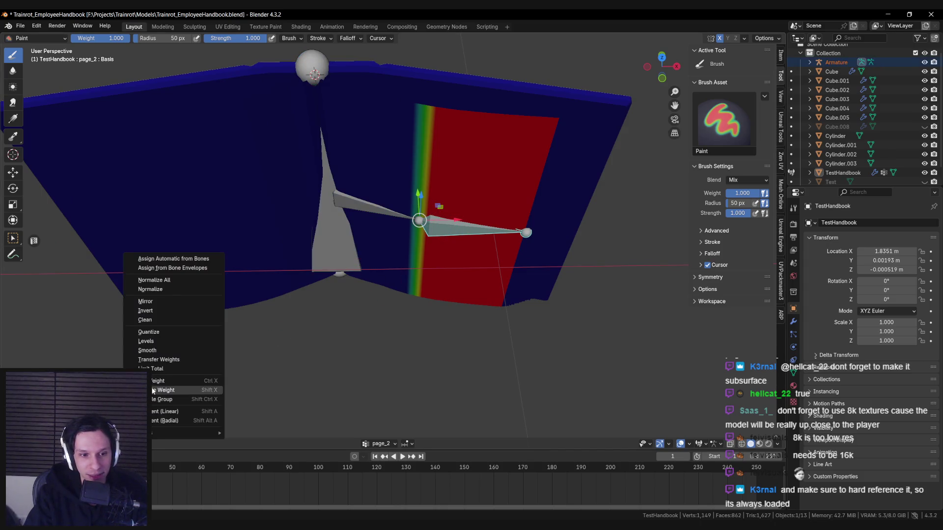
left_click(150, 350)
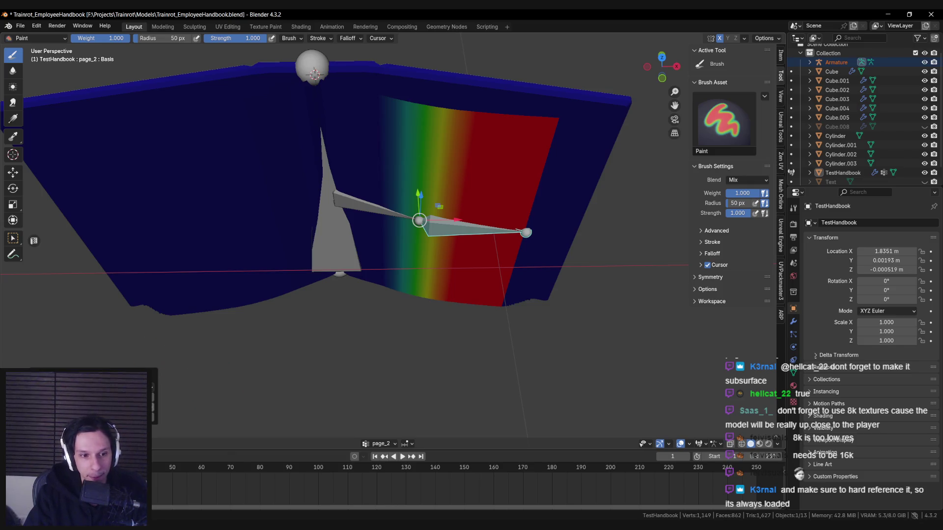
key("shift+r")
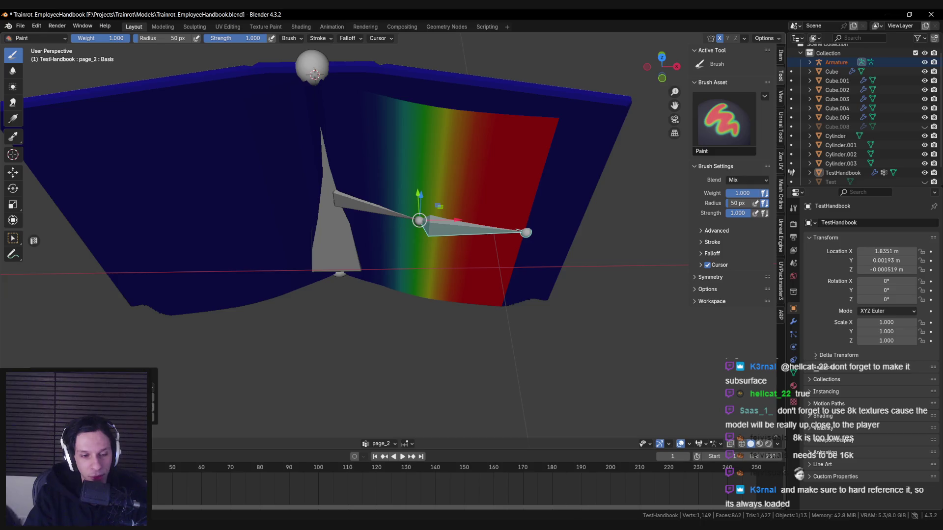
left_click(350, 207, "ctrl")
right_click(147, 351)
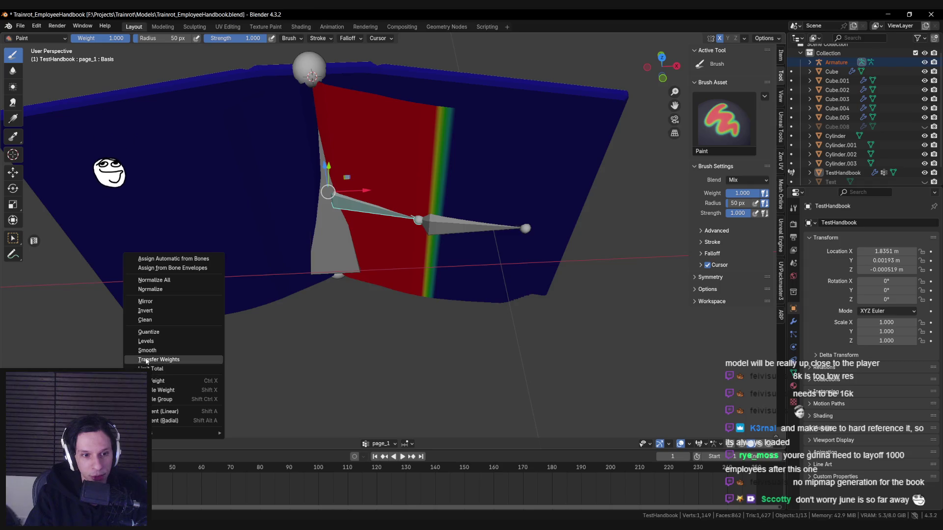
left_click(147, 351)
scroll(347, 295, "up", 3)
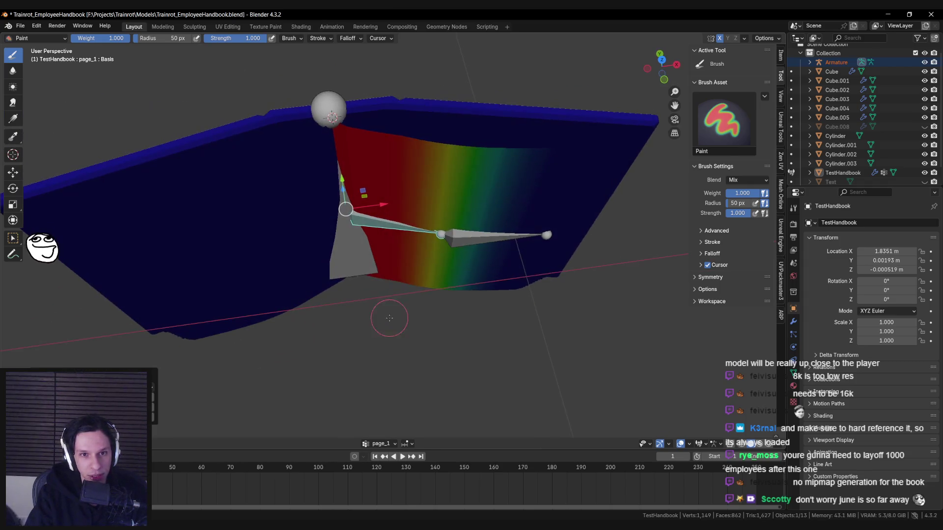
scroll(401, 273, "up", 2)
Step: View the page from top orthographic with X-ray enabled
middle_click_drag(406, 266, 408, 181)
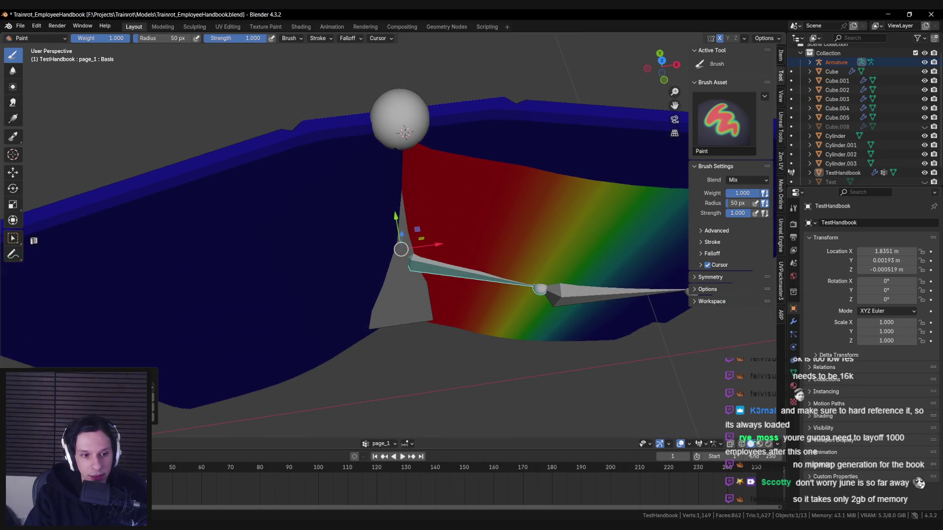
key("KP_7")
key("alt+z")
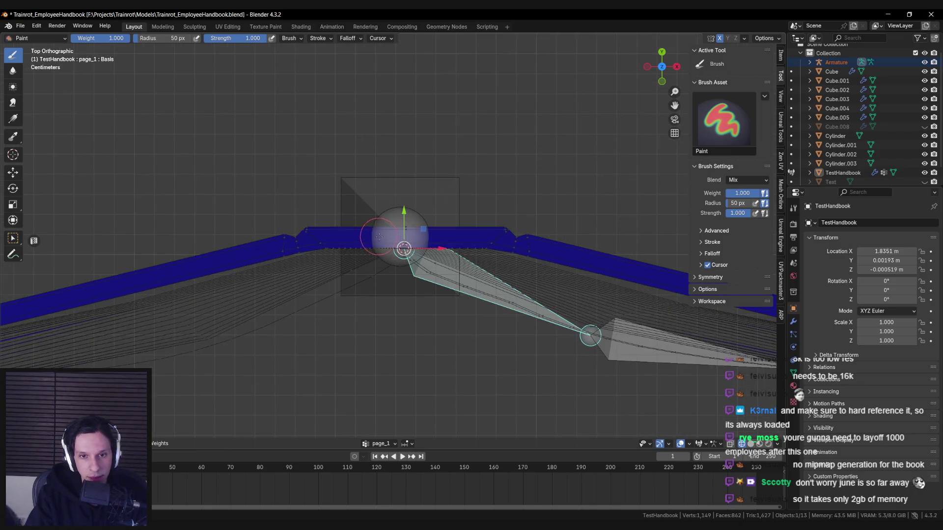
mouse_move(417, 295)
middle_mouse_down()
mouse_move(418, 255)
mouse_move(422, 280)
middle_mouse_up()
Step: Set the weight paint brush Weight to 0
left_click(159, 443)
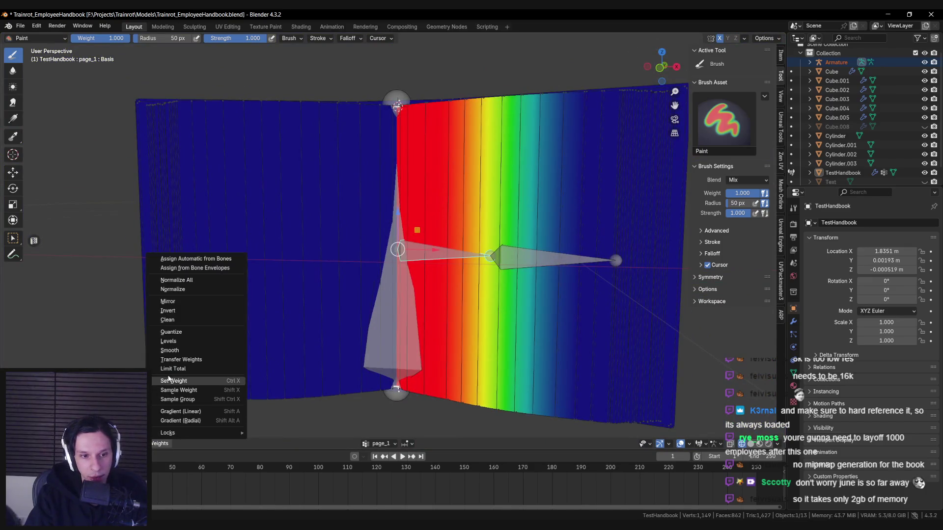
type("0")
key("Return")
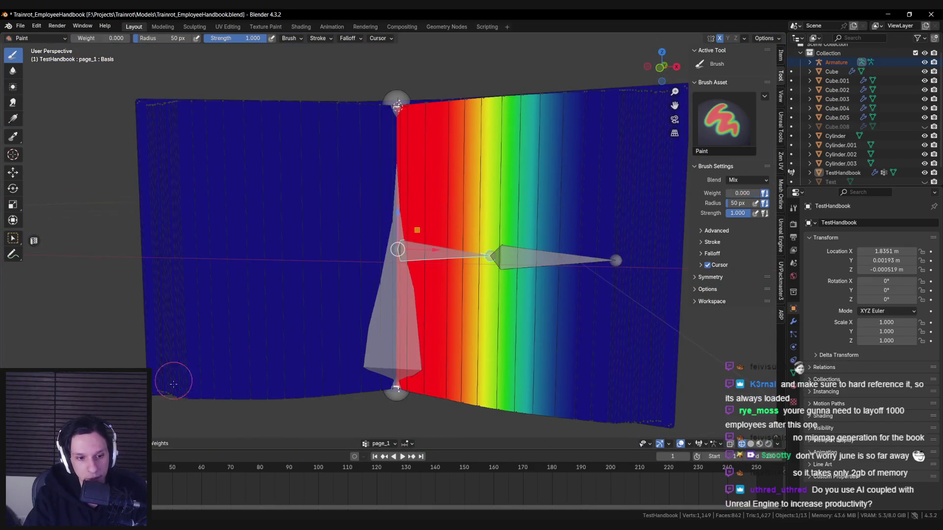
left_click(159, 443)
middle_click_drag(343, 294, 402, 256)
Step: Smooth the edge weights and paint zero weight along page_1's spine edge
left_click(159, 443)
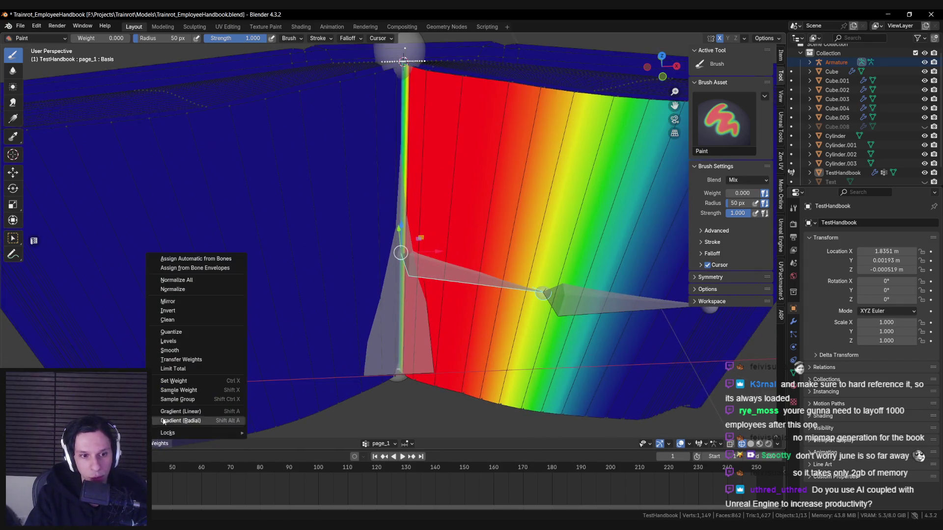
left_click(169, 350)
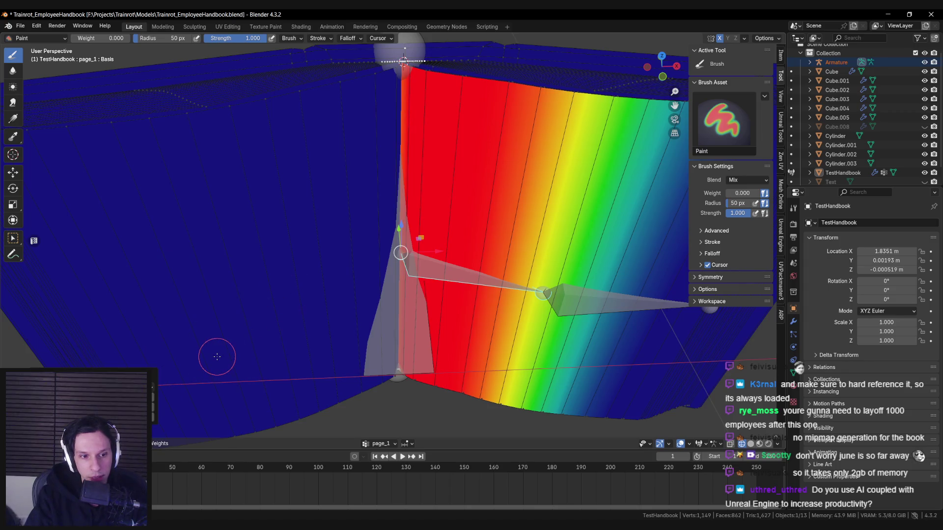
middle_click_drag(216, 357, 196, 370)
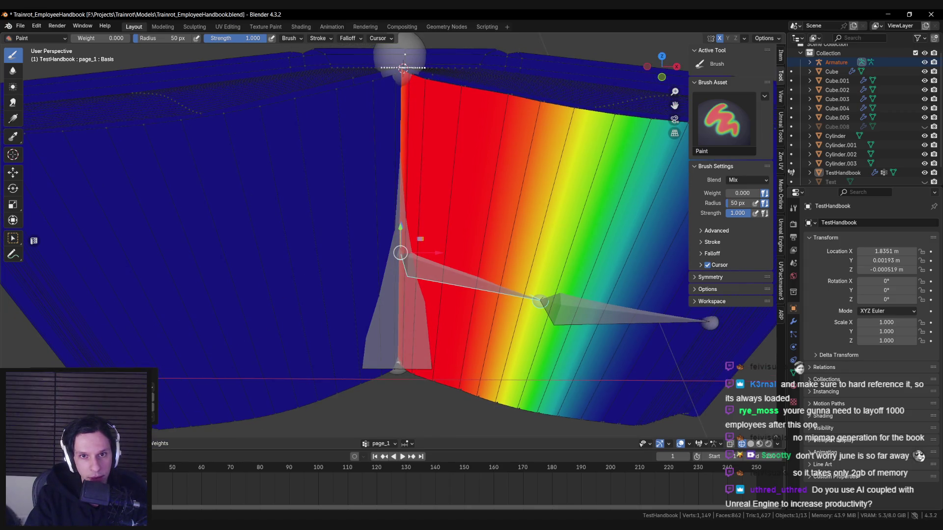
middle_click_drag(319, 253, 330, 241)
left_click(403, 69)
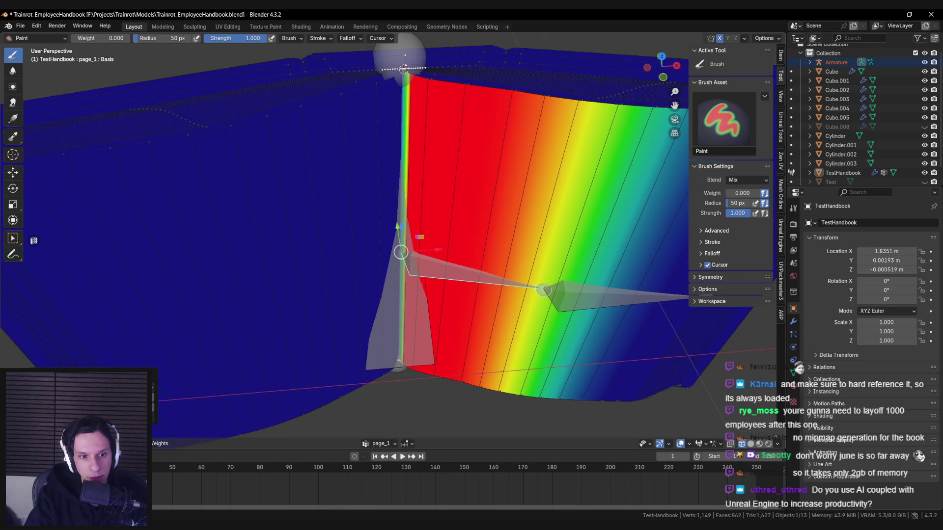
middle_click_drag(345, 306, 413, 214)
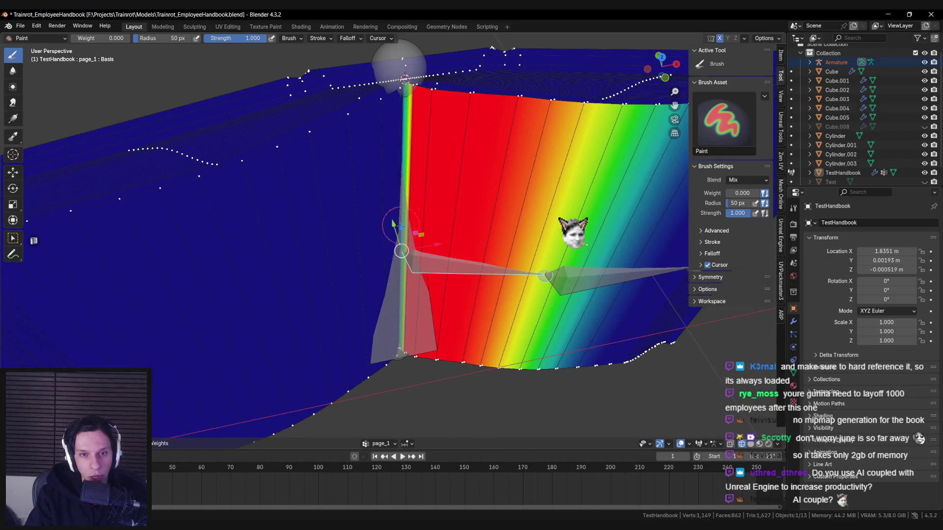
mouse_move(334, 289)
middle_mouse_down()
mouse_move(315, 351)
mouse_move(309, 324)
middle_mouse_up()
Step: Try another smoothing of page_1, undo it, and return to Object Mode
left_click(154, 444)
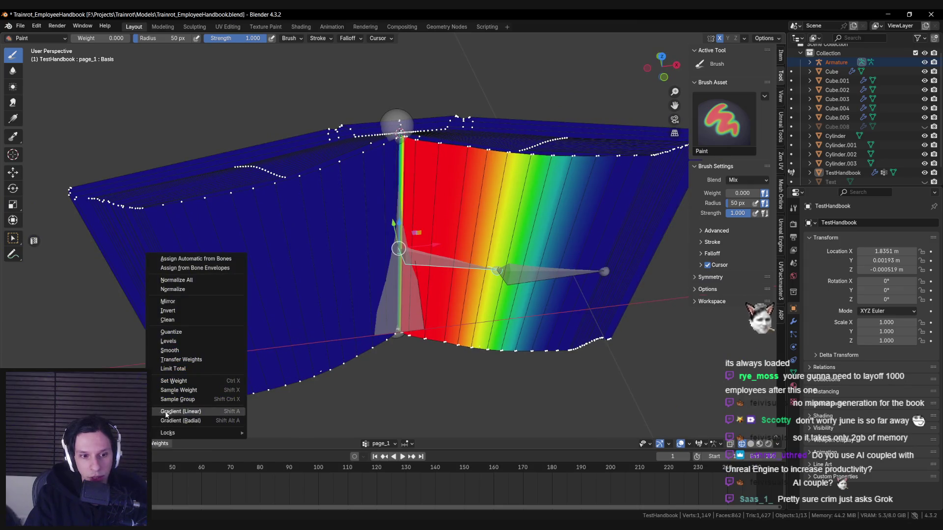
left_click(175, 351)
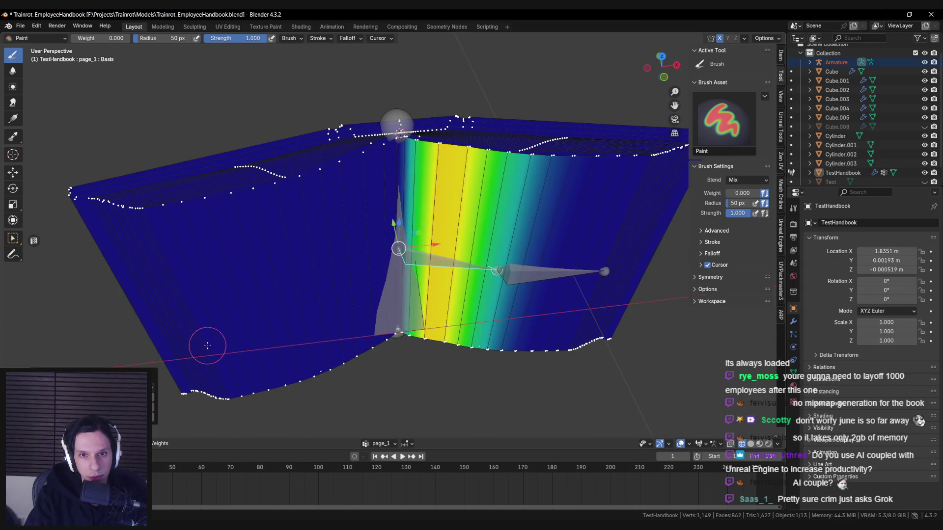
key("ctrl+z")
key("ctrl+z")
key("ctrl+z")
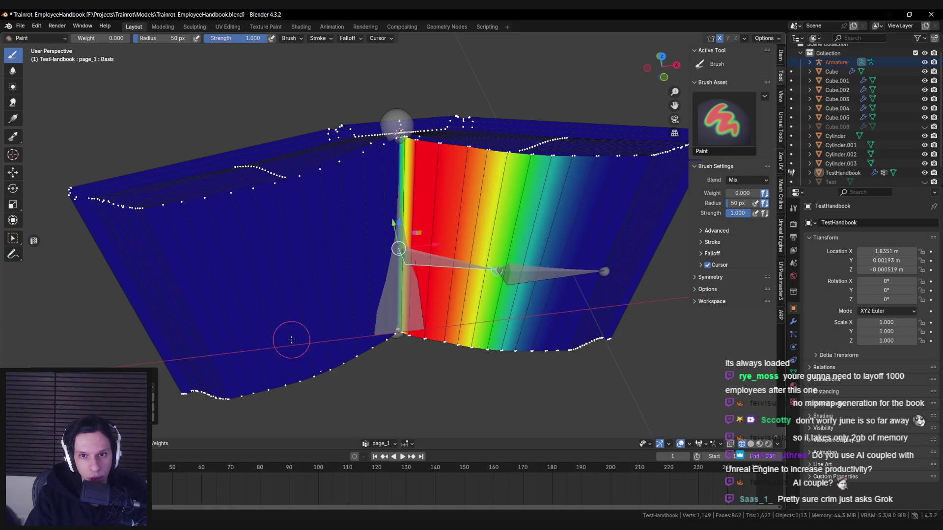
middle_click_drag(291, 339, 299, 343)
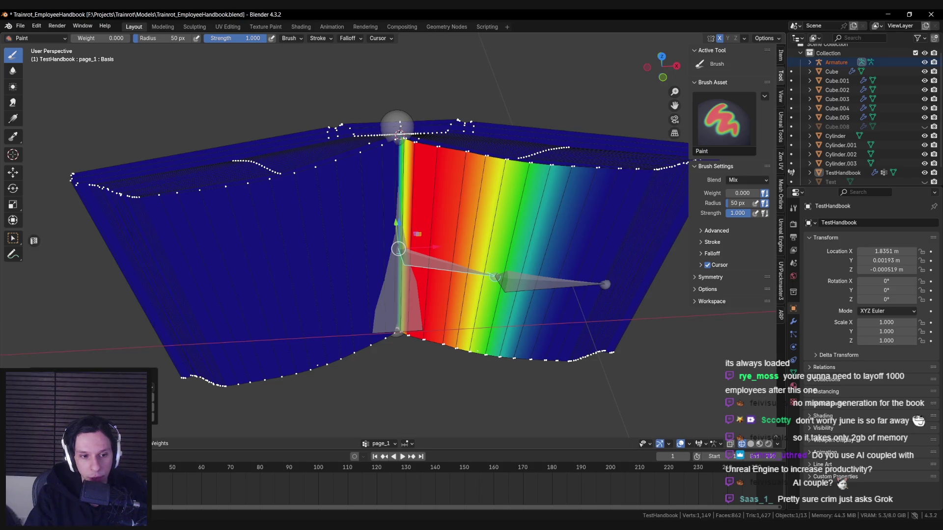
scroll(393, 246, "down", 3)
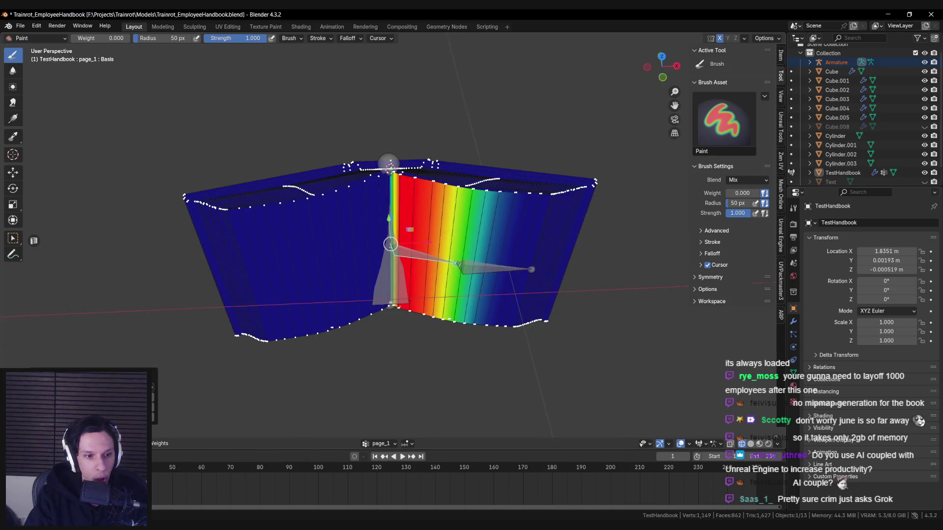
key("ctrl+Tab")
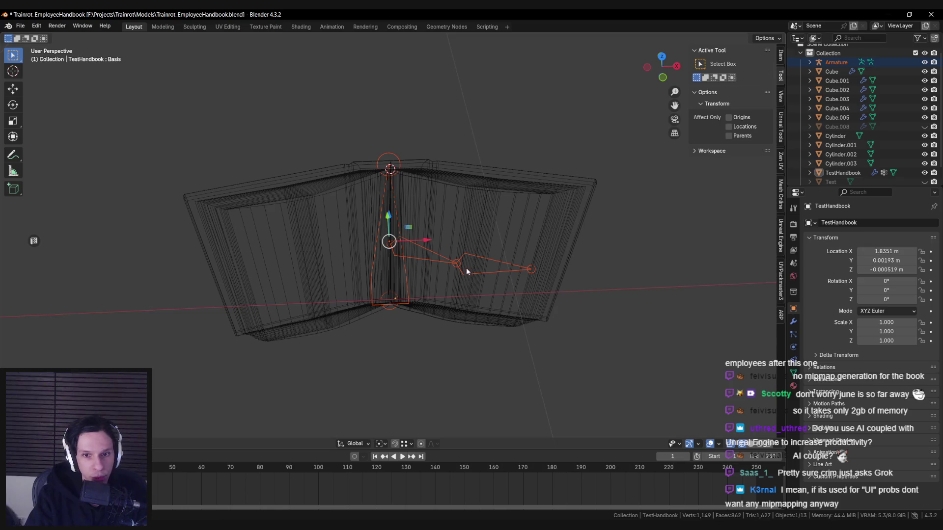
Step: Put the armature in Pose Mode and swing page_1 around the spine on Z
left_click(463, 265)
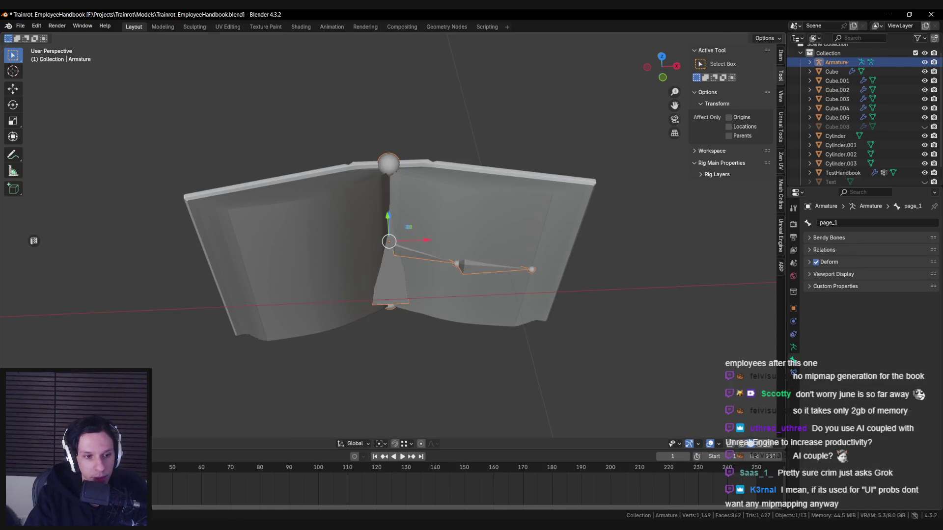
key("ctrl+Tab")
key("r")
key("z")
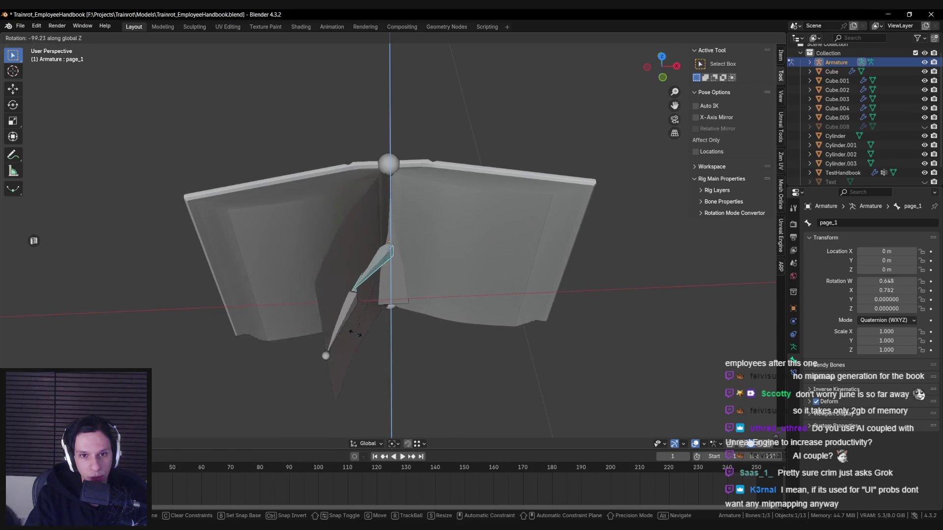
middle_click_drag(491, 294, 503, 377, "alt")
left_click(506, 375)
Step: Rotate page_1 about Z again, to quaternion W 0.871, X 0.492
scroll(393, 221, "up", 3)
left_click(389, 216)
scroll(389, 216, "down", 3)
left_click(456, 300)
key("r")
key("z")
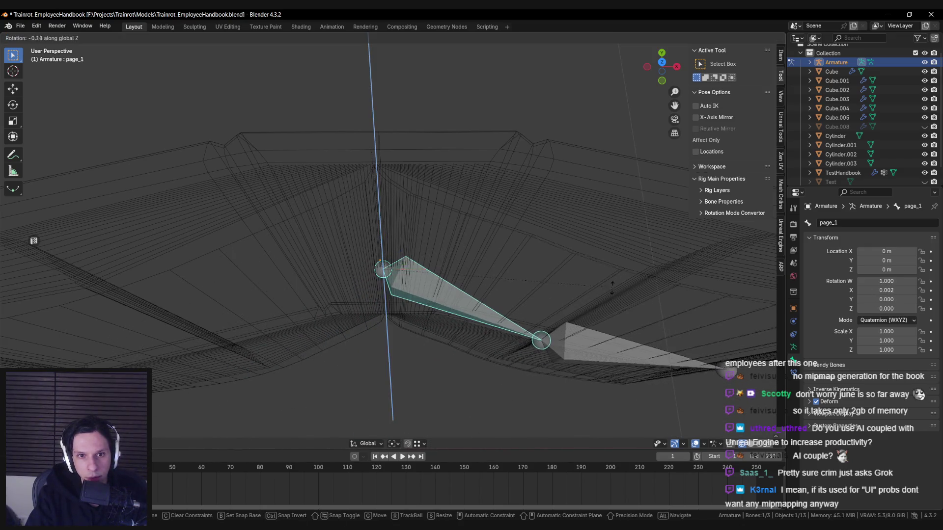
left_click(434, 370)
Step: Rotate the page_2 bone about Z around the spine
scroll(434, 370, "down", 5)
left_click(417, 356)
key("r")
key("z")
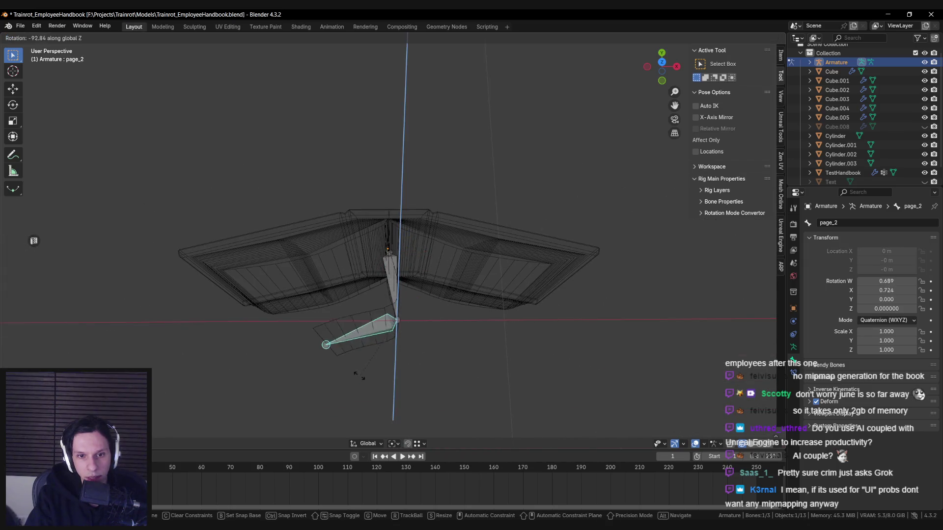
left_click(442, 346)
Step: Try further Z rotations of page_1, cancelling them, and restore solid shading
left_click(400, 275)
key("r")
key("z")
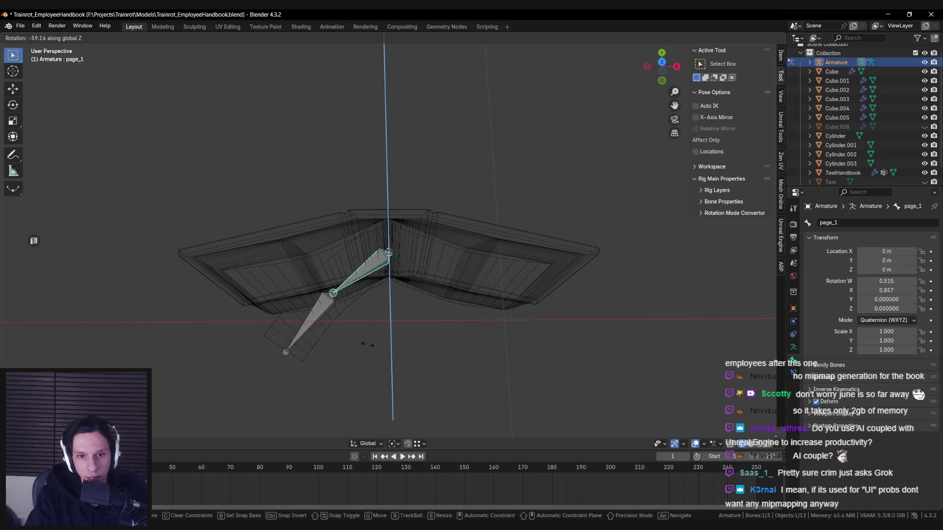
right_click(406, 349)
key("shift+z")
scroll(442, 324, "up", 4)
mouse_move(416, 303)
middle_mouse_down()
mouse_move(422, 282)
mouse_move(482, 296)
mouse_move(487, 317)
middle_mouse_up()
key("r")
key("z")
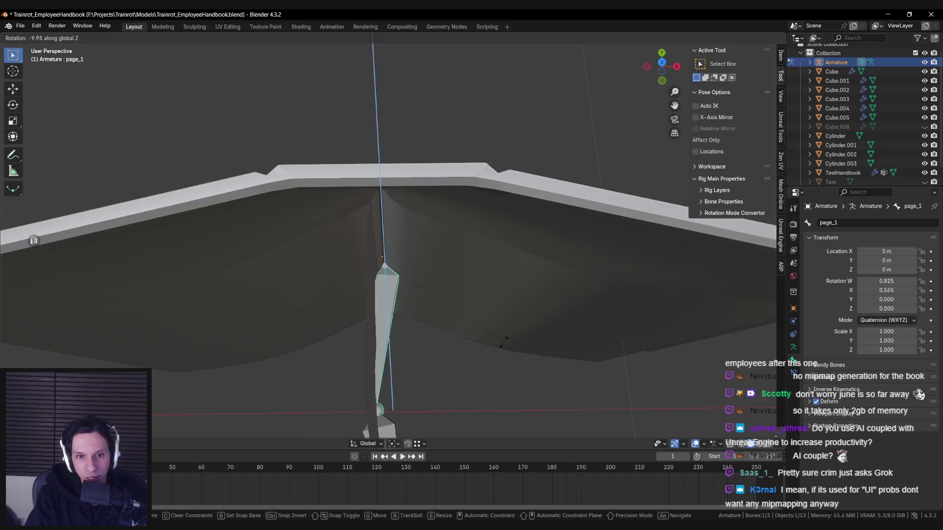
right_click(482, 351)
scroll(484, 339, "down", 4)
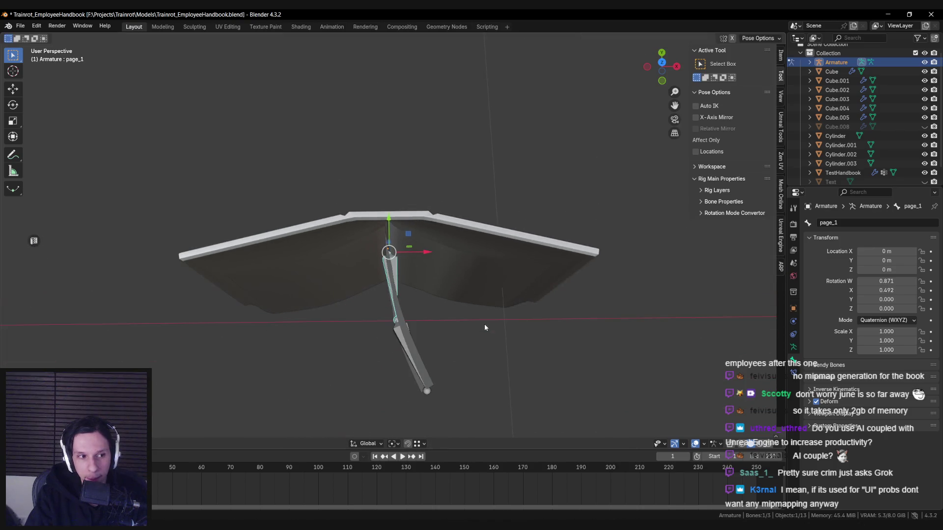
Step: Rotate the page bone about Z, then try stretching it along Y and cancel
mouse_move(484, 323)
middle_mouse_down()
mouse_move(476, 245)
mouse_move(485, 158)
mouse_move(433, 257)
mouse_move(434, 199)
mouse_move(489, 216)
middle_mouse_up()
key("r")
key("z")
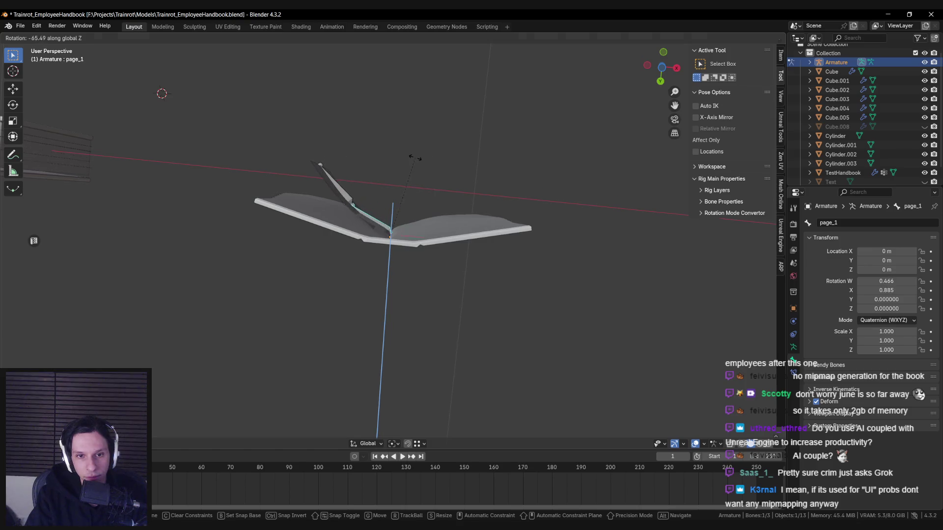
left_click(447, 153)
key("s")
key("x")
key("y")
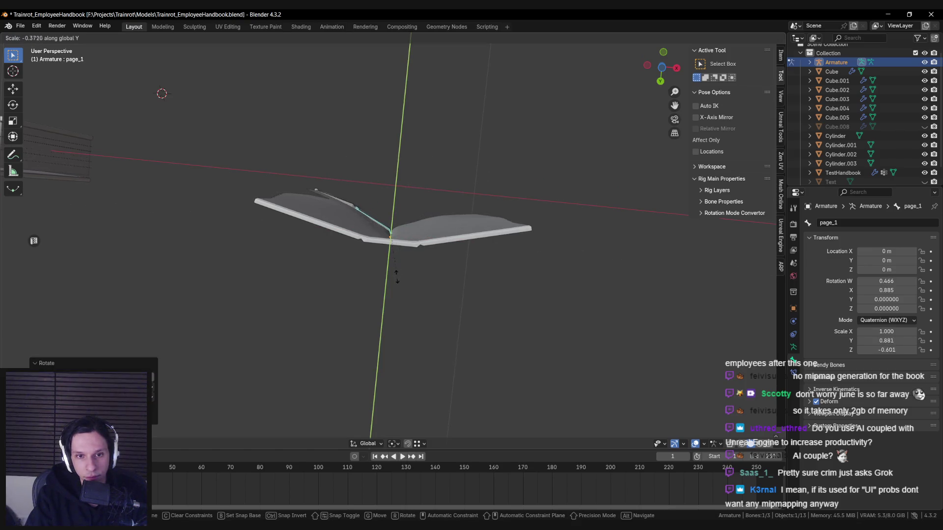
middle_click_drag(351, 324, 315, 344, "alt")
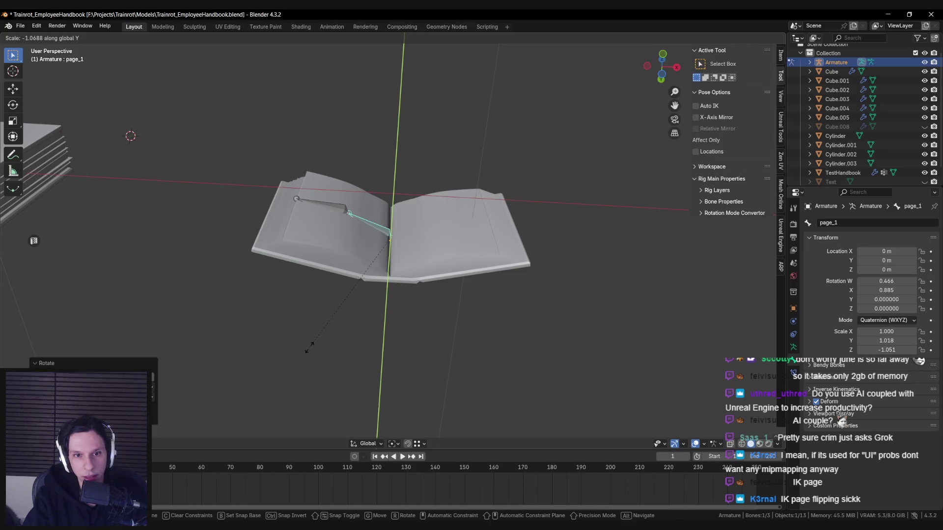
key("Escape")
Step: Clear page_1's rotation so the page lies flat, and save the file
mouse_move(309, 347)
middle_mouse_down()
mouse_move(406, 310)
mouse_move(396, 346)
mouse_move(407, 267)
mouse_move(406, 293)
middle_mouse_up()
key("alt+r")
key("ctrl+s")
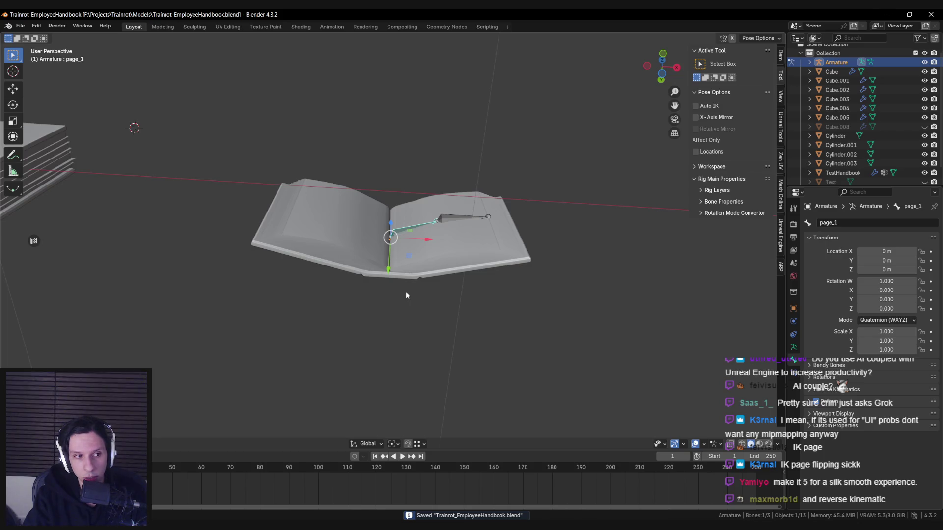
Step: Jump the timeline to frame 0 and view the open book from above
middle_click_drag(406, 295, 408, 306)
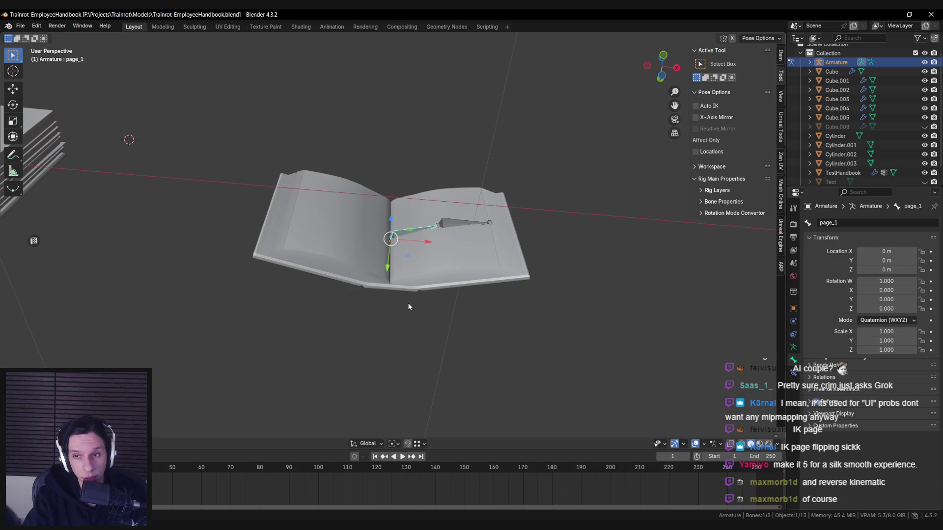
key("Left")
mouse_move(408, 306)
middle_mouse_down()
mouse_move(391, 323)
mouse_move(395, 335)
middle_mouse_up()
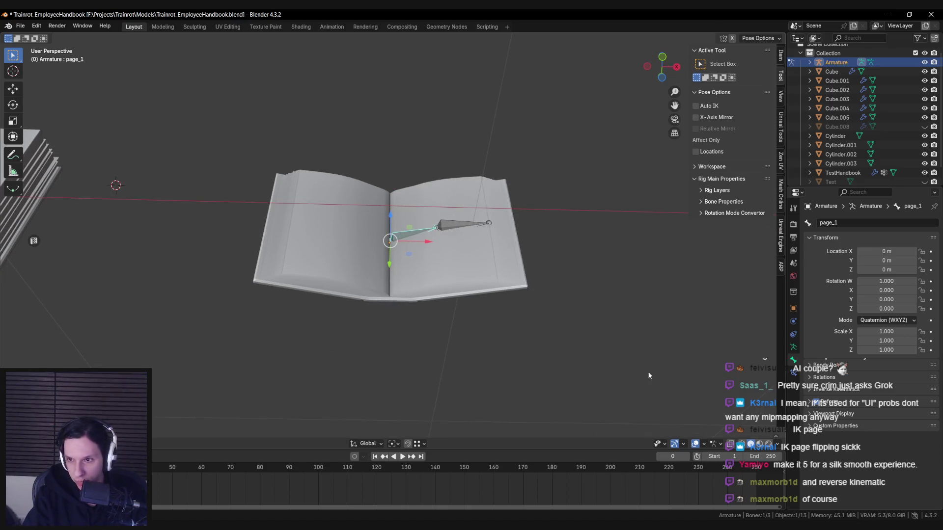
middle_click_drag(650, 385, 625, 307)
scroll(505, 290, "up", 3)
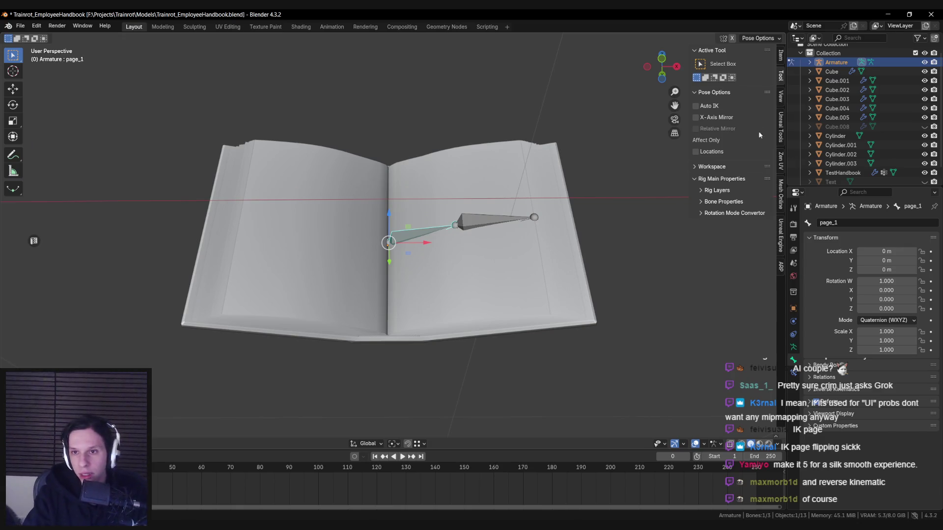
Step: In wireframe view, select the tip of the page_2 bone
left_click(532, 220)
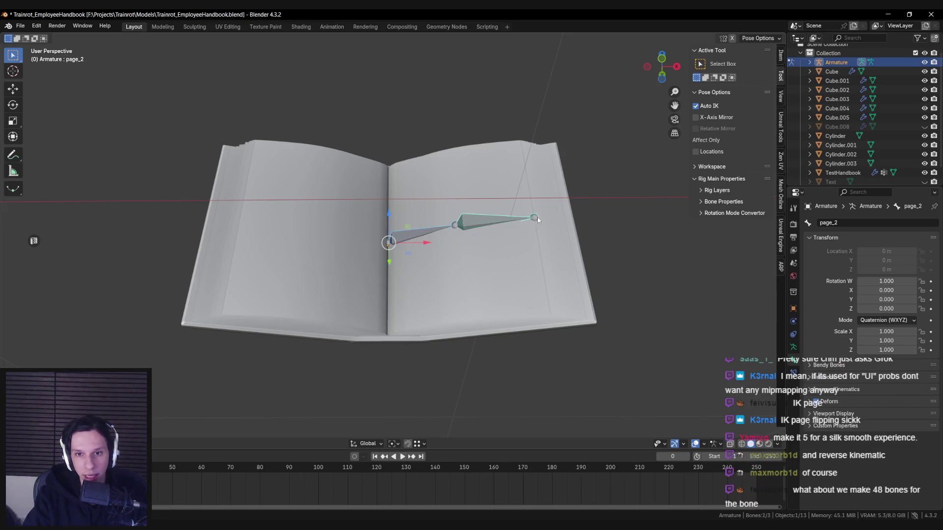
key("shift+z")
middle_click_drag(536, 221, 510, 236, "shift")
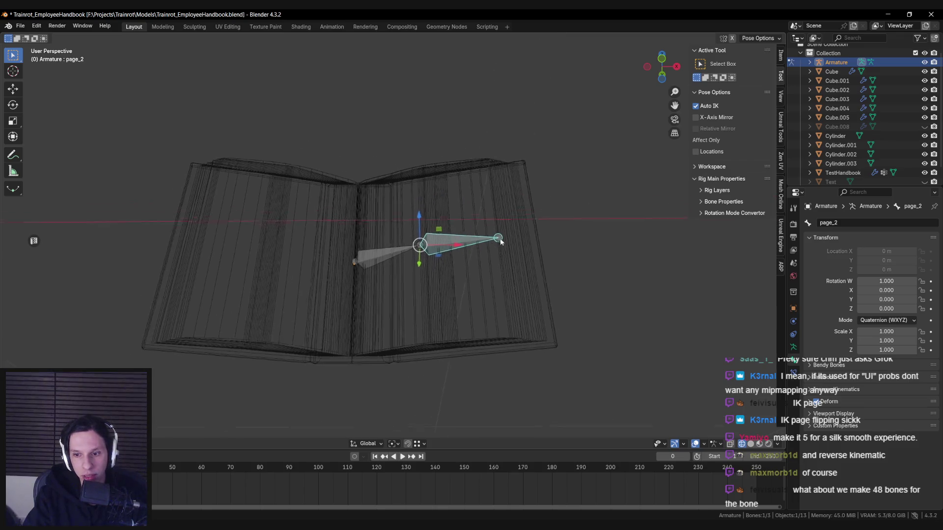
scroll(500, 268, "up", 2)
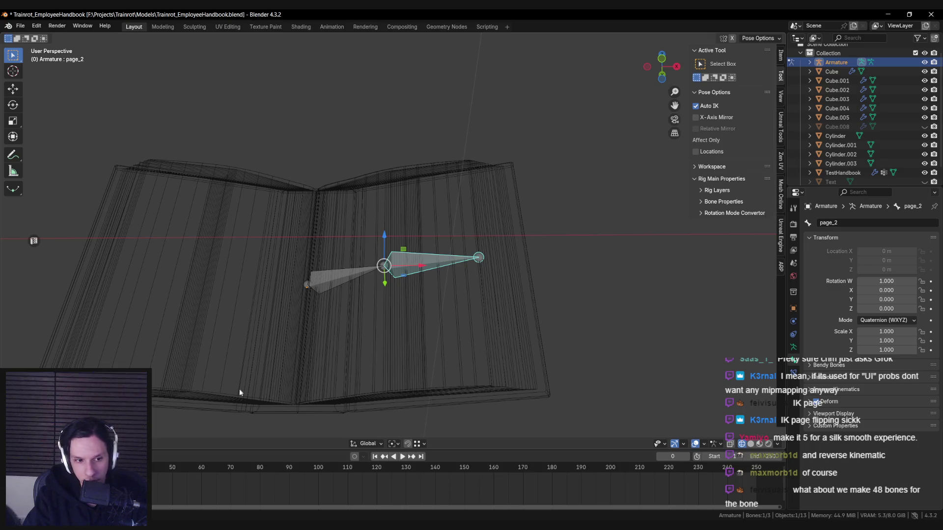
left_click(490, 261)
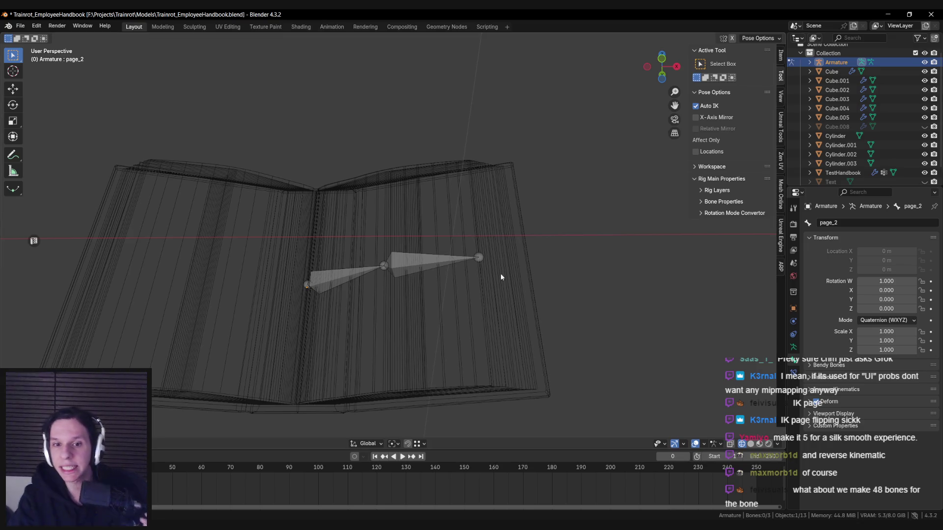
left_click(478, 259)
scroll(499, 264, "up", 4)
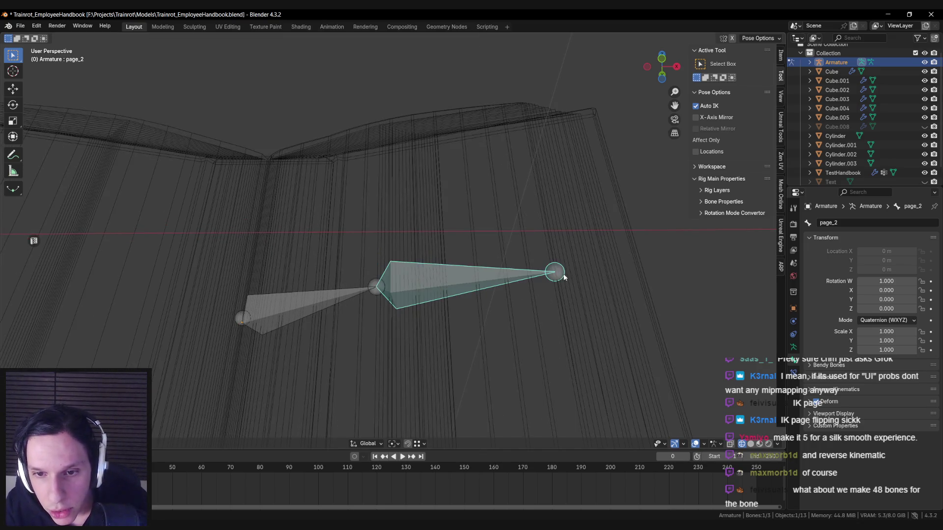
left_click(566, 290)
mouse_move(561, 264)
left_mouse_down()
mouse_move(581, 305)
mouse_move(561, 287)
left_mouse_up()
Step: Review the pivot and orientation options and show the Armature Data properties
left_click(396, 443)
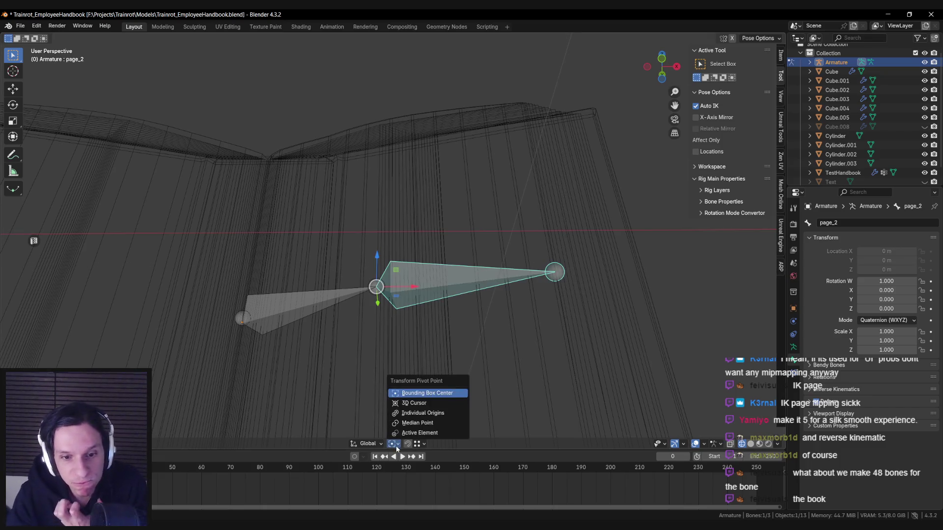
left_click(367, 443)
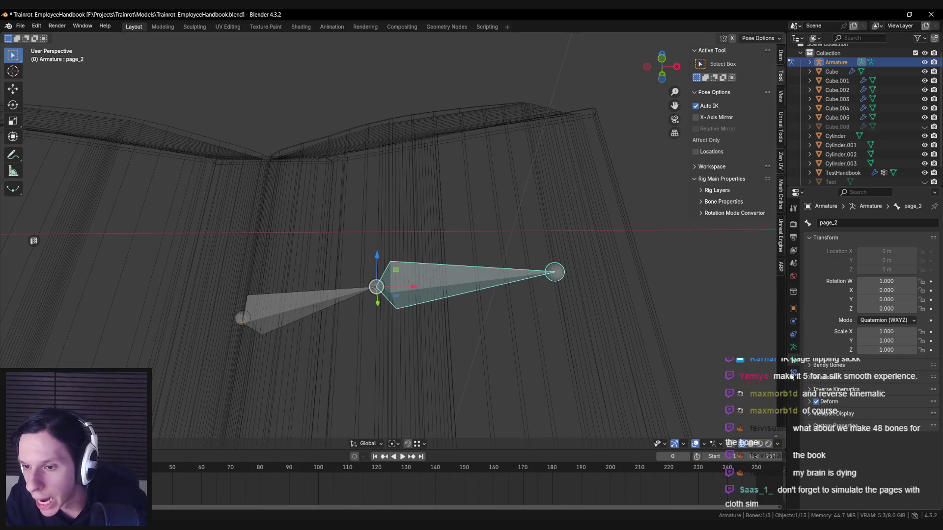
left_click(793, 347)
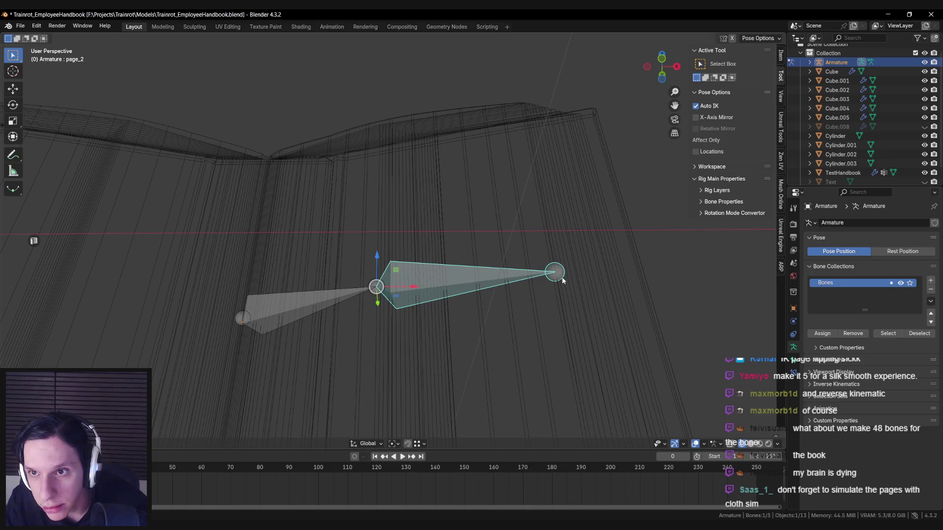
left_click(781, 57)
left_click(781, 76)
scroll(662, 304, "down", 3)
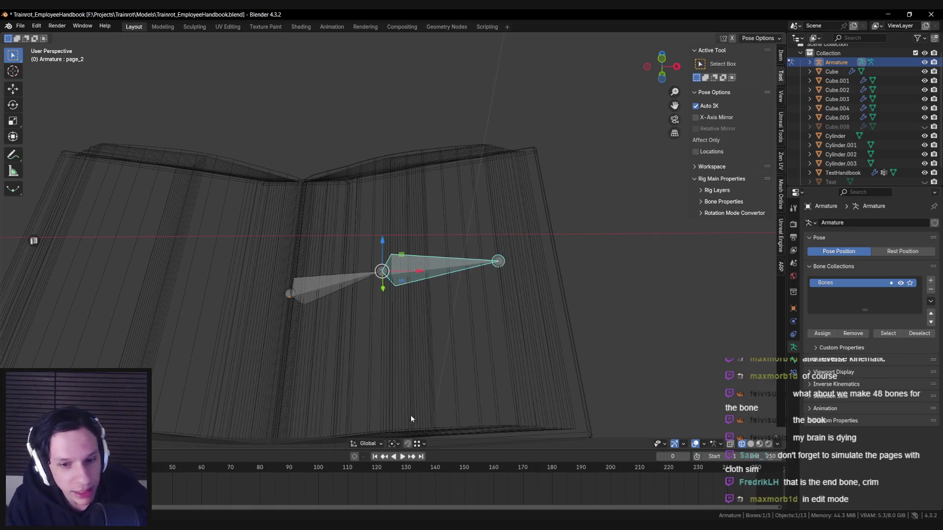
Step: With Auto IK, select only the end bone and drag it to lift page_2 upright
right_click(148, 247)
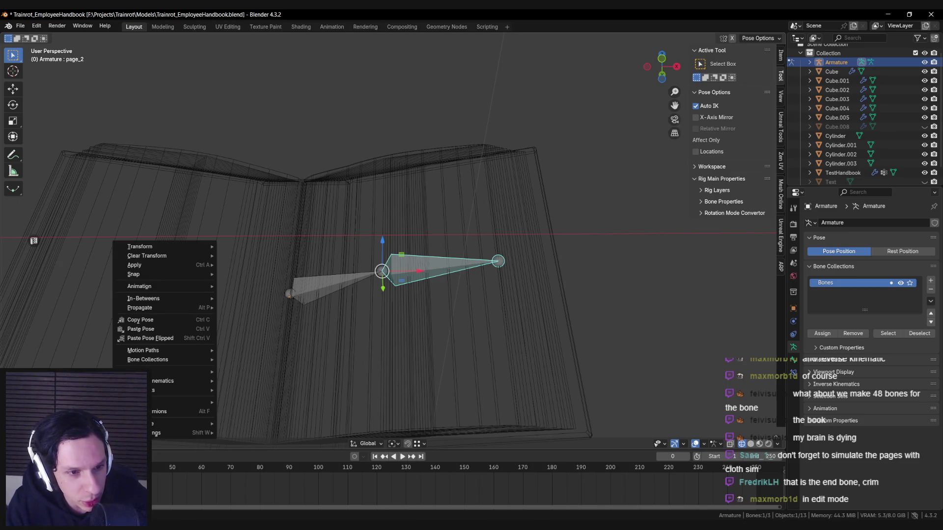
mouse_move(159, 287)
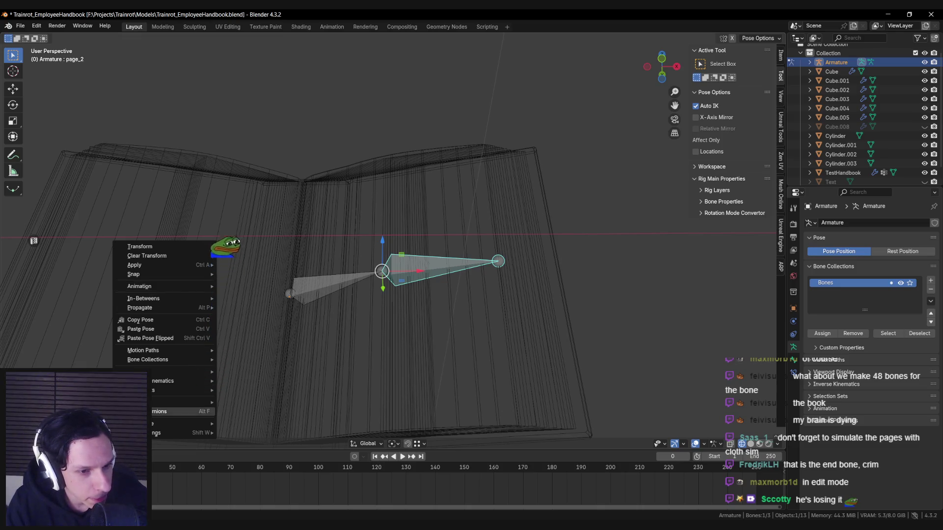
key("Escape")
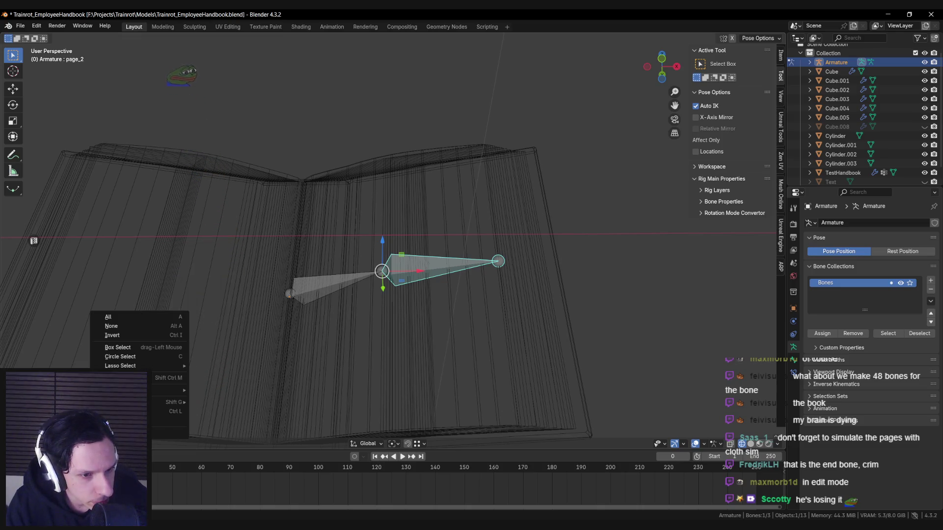
key("a")
key("c")
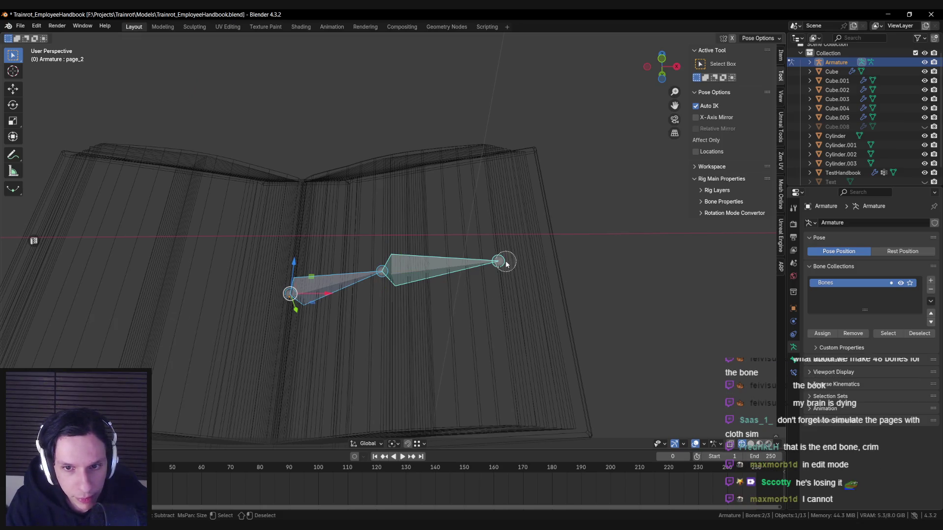
key("alt+a")
left_click(506, 263)
key("Escape")
key("a")
left_click(503, 267)
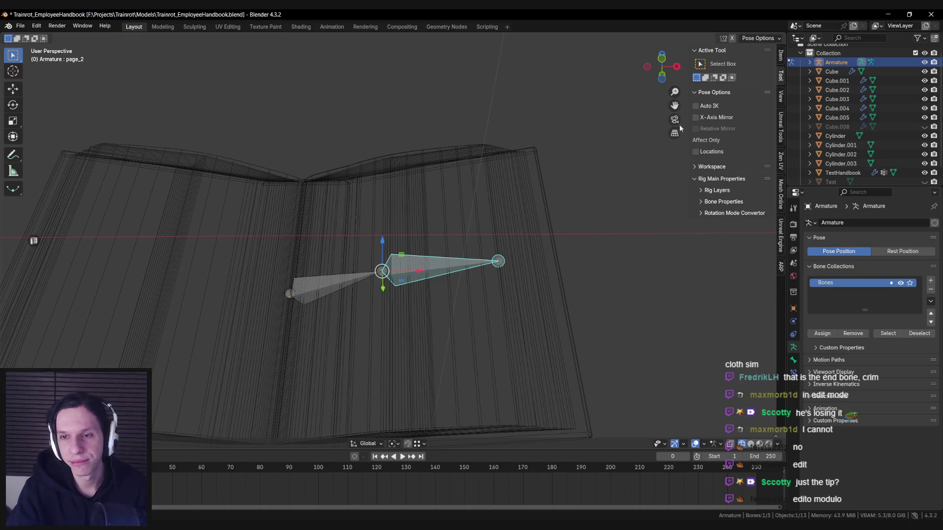
middle_click_drag(613, 205, 481, 148)
Step: Return the viewport to solid shading and insert a keyframe for the current page_2 pose
key("g")
key("Escape")
key("shift+z")
key("g")
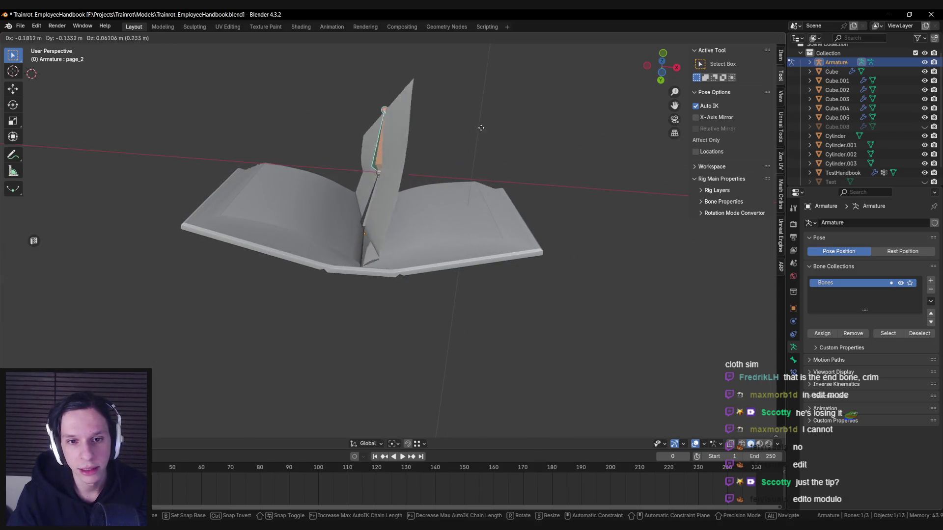
key("Escape")
middle_click_drag(335, 138, 361, 228)
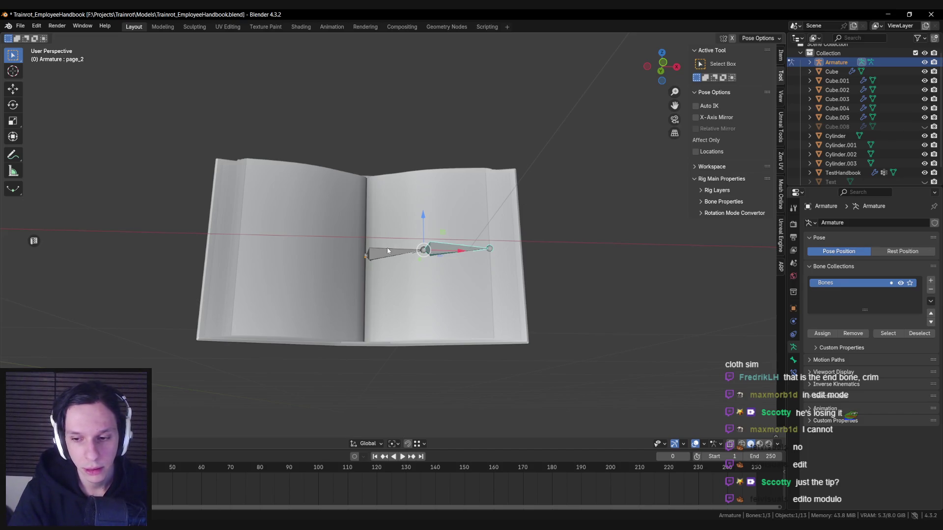
key("i")
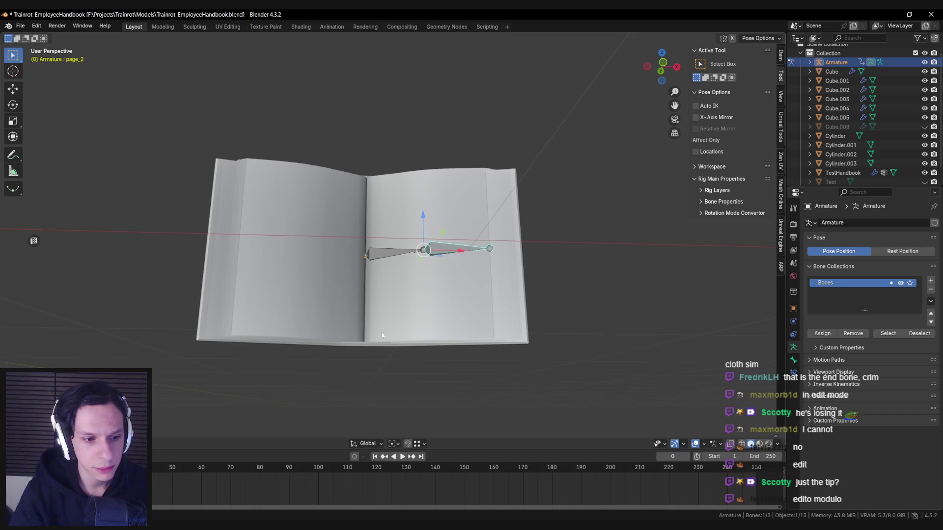
Step: Try several rotations of the page_2 bone about Z and Y, leaving the page upright
mouse_move(383, 276)
middle_mouse_down()
mouse_move(561, 229)
mouse_move(539, 227)
middle_mouse_up()
key("r")
key("Escape")
key("r")
key("Escape")
key("r")
key("z")
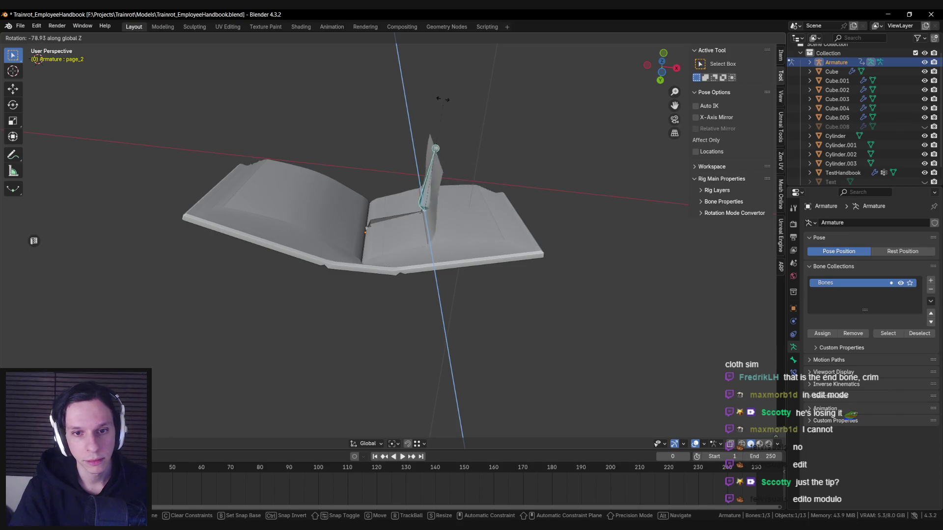
key("Escape")
key("r")
left_click(460, 239)
key("r")
key("y")
key("Escape")
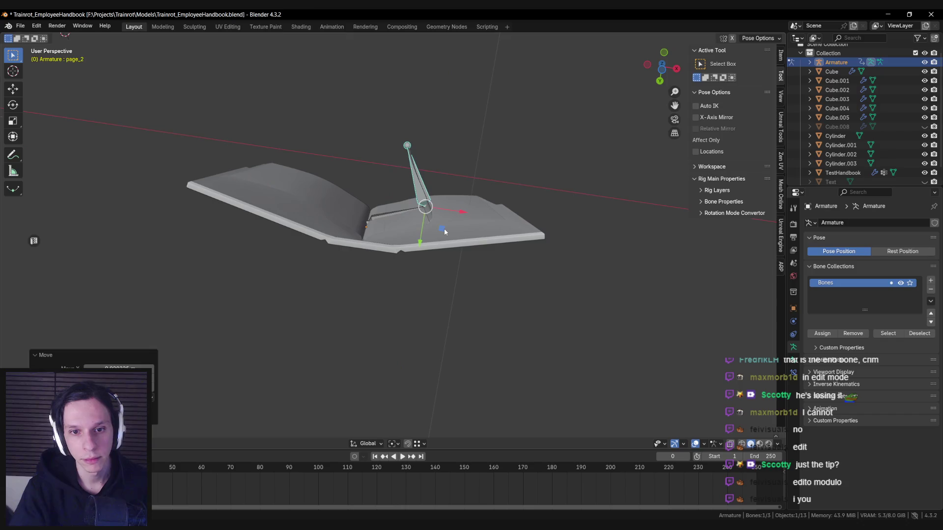
Step: Move the page_2 bone twice within the XY plane to reposition it
key("g")
key("shift+z")
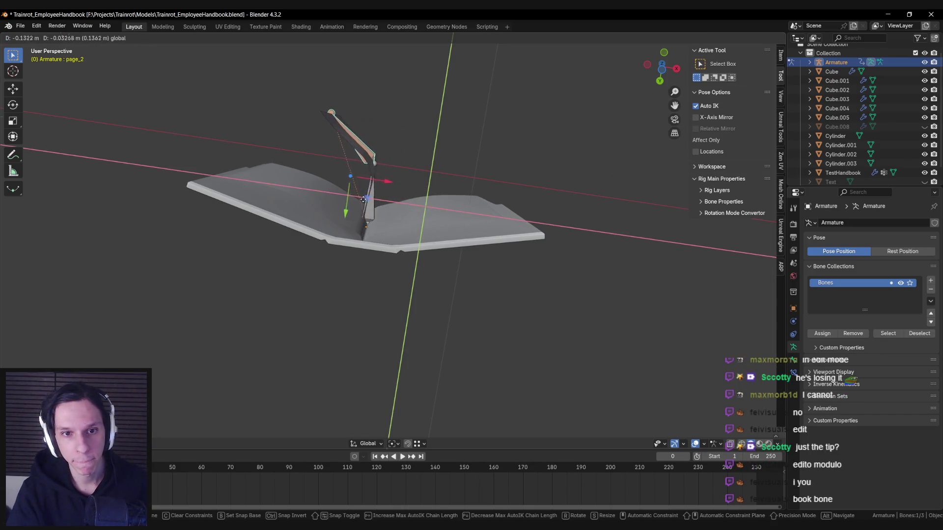
left_click(366, 202)
middle_click_drag(361, 203, 432, 211, "shift")
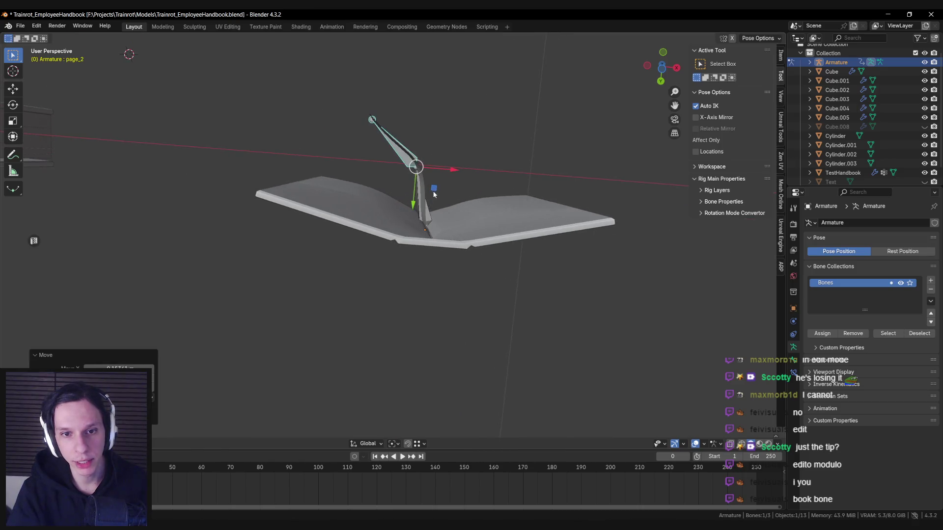
key("g")
key("shift+z")
left_click(409, 198)
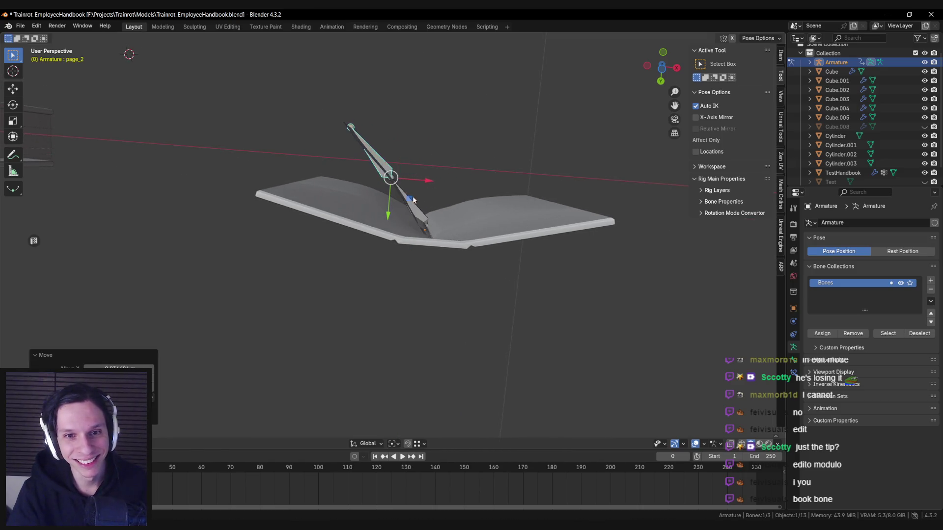
Step: Undo back to the earlier pose and lay the page_2 bone flat on the right page
key("s")
key("x")
key("z")
key("z")
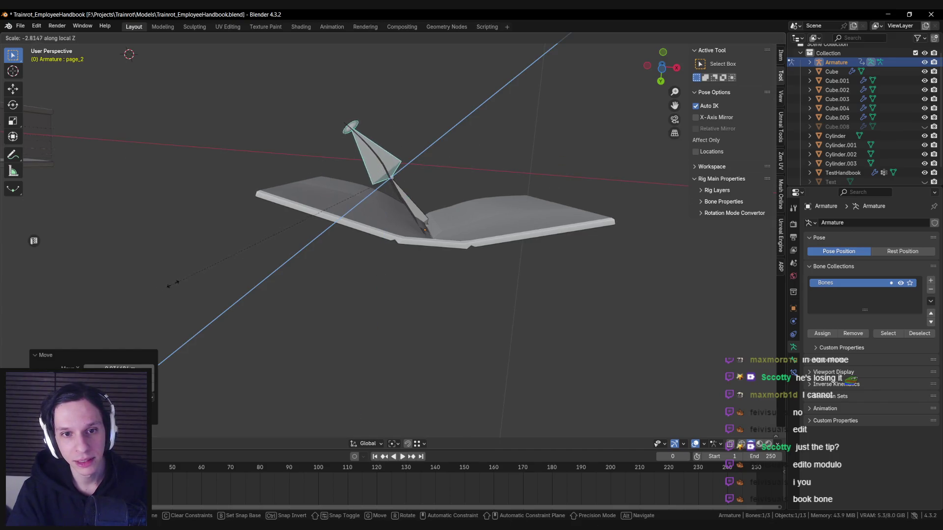
key("Escape")
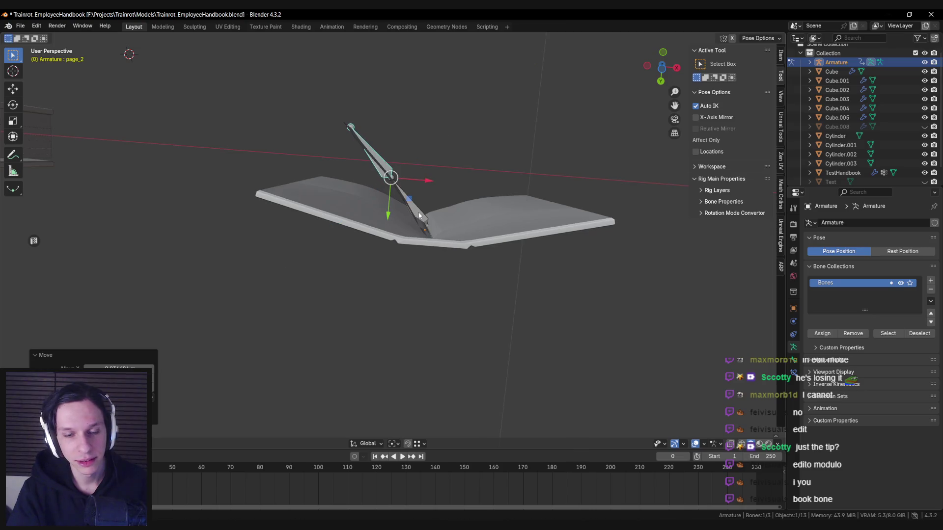
left_click(419, 214)
key("ctrl+z")
key("ctrl+z")
key("ctrl+z")
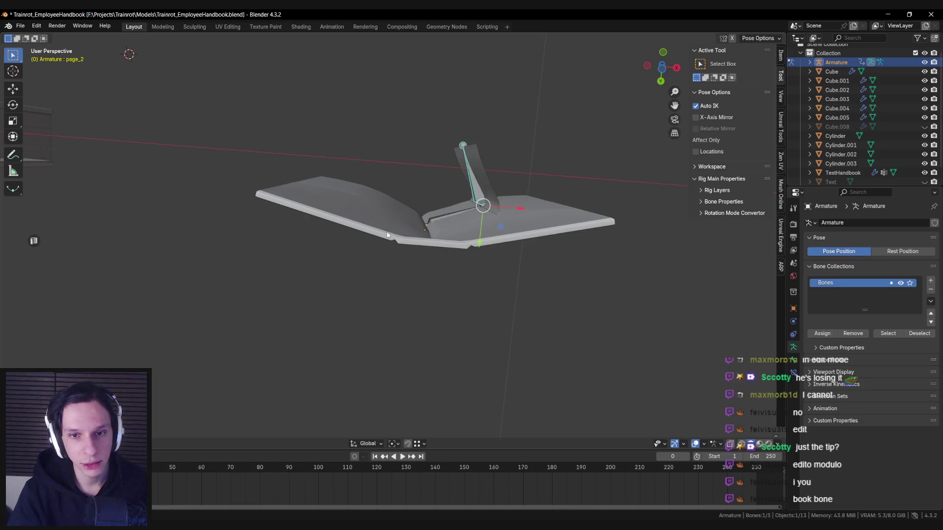
key("ctrl+z")
middle_click_drag(387, 235, 408, 234)
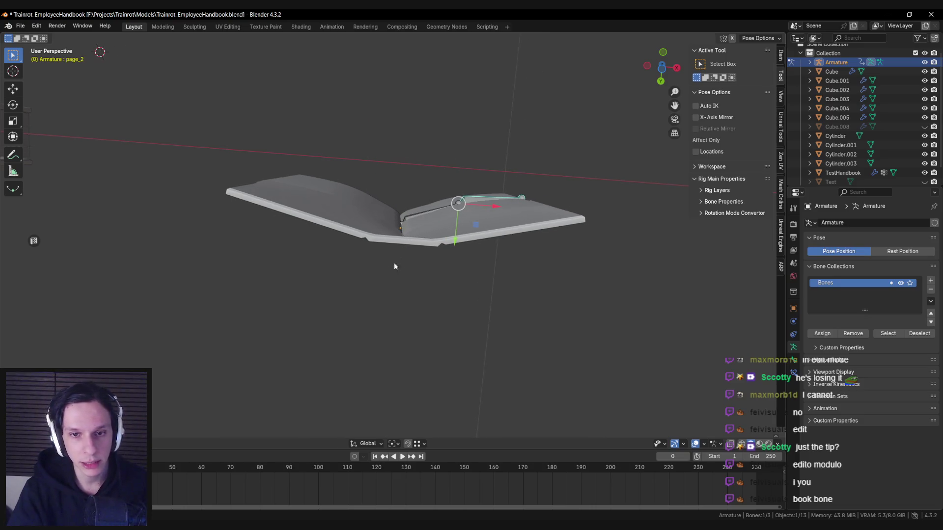
left_click(430, 215)
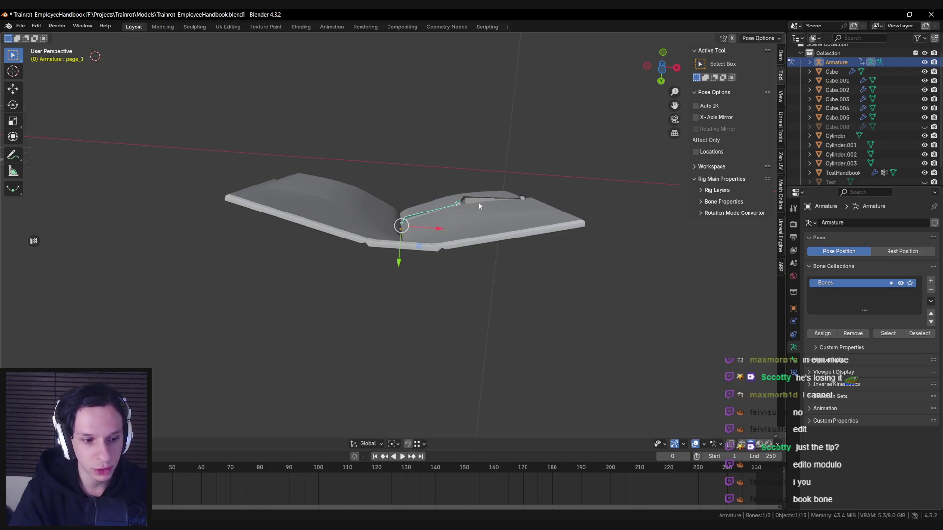
Step: Rotate page_1 about global Z, flip it with a -1 local-Z scale, and key it at frame 10
key("space")
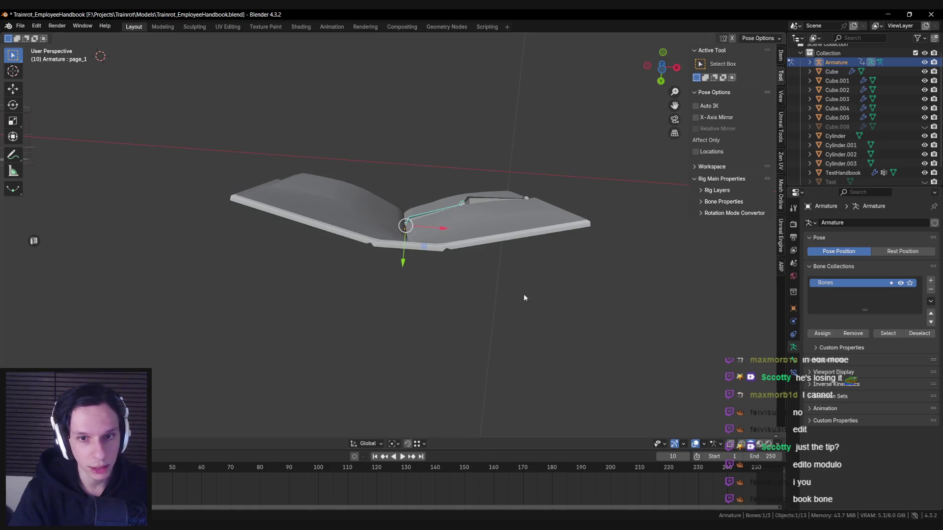
middle_click_drag(593, 267, 615, 249)
key("r")
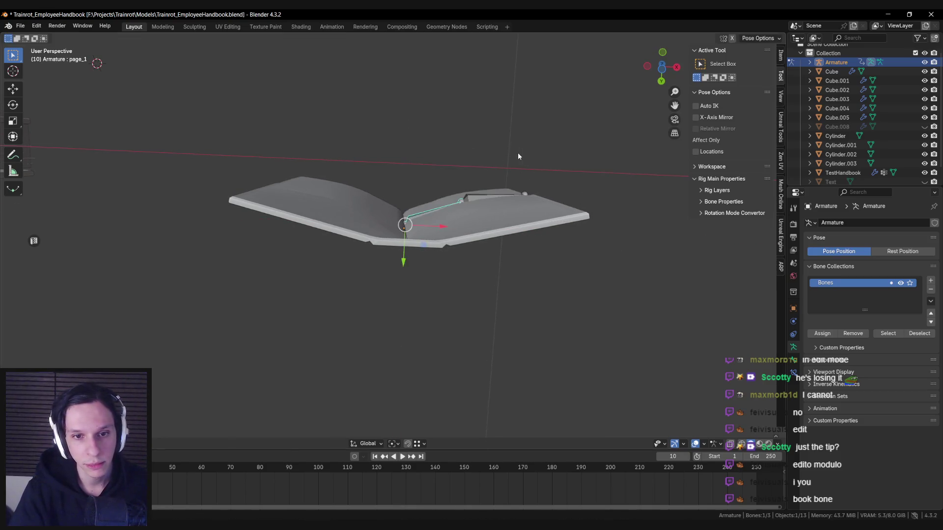
key("z")
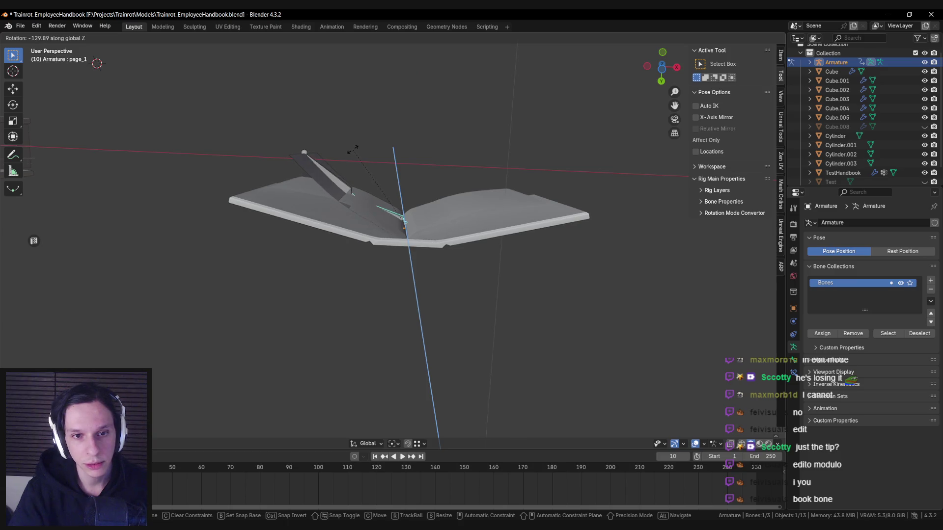
left_click(353, 150)
key("s")
key("Escape")
key("s")
key("z")
key("z")
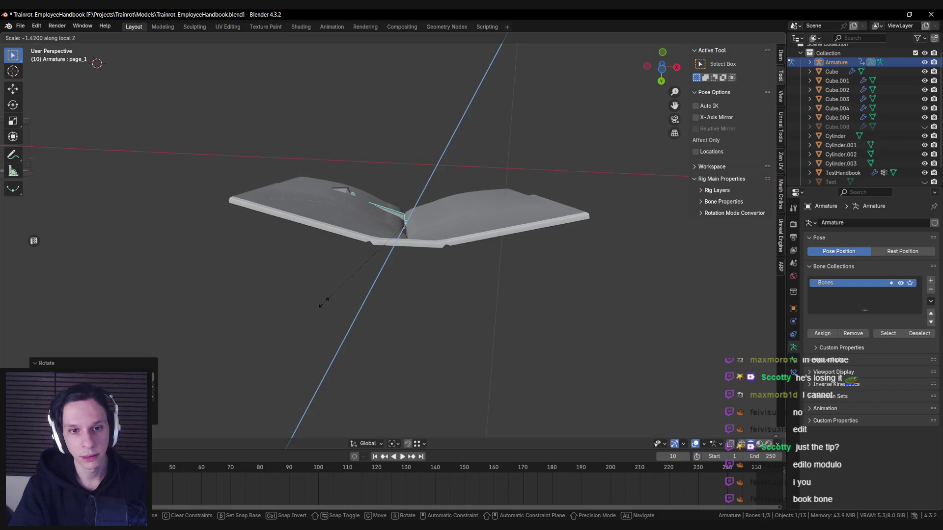
type("-1")
key("Return")
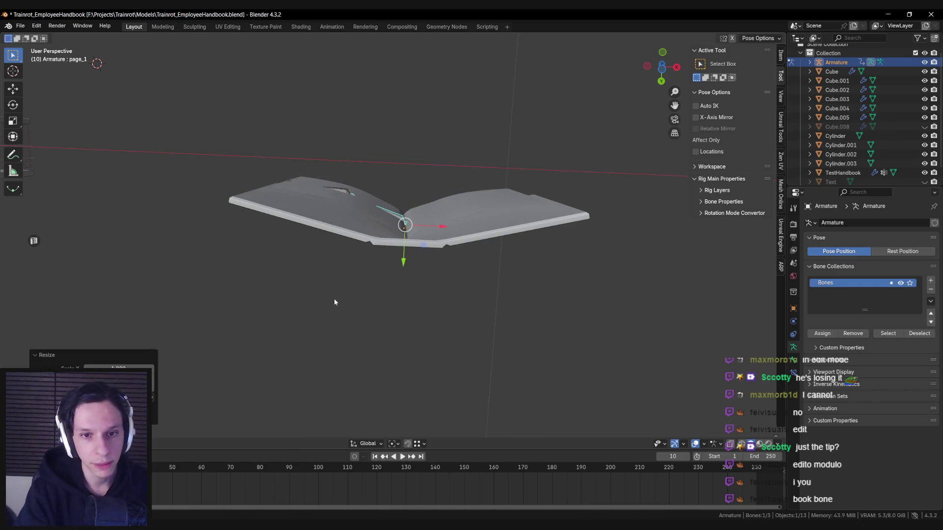
key("i")
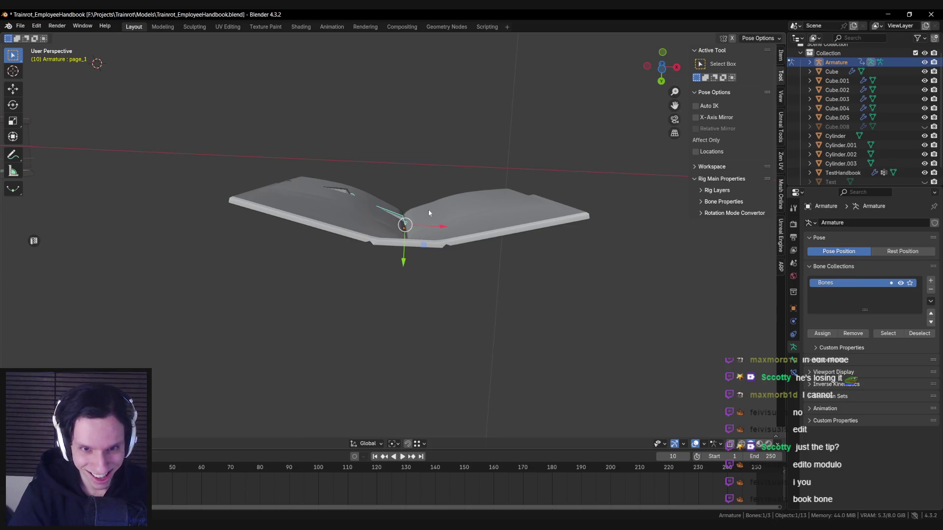
Step: Refine the page_1 bone's angle with another rotation around global Z
scroll(425, 215, "up", 2)
key("r")
key("y")
key("z")
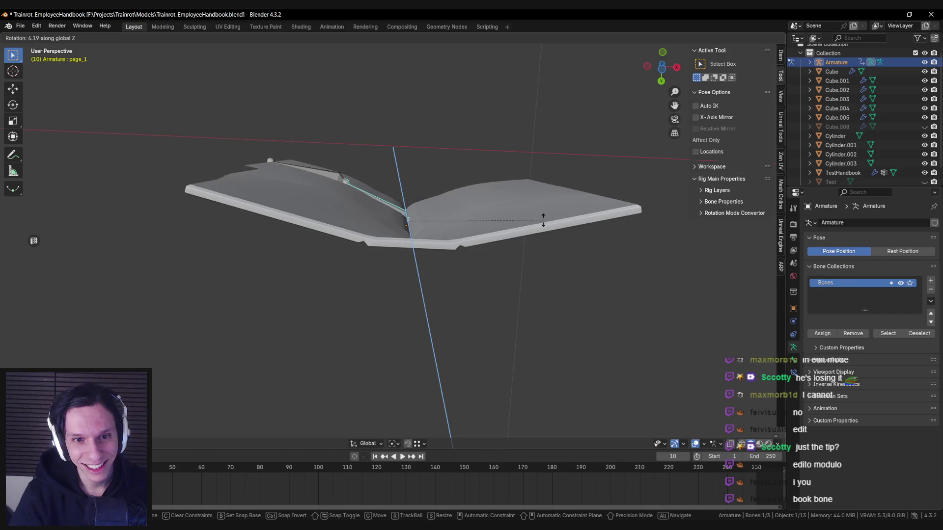
middle_click_drag(543, 215, 446, 215, "alt")
scroll(446, 215, "up", 3, "alt")
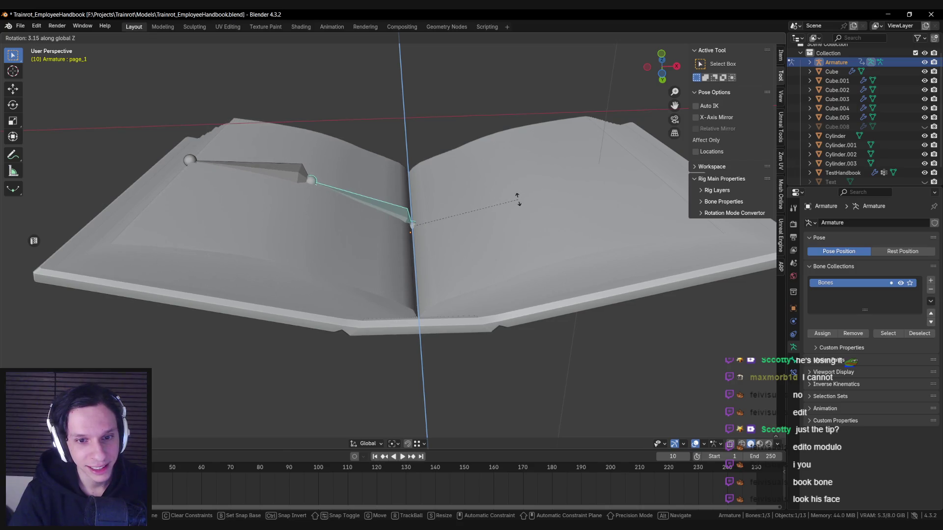
left_click(517, 198)
Step: Turn the page_2 bone twice around global Z, then play the page flip
left_click(290, 176)
mouse_move(290, 175)
middle_mouse_down()
mouse_move(447, 194)
mouse_move(453, 171)
middle_mouse_up()
key("r")
key("z")
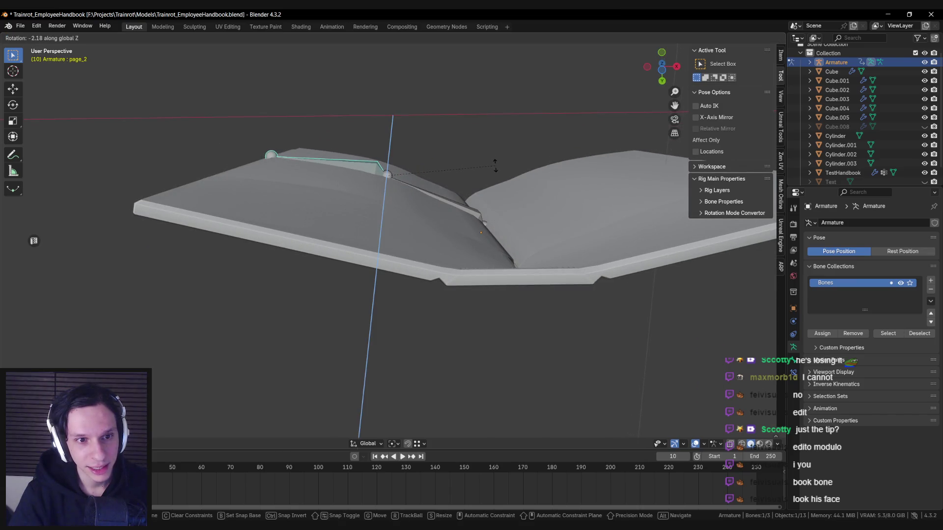
left_click(495, 167)
mouse_move(495, 167)
middle_mouse_down()
mouse_move(499, 219)
mouse_move(420, 227)
middle_mouse_up()
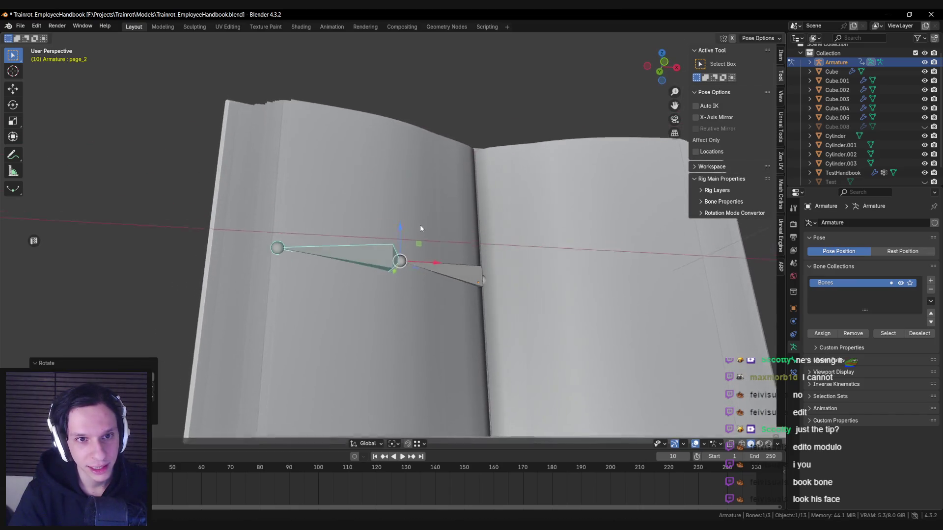
key("r")
key("z")
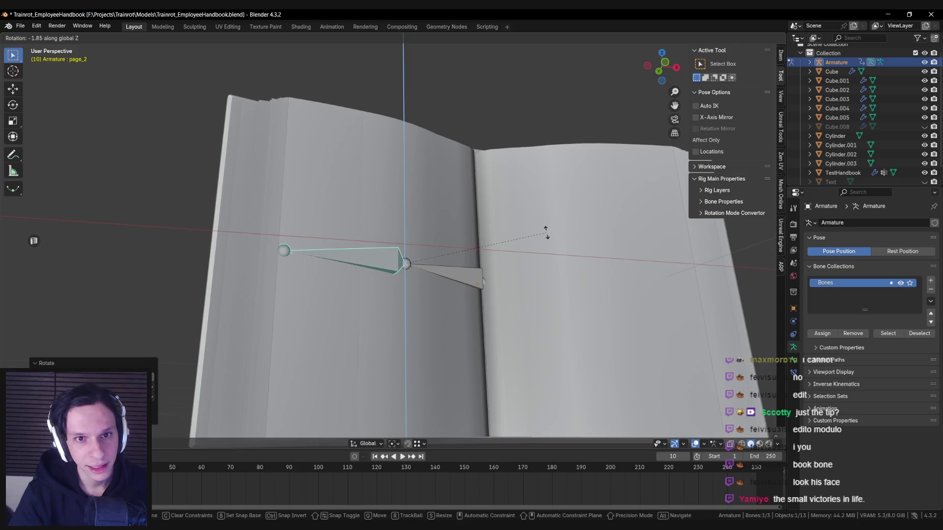
left_click(546, 234)
mouse_move(546, 234)
middle_mouse_down()
mouse_move(442, 236)
mouse_move(365, 256)
middle_mouse_up()
key("space")
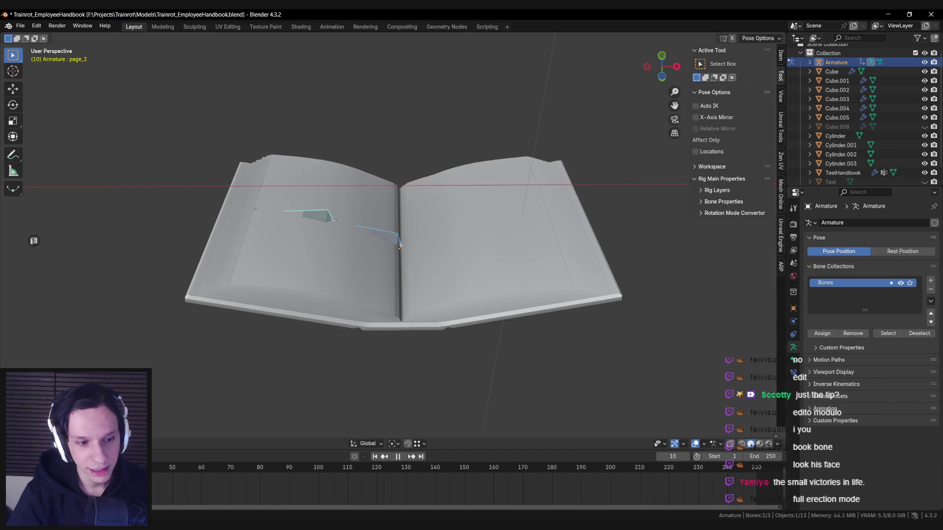
key("Escape")
mouse_move(275, 316)
middle_mouse_down()
mouse_move(371, 210)
mouse_move(401, 222)
middle_mouse_up()
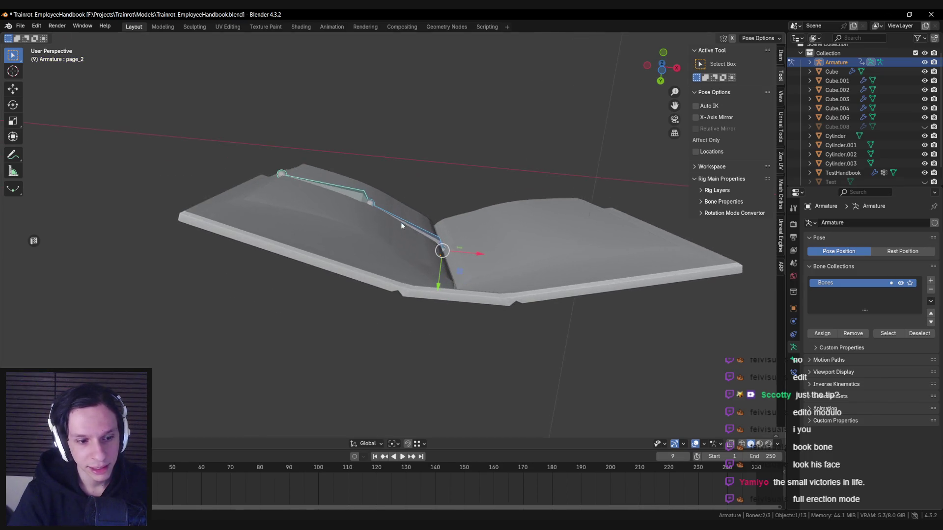
left_click(425, 231)
scroll(457, 243, "up", 5)
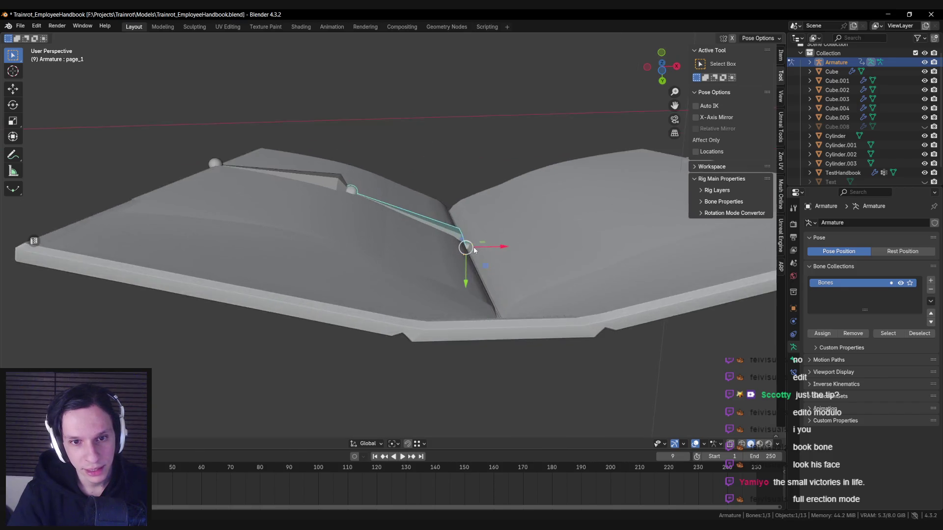
key("space")
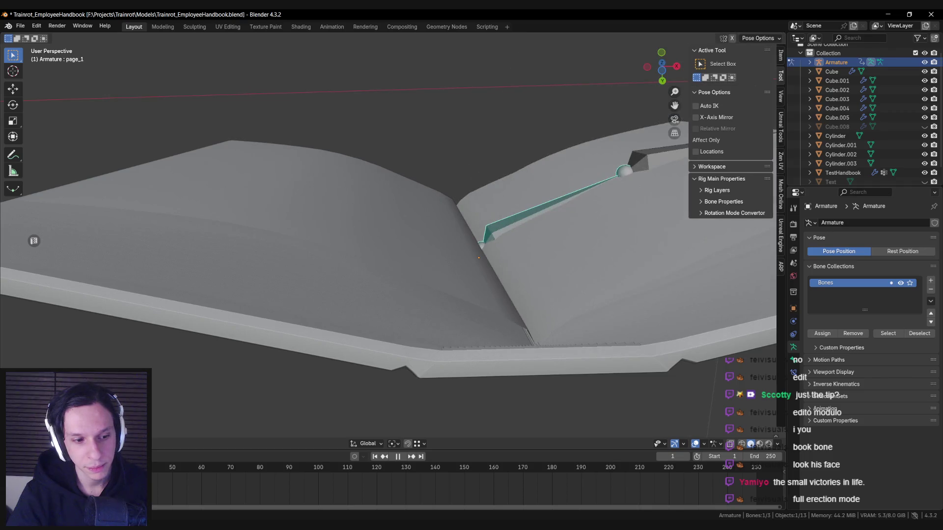
key("Escape")
scroll(458, 241, "down", 3)
key("space")
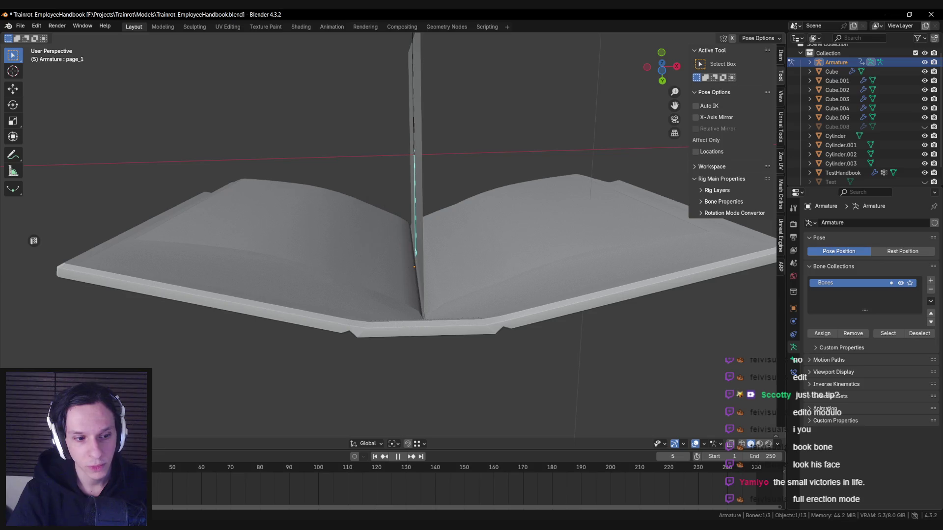
middle_click_drag(257, 355, 399, 344)
key("KP_7")
scroll(443, 322, "up", 3)
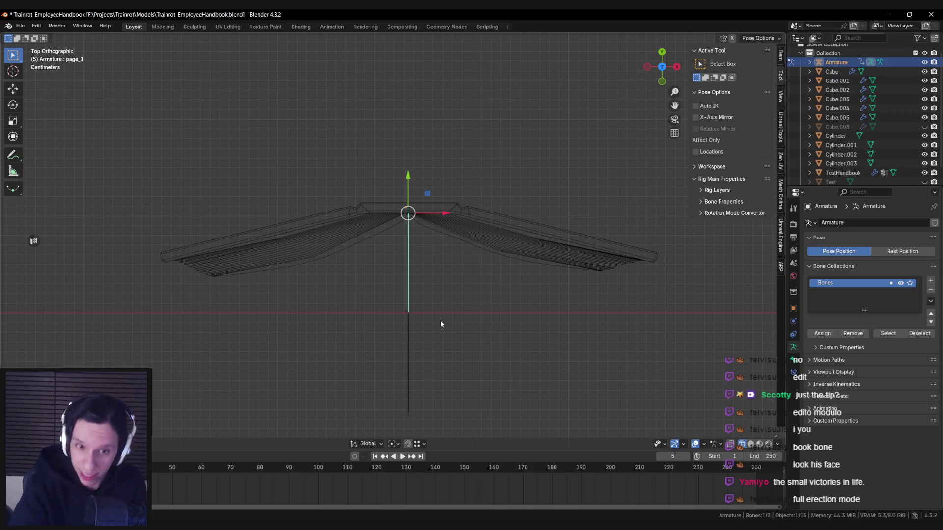
mouse_move(439, 324)
middle_mouse_down()
mouse_move(428, 266)
mouse_move(369, 326)
mouse_move(397, 279)
mouse_move(324, 324)
middle_mouse_up()
key("shift+z")
left_click(300, 278, "shift")
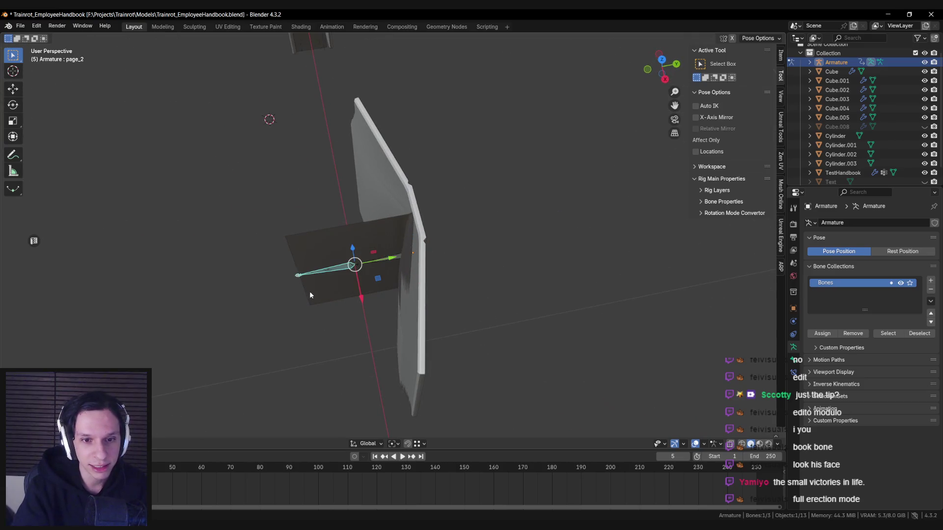
scroll(309, 290, "up", 3)
scroll(319, 291, "down", 3)
mouse_move(318, 292)
middle_mouse_down()
mouse_move(411, 210)
mouse_move(396, 185)
middle_mouse_up()
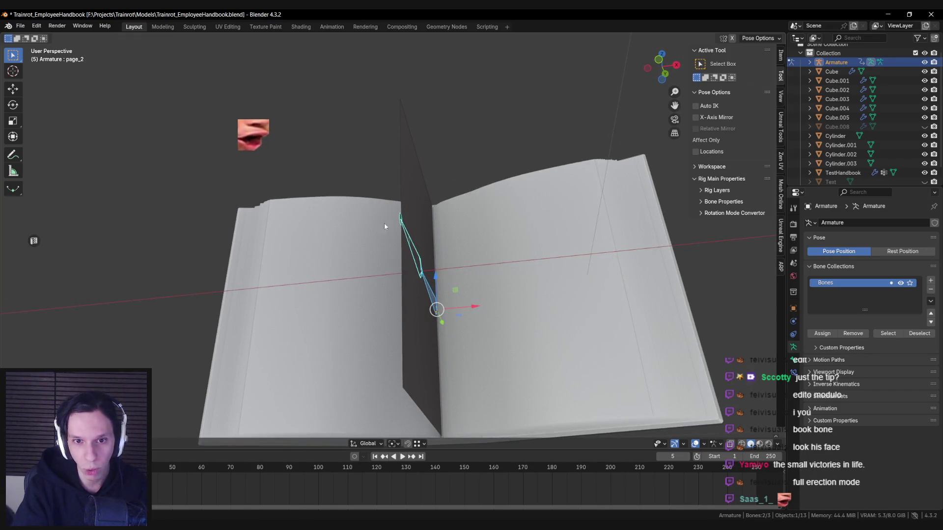
scroll(267, 321, "down", 2)
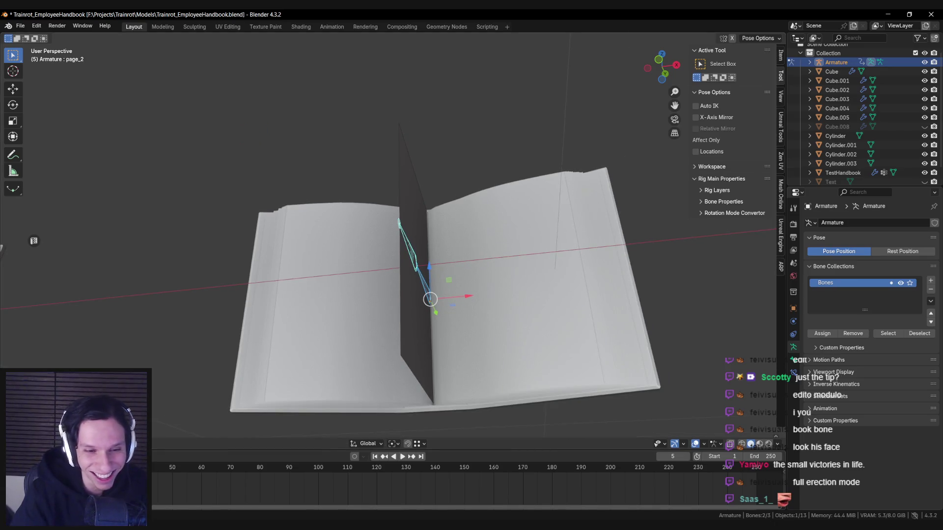
key("space")
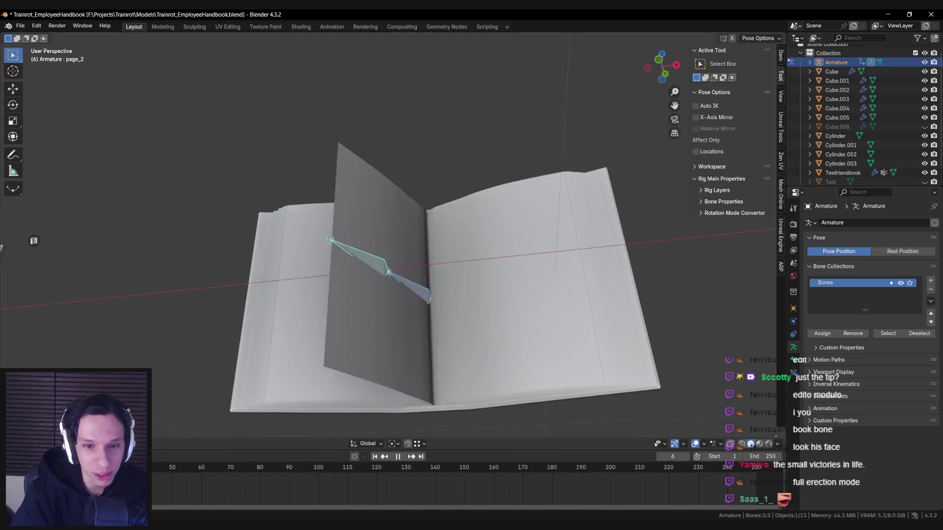
key("space")
middle_click_drag(253, 348, 274, 287)
key("space")
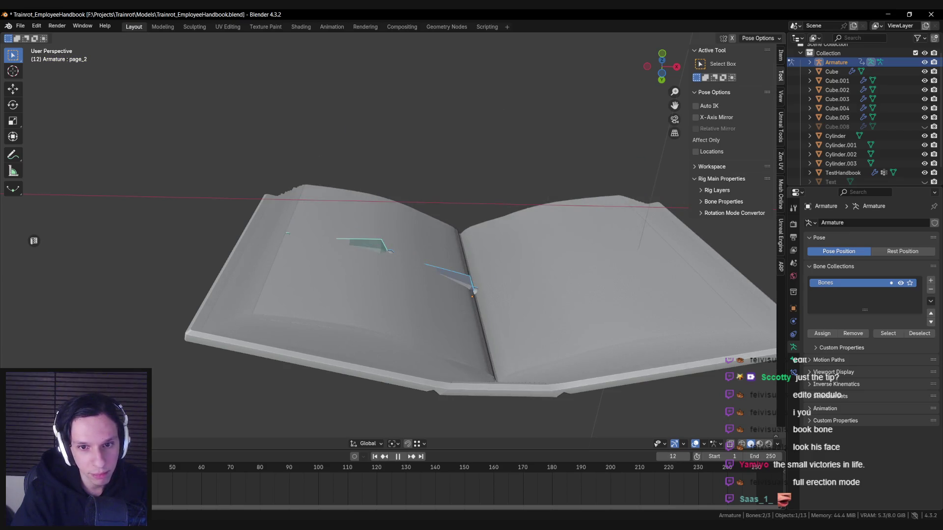
middle_click_drag(429, 343, 456, 296)
Step: Stop playback and give the left page bone a free rotation
key("space")
left_click(316, 253)
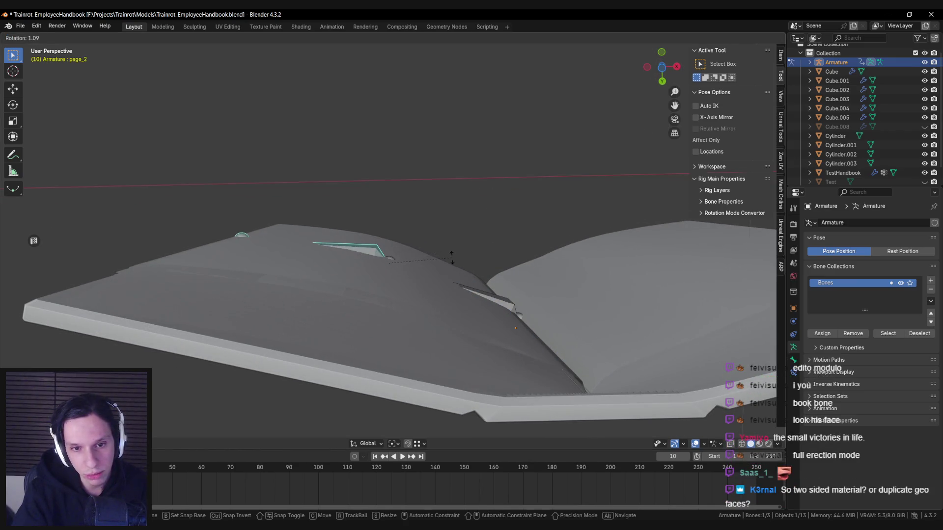
left_click(359, 249)
middle_click_drag(452, 258, 457, 258)
key("space")
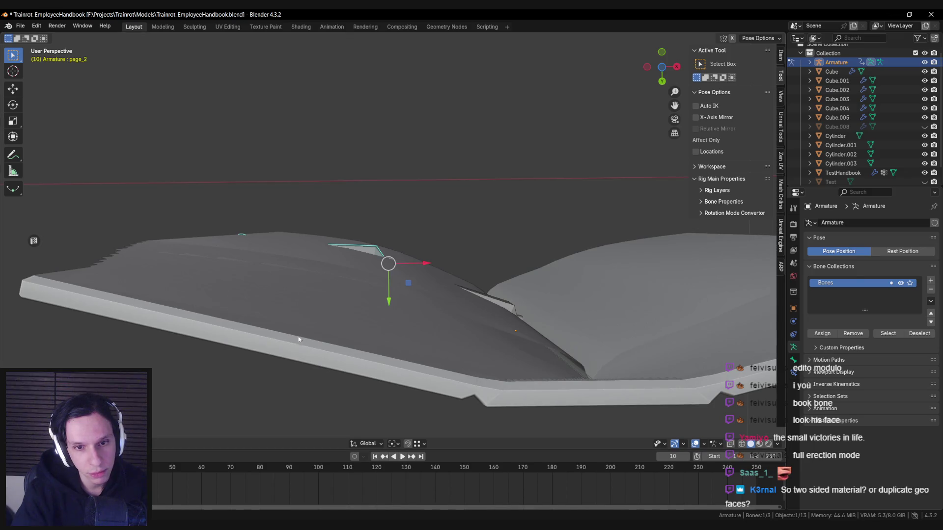
left_click(471, 294)
left_click(347, 254)
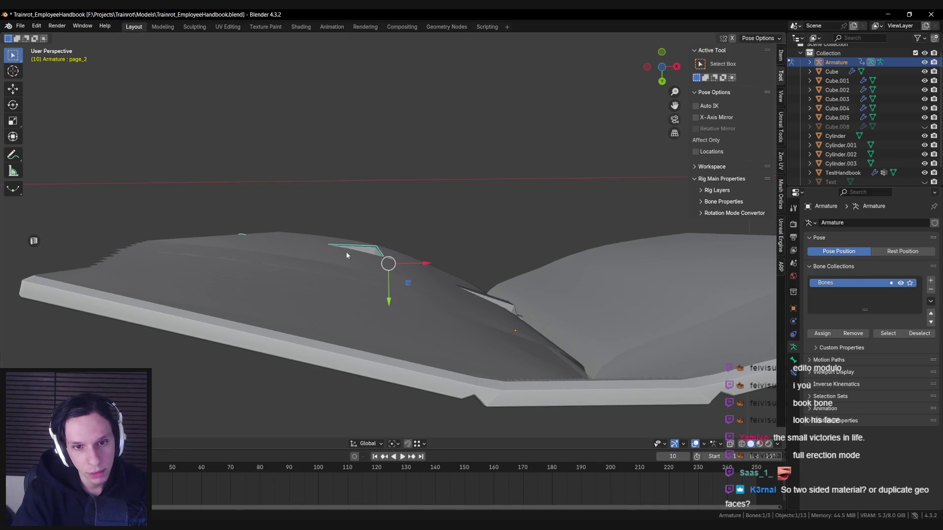
key("r")
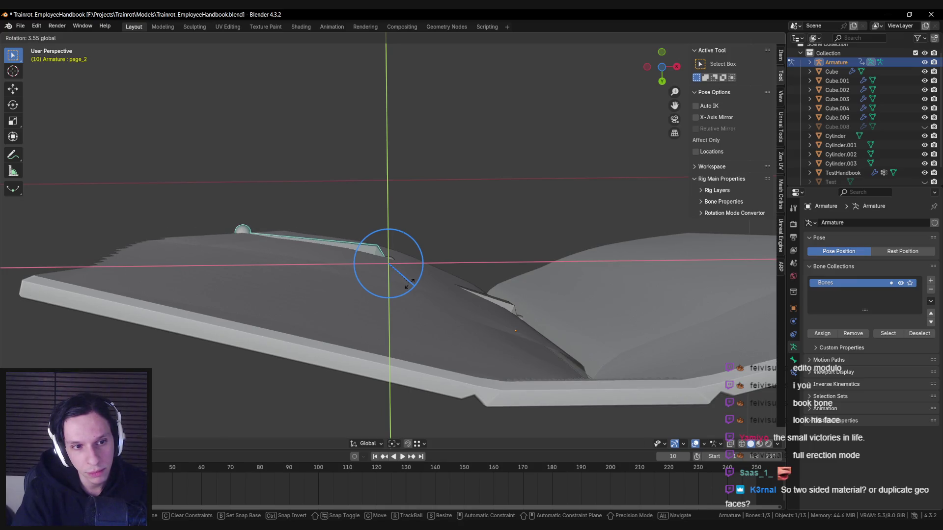
left_click(413, 285)
Step: Rotate the page_1 bone twice around global Z at frame 10
left_click(476, 297)
key("r")
key("y")
key("x")
key("z")
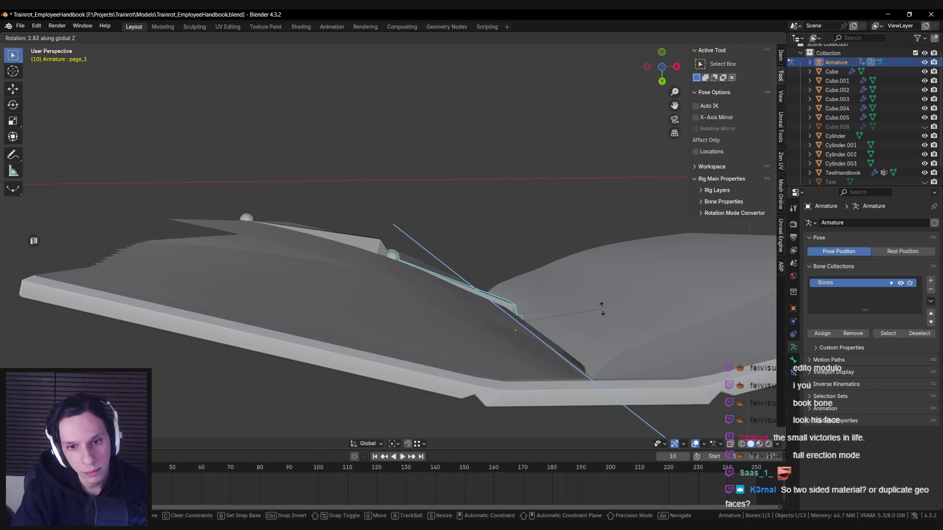
left_click(604, 315)
key("r")
key("z")
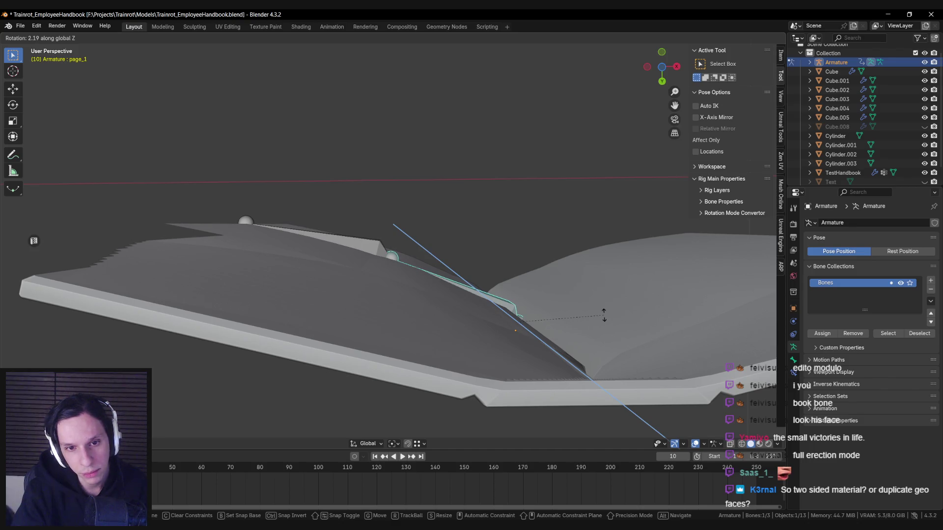
left_click(604, 316)
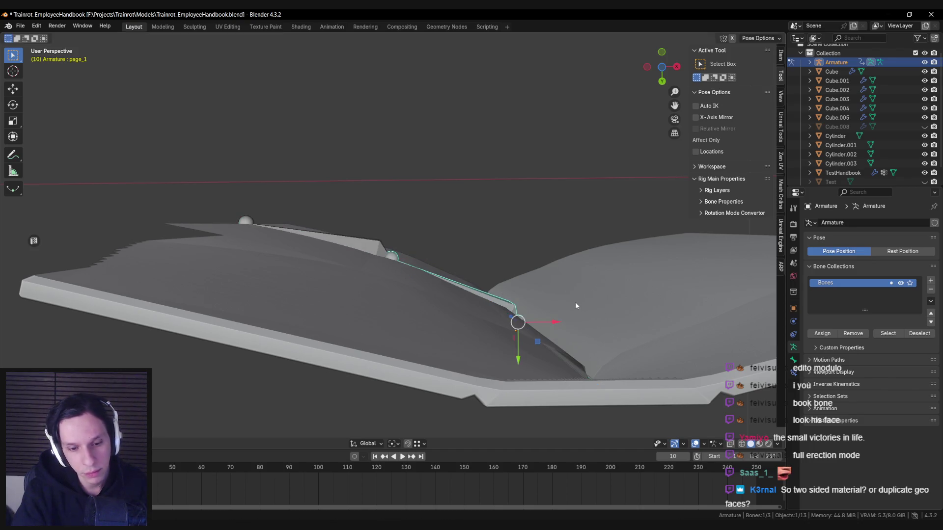
Step: Rotate the page_2 bone around global Z and view the open book from the front
left_click(383, 252)
key("r")
key("z")
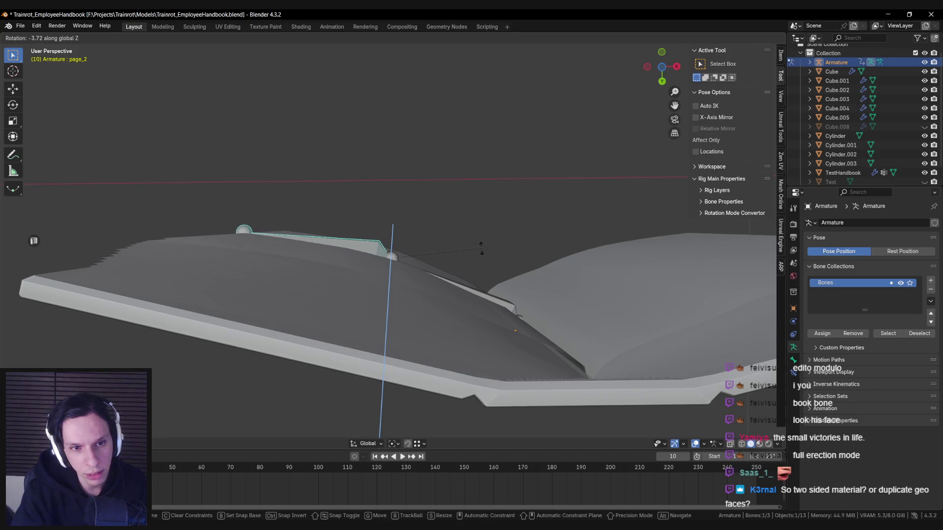
left_click(481, 246)
mouse_move(481, 247)
middle_mouse_down()
mouse_move(473, 293)
mouse_move(383, 290)
middle_mouse_up()
scroll(384, 305, "up", 3)
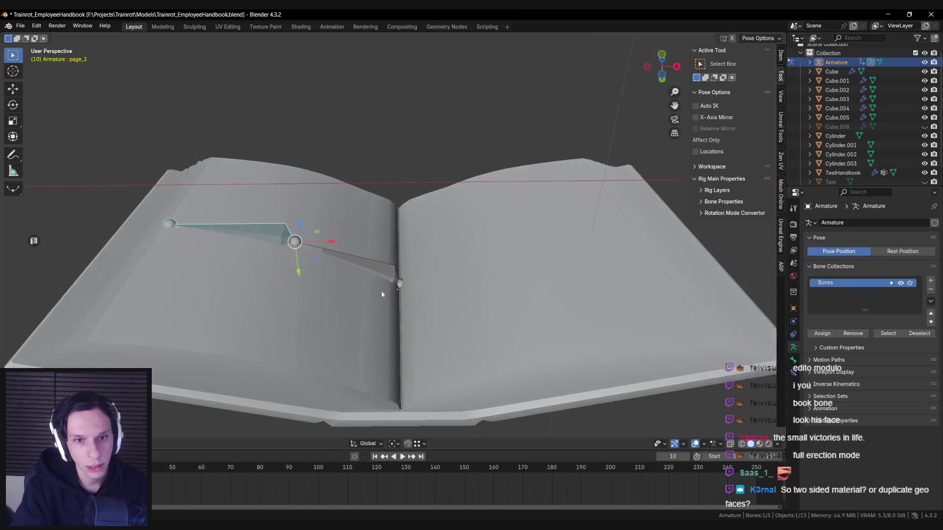
Step: Test rotating and moving the page_1 bone, cancelling each change to keep its pose
key("space")
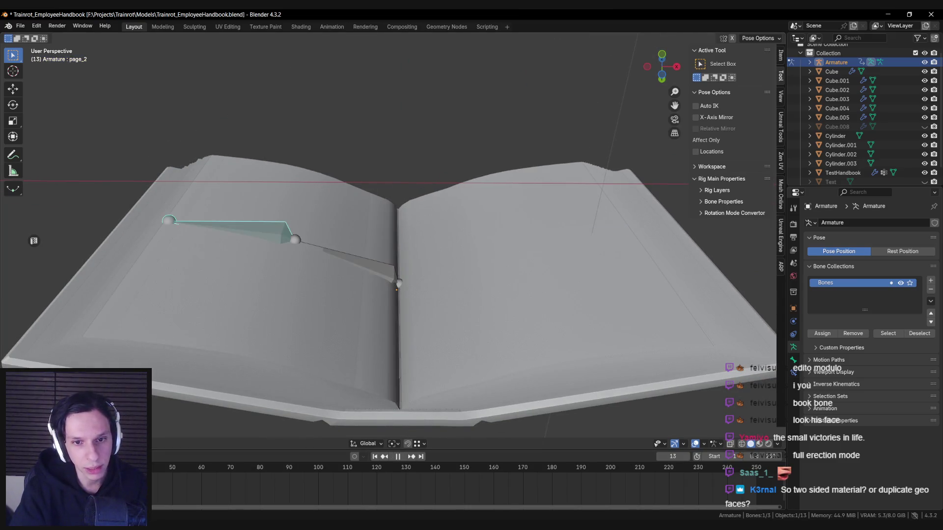
left_click(399, 284)
mouse_move(399, 284)
middle_mouse_down()
mouse_move(473, 237)
mouse_move(505, 258)
middle_mouse_up()
key("r")
key("y")
key("z")
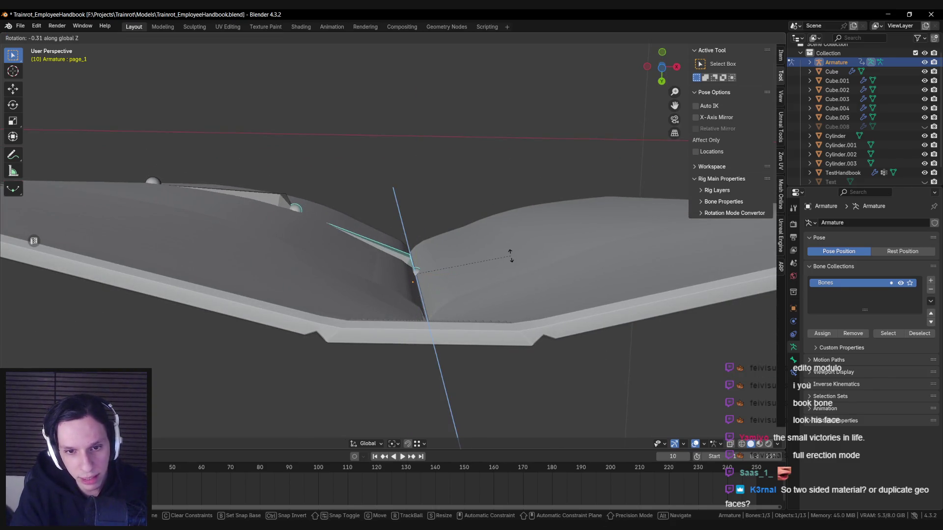
key("Escape")
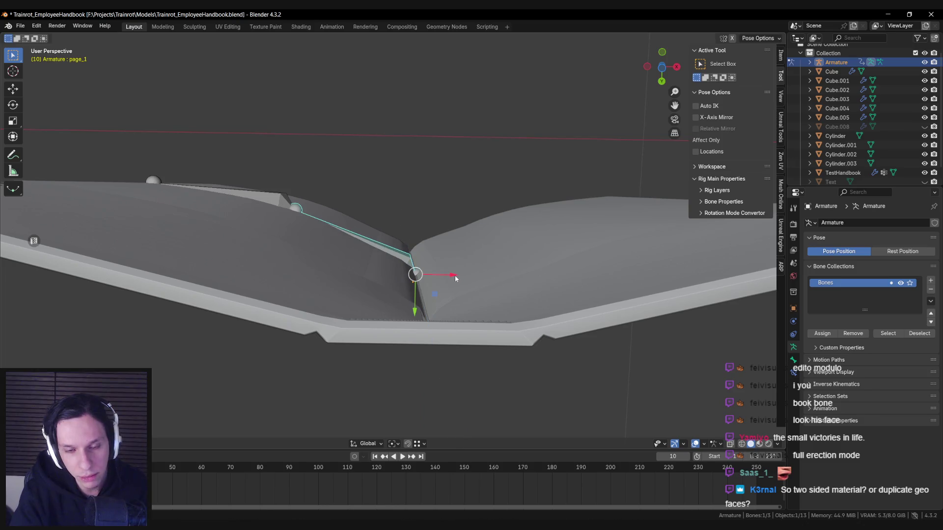
left_click_drag(455, 277, 451, 276)
middle_click_drag(451, 277, 492, 270)
key("g")
key("y")
key("Escape")
Step: Replay the flip and stop at frame 5 with the page upright over the spine
key("space")
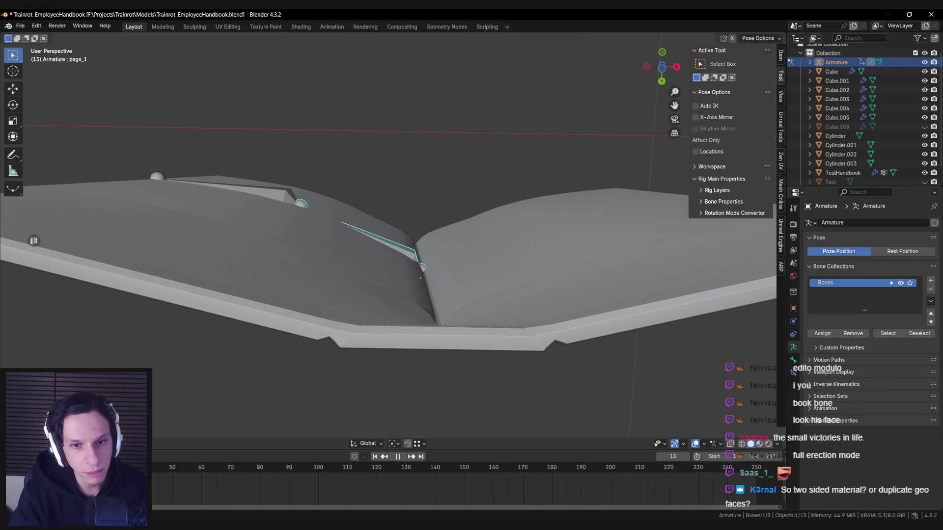
key("Escape")
mouse_move(407, 300)
middle_mouse_down()
mouse_move(420, 327)
mouse_move(415, 390)
mouse_move(420, 379)
middle_mouse_up()
scroll(420, 327, "down", 5)
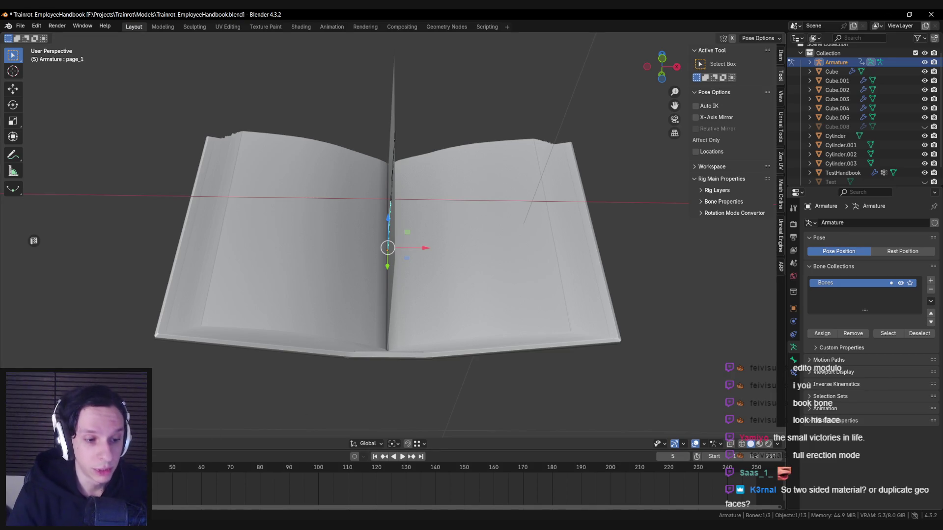
Step: From a straight front view, play the flip, stop at frame 0, and capture the book
mouse_move(413, 392)
middle_mouse_down()
mouse_move(415, 349)
mouse_move(413, 373)
middle_mouse_up()
key("space")
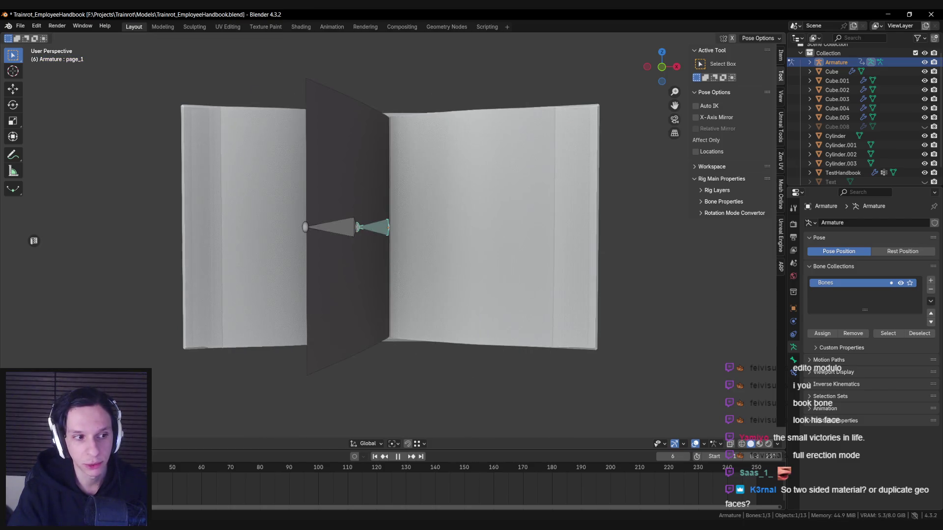
key("space")
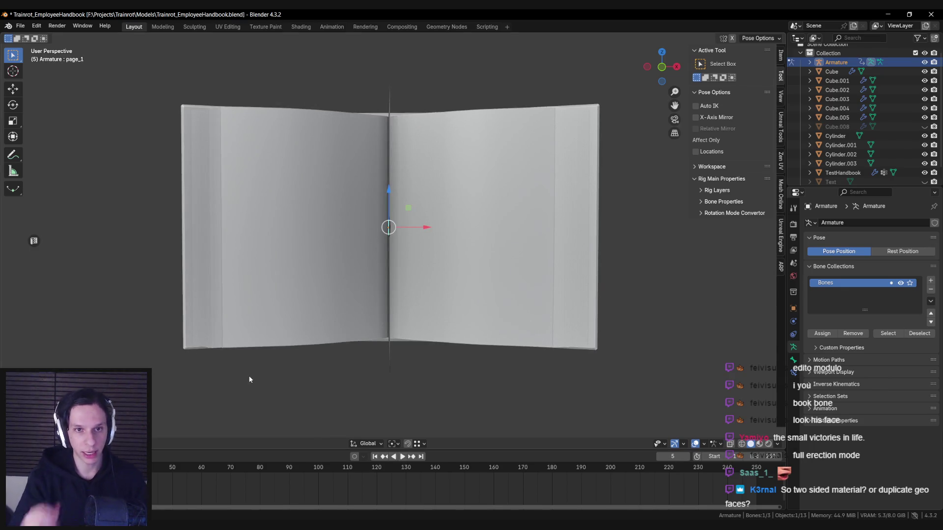
key("space")
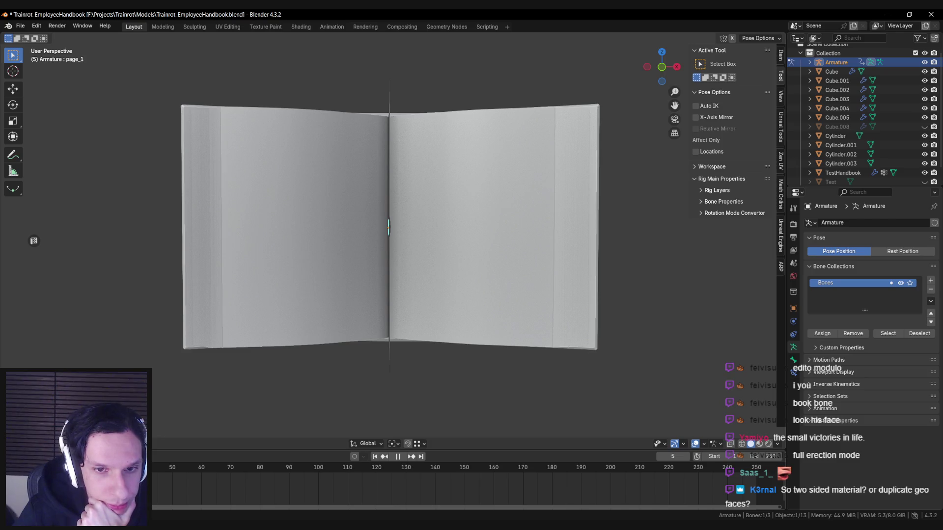
key("Escape")
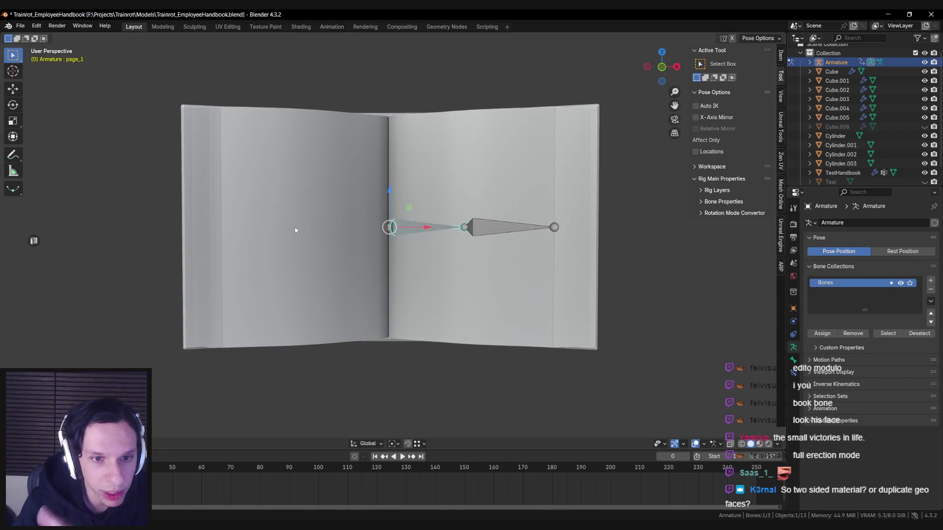
key("Print")
left_click_drag(155, 72, 707, 429)
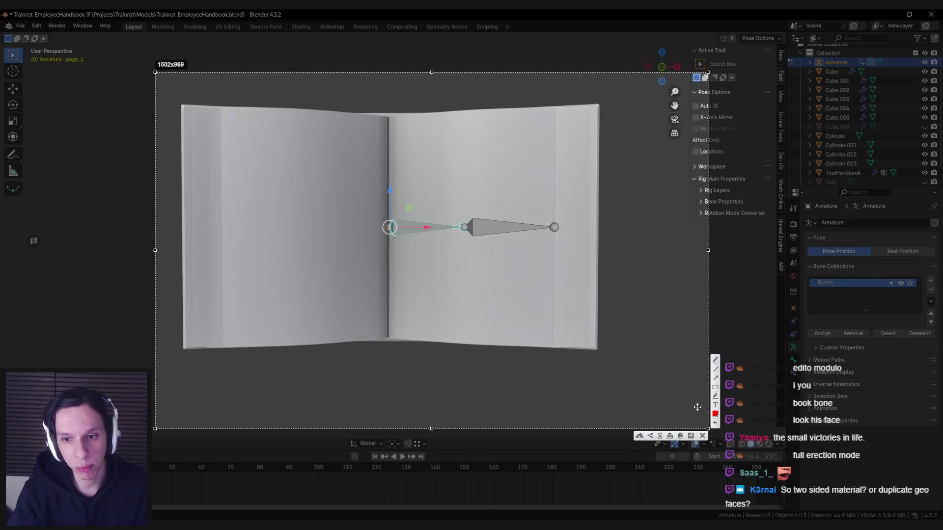
Step: Label the captured pages 1 and 2, then jump to frame 5
left_click_drag(292, 223, 309, 238)
left_click_drag(457, 209, 476, 230)
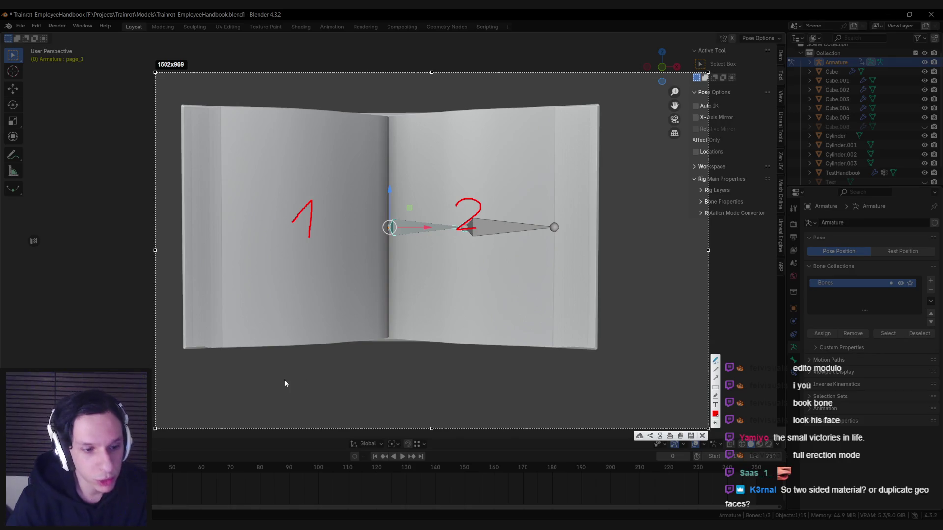
key("ctrl+c")
key("Up")
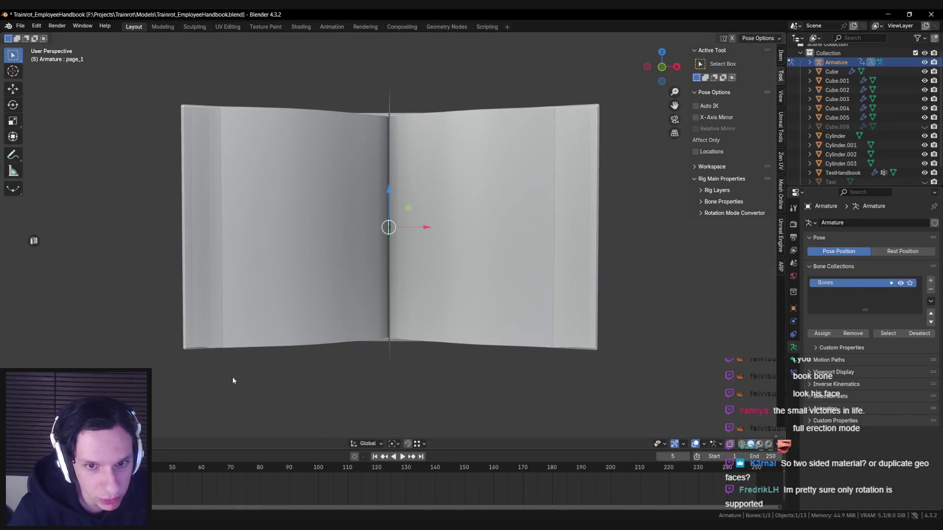
Step: Capture frame 5 and label its left page 1 and right page 4
key("Print")
mouse_move(137, 81)
left_mouse_down()
mouse_move(633, 408)
mouse_move(657, 408)
left_mouse_up()
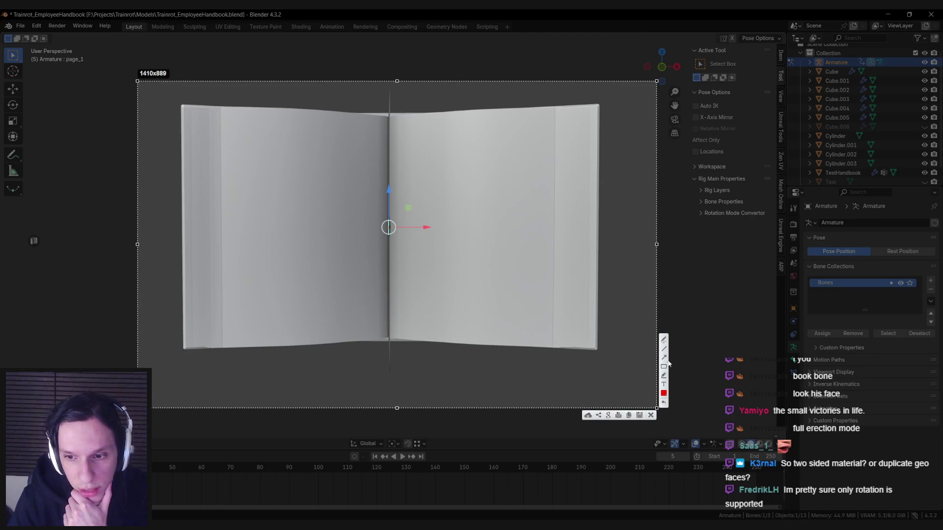
mouse_move(288, 221)
left_mouse_down()
mouse_move(317, 199)
mouse_move(316, 260)
left_mouse_up()
mouse_move(457, 220)
left_mouse_down()
mouse_move(469, 228)
mouse_move(465, 244)
left_mouse_up()
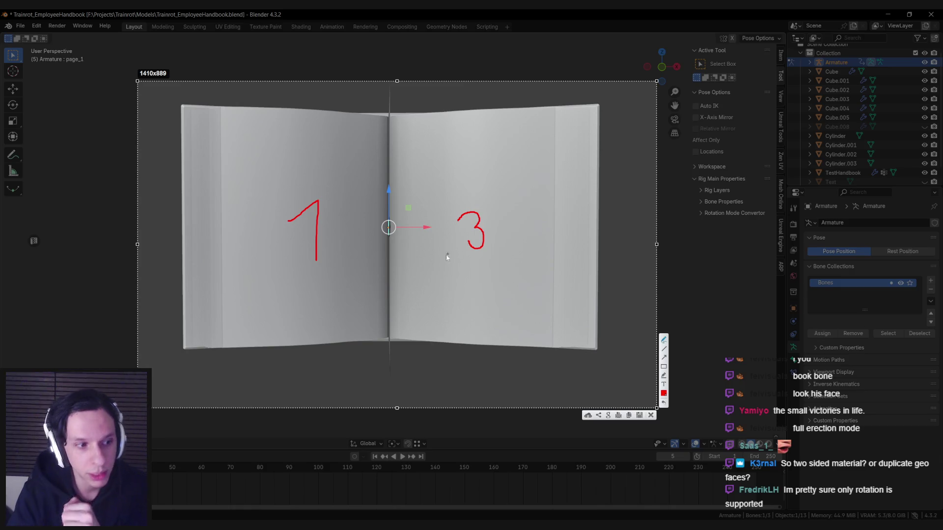
key("ctrl+z")
left_click_drag(464, 209, 492, 240)
left_click_drag(490, 211, 490, 265)
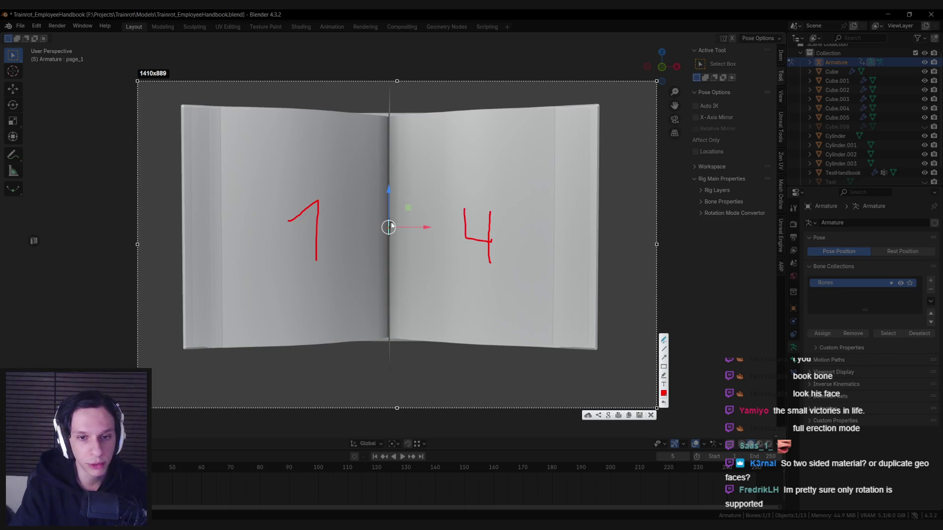
key("Escape")
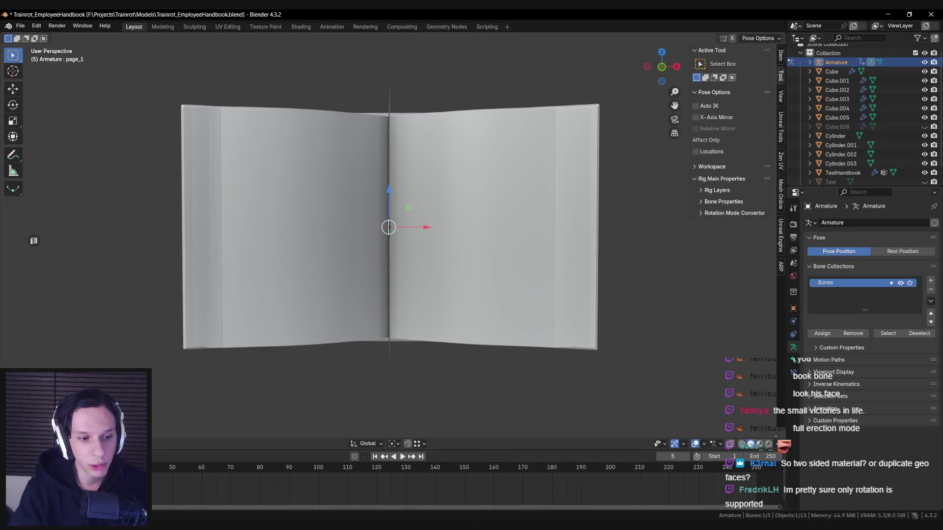
Step: Step to frame 6 and capture it, marking the turning page as 3
key("space")
key("space")
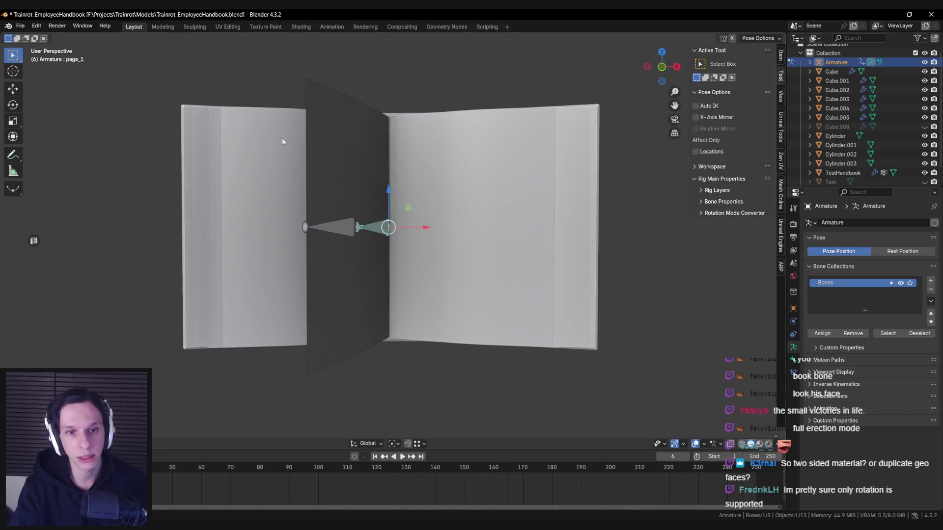
key("Print")
left_click_drag(690, 416, 159, 69)
mouse_move(350, 212)
left_mouse_down()
mouse_move(376, 252)
mouse_move(347, 265)
left_mouse_up()
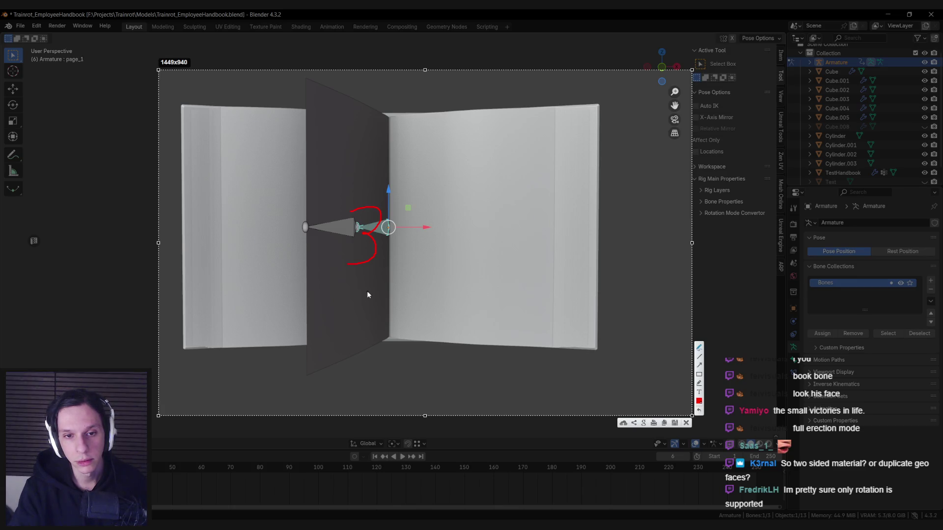
key("ctrl+c")
Step: Play until the page has turned, then capture it, marking page 3 by the joint
key("space")
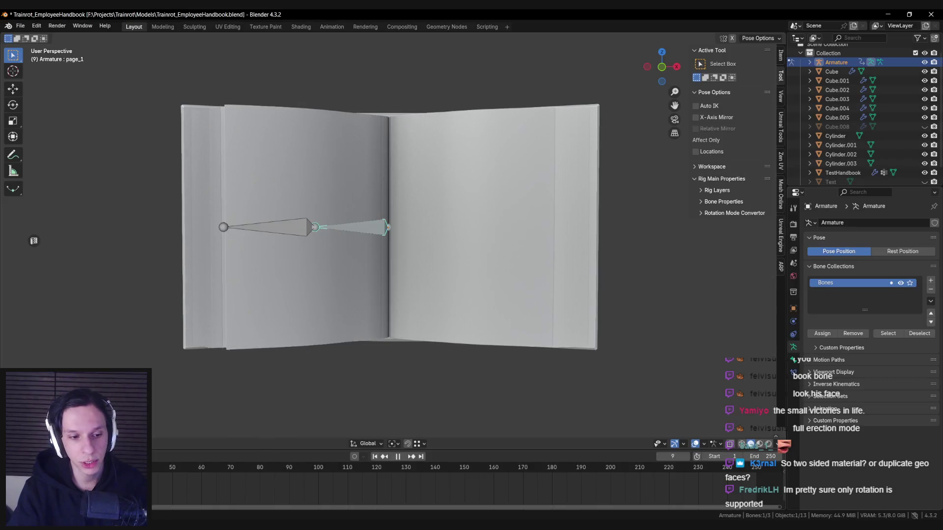
key("space")
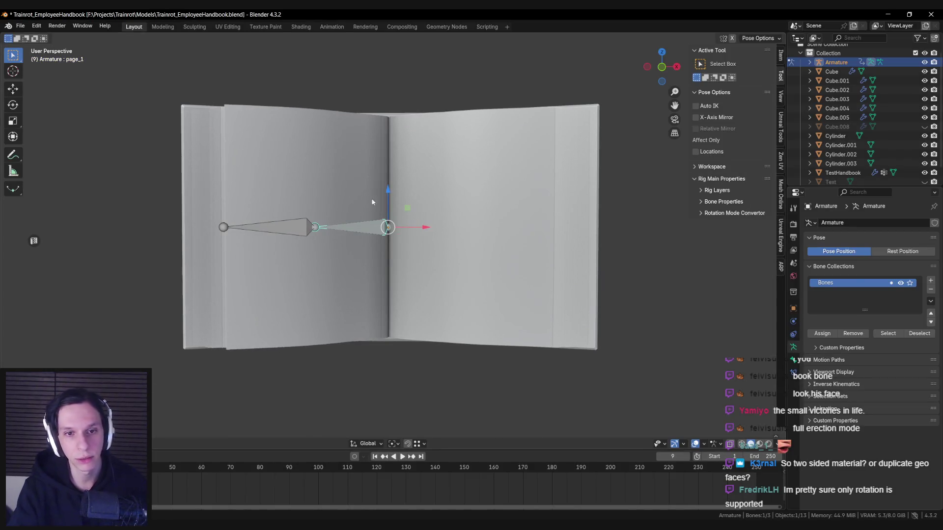
key("Print")
left_click_drag(146, 75, 645, 407)
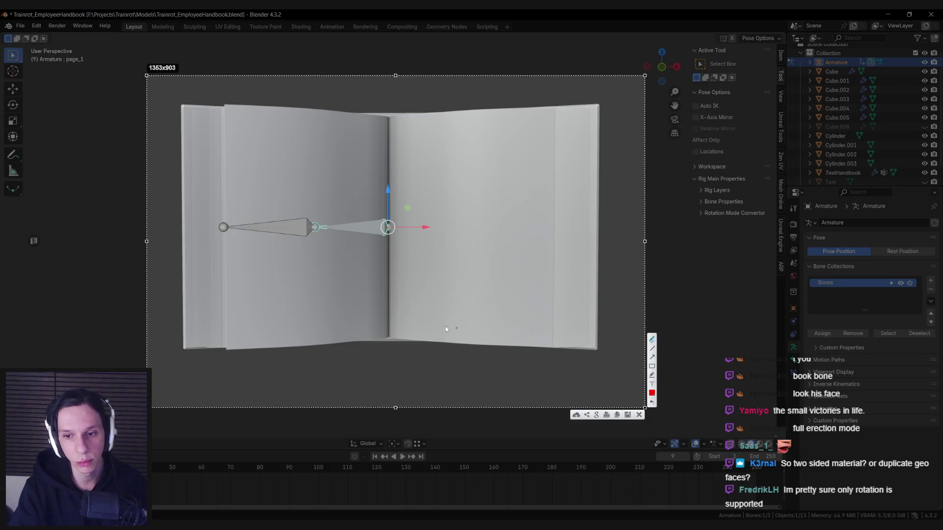
mouse_move(297, 201)
left_mouse_down()
mouse_move(324, 246)
mouse_move(295, 262)
mouse_move(305, 273)
left_mouse_up()
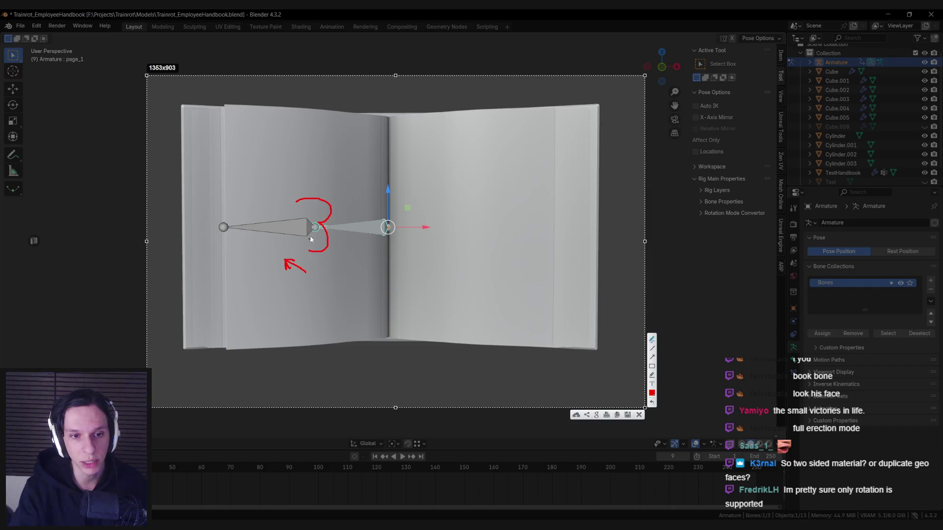
key("ctrl+c")
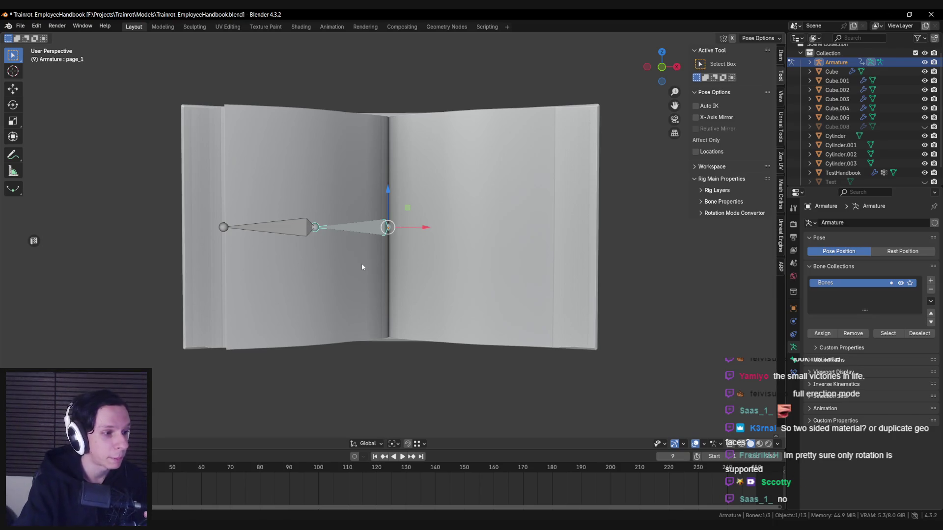
mouse_move(328, 251)
middle_mouse_down()
mouse_move(326, 237)
mouse_move(165, 371)
middle_mouse_up()
Step: Play the page flip back to frame 0, return to object mode, and reveal hidden objects
key("shift+ctrl+space")
key("space")
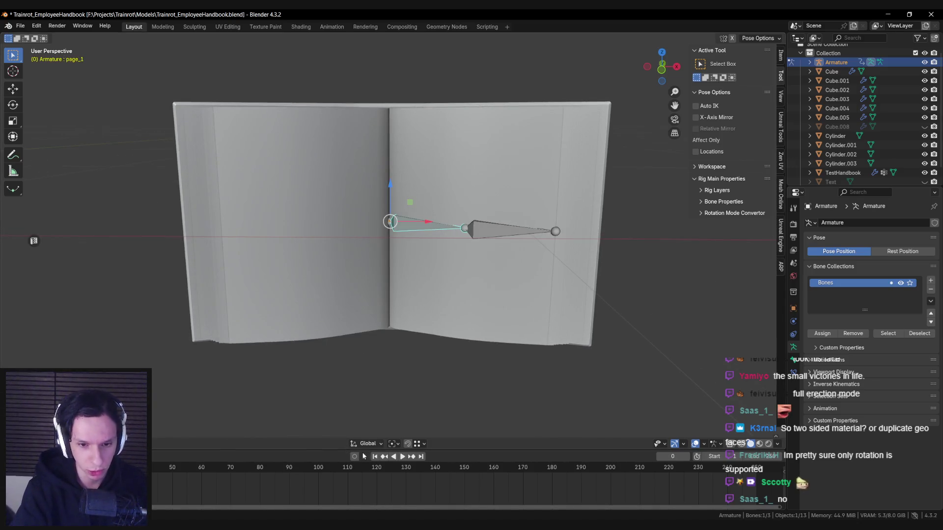
key("ctrl+Tab")
mouse_move(422, 196)
middle_mouse_down()
mouse_move(416, 227)
mouse_move(395, 231)
middle_mouse_up()
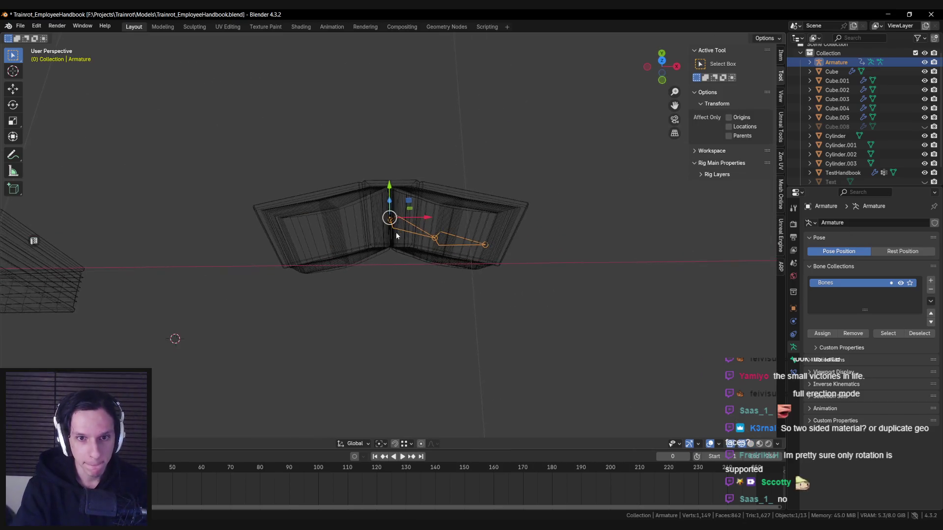
key("shift+z")
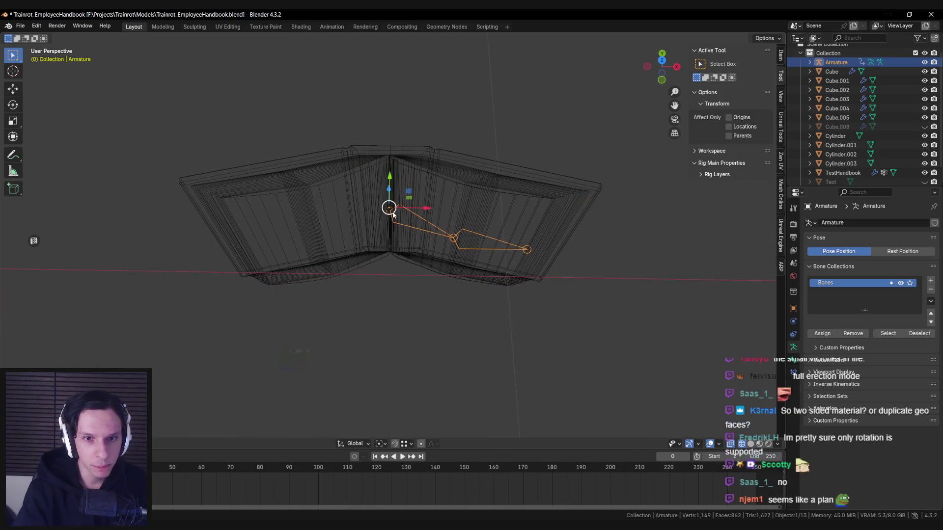
mouse_move(417, 257)
middle_mouse_down()
mouse_move(420, 248)
mouse_move(484, 263)
mouse_move(385, 252)
mouse_move(402, 278)
mouse_move(392, 258)
middle_mouse_up()
key("alt+h")
key("shift+z")
Step: Delete the stray Cube.008 page object and select the TestHandbook mesh
left_click(484, 263)
key("Delete")
left_click(392, 258)
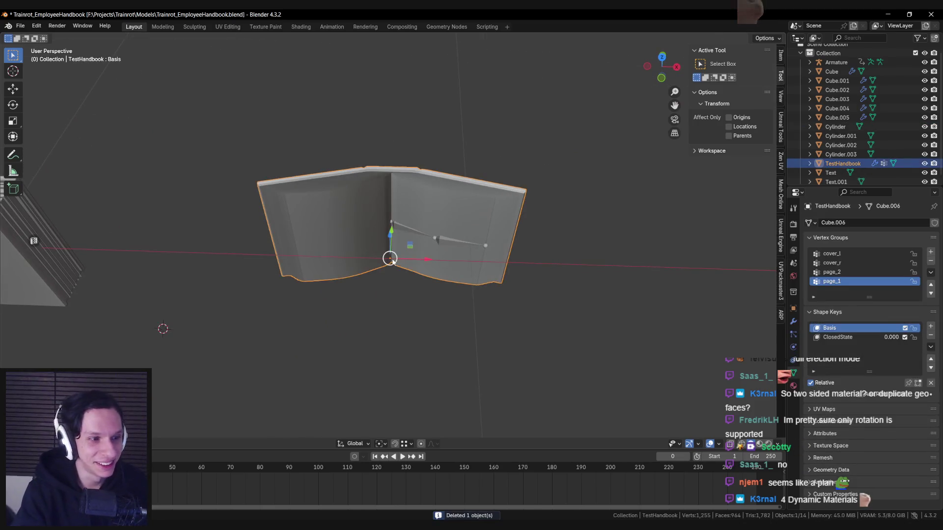
scroll(392, 263, "up", 3)
Step: Deselect all the armature's bones and unhide the page_1 bone in Pose Mode
key("shift+z")
left_click(393, 216)
key("Tab")
scroll(393, 216, "up", 2)
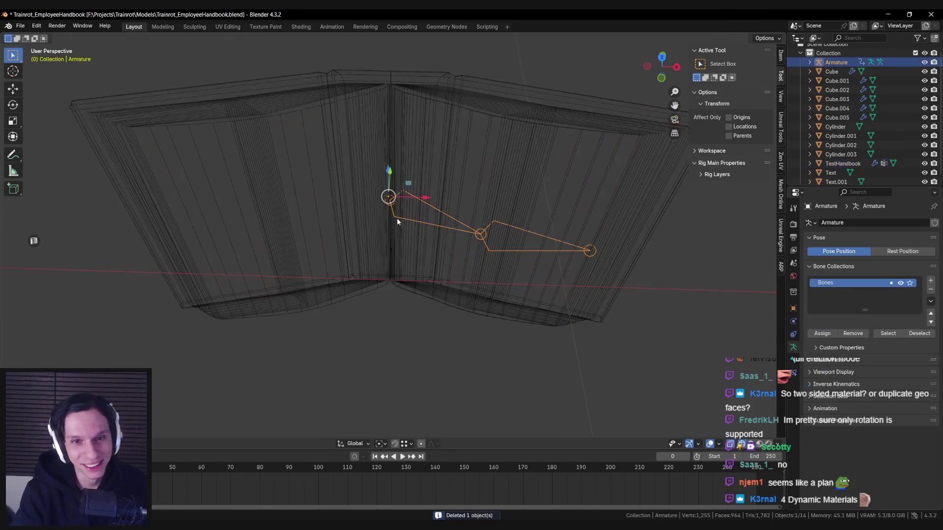
key("alt+a")
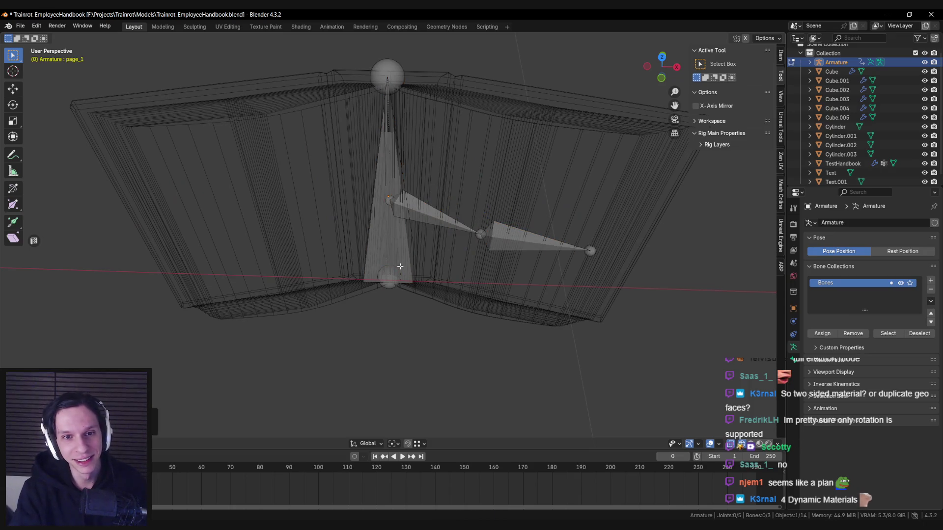
key("Tab")
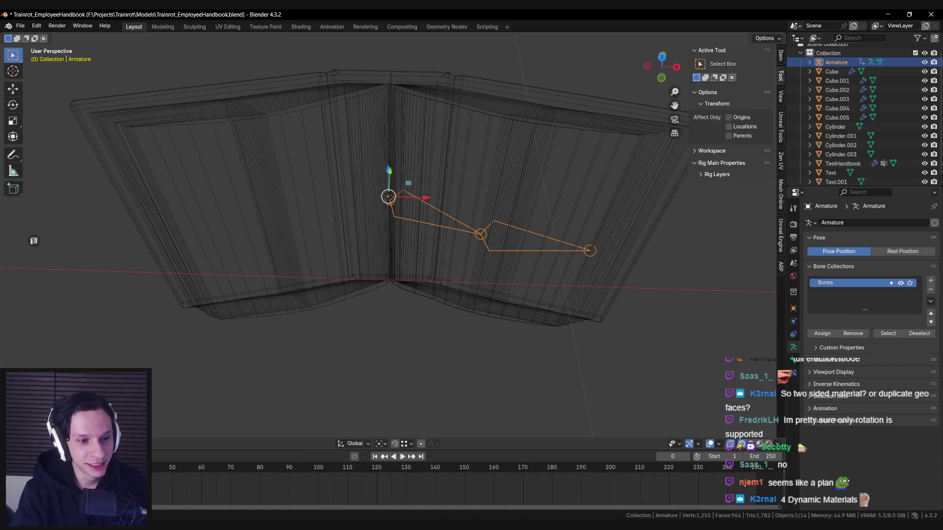
key("ctrl+Tab")
key("alt+h")
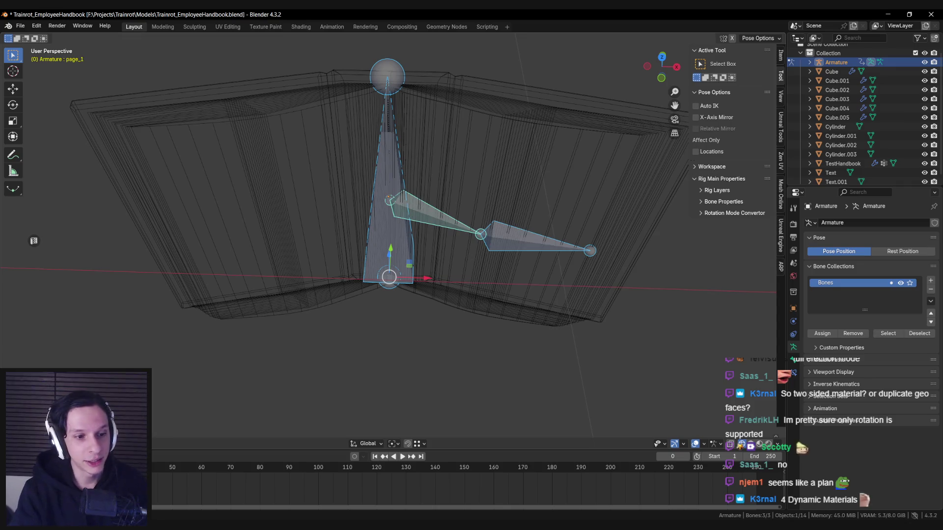
key("ctrl+Tab")
Step: Box-select the TestHandbook mesh and save Trainrot_EmployeeHandbook.blend
key("shift+z")
middle_click_drag(380, 245, 446, 190)
key("shift+z")
scroll(445, 193, "down", 3)
left_click_drag(252, 143, 418, 260, "shift")
key("shift+z")
scroll(445, 269, "up", 2)
key("ctrl+s")
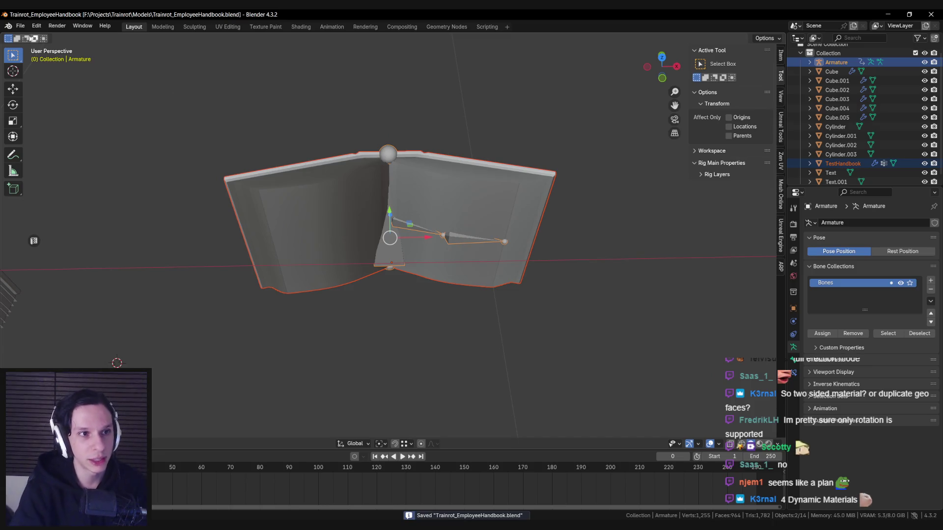
Step: In the Unreal Engine export panel, enable Skeletal and Animation and disable StaticMesh
left_click(782, 232)
scroll(746, 299, "down", 5)
scroll(720, 321, "down", 5)
left_click(695, 347)
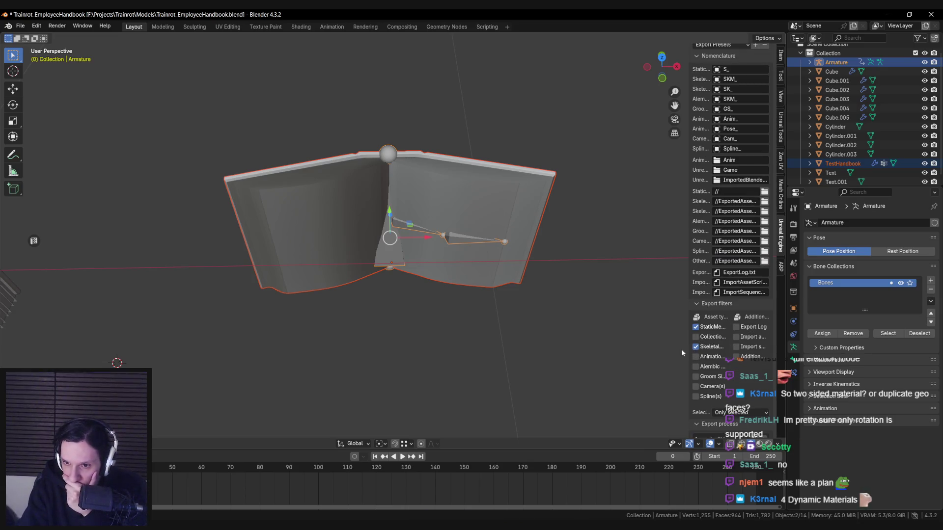
left_click(695, 357)
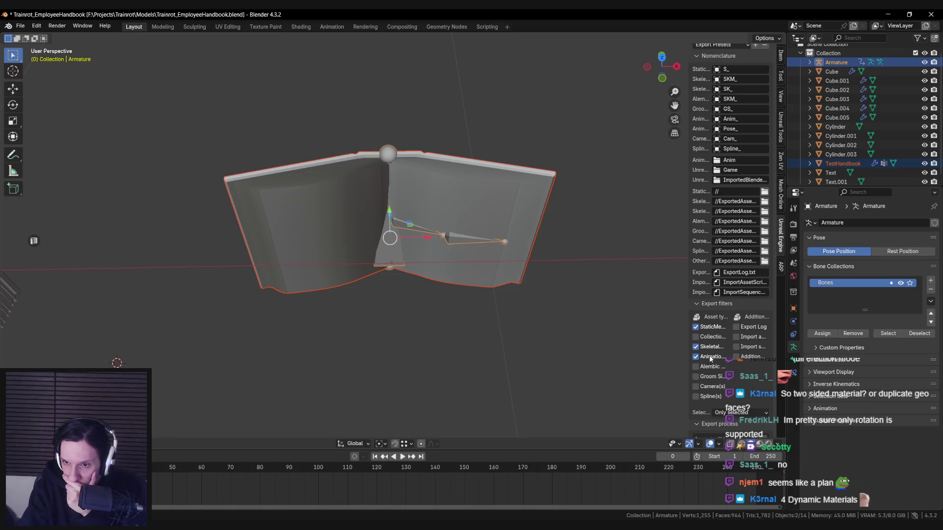
scroll(715, 366, "down", 3)
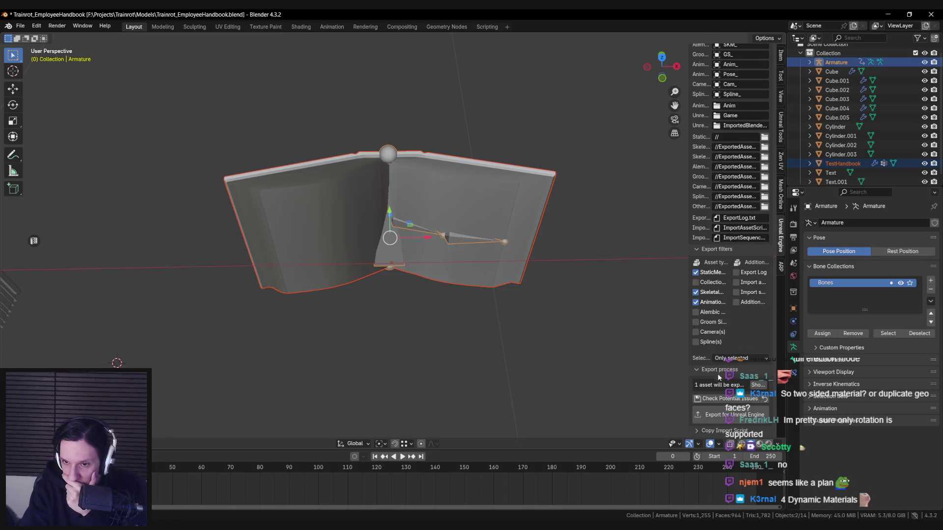
left_click(702, 274)
scroll(705, 278, "up", 15)
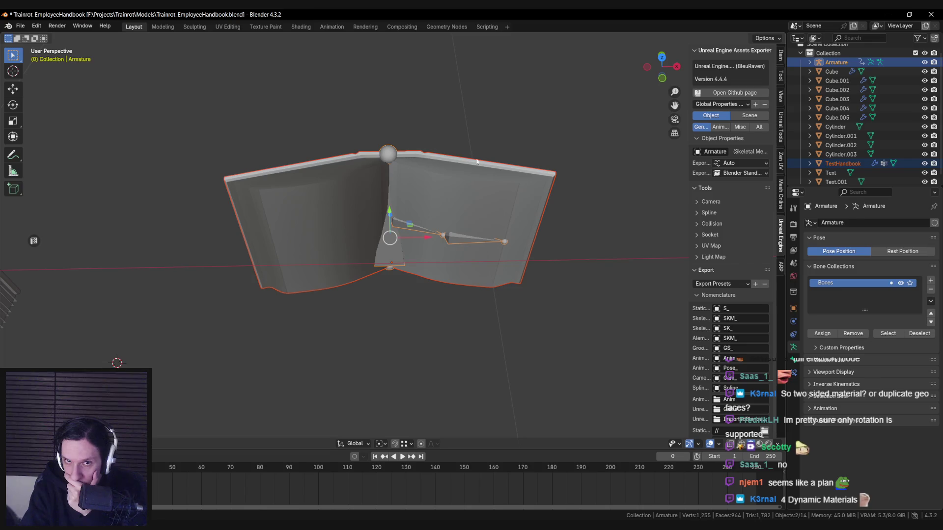
Step: Set the armature's export mode to Export recursive
left_click(419, 157)
left_click(393, 156)
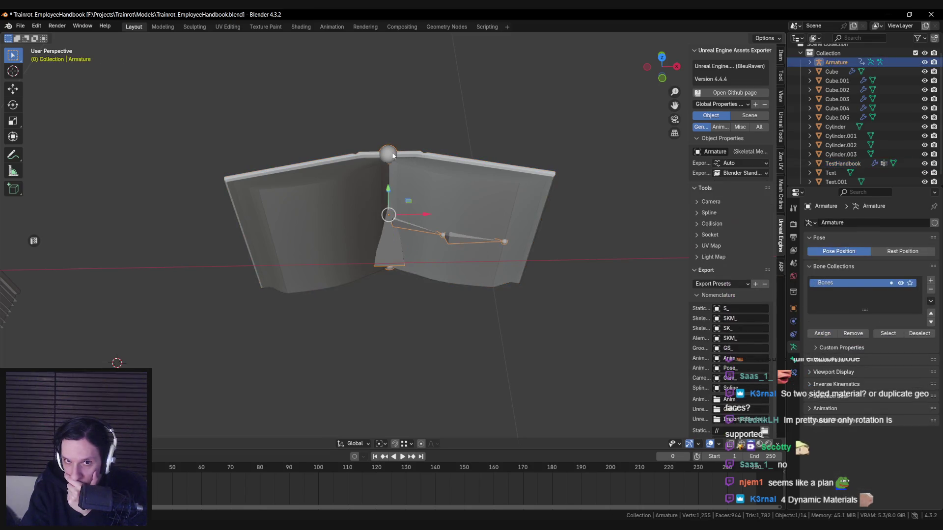
left_click(740, 163)
left_click(737, 174)
Step: Select the book mesh with the armature and run Export for Unreal Engine, which fails
key("shift+z")
left_click_drag(204, 128, 576, 314)
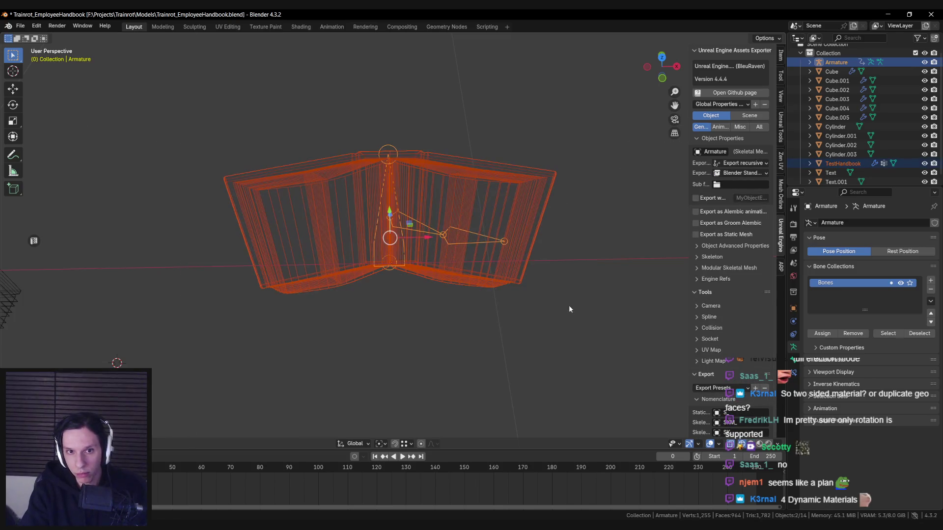
scroll(741, 291, "down", 20)
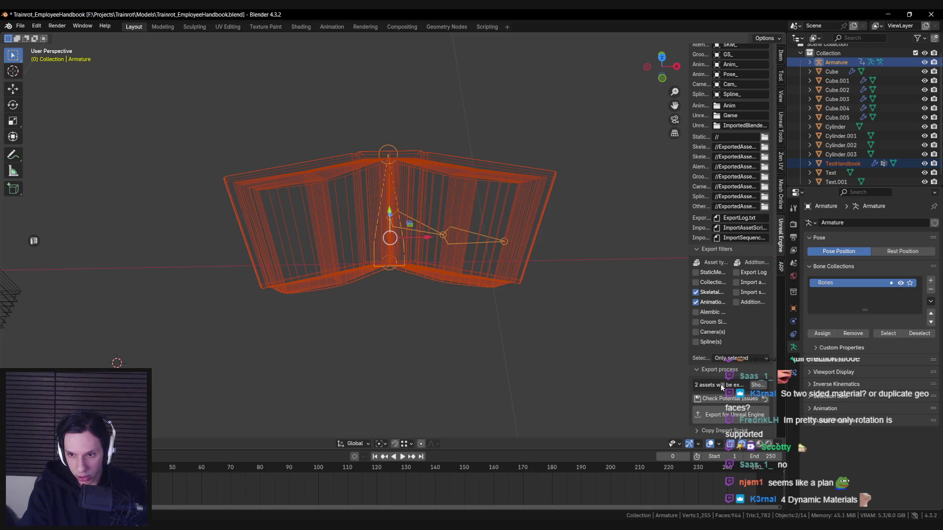
key("shift+z")
left_click(721, 416)
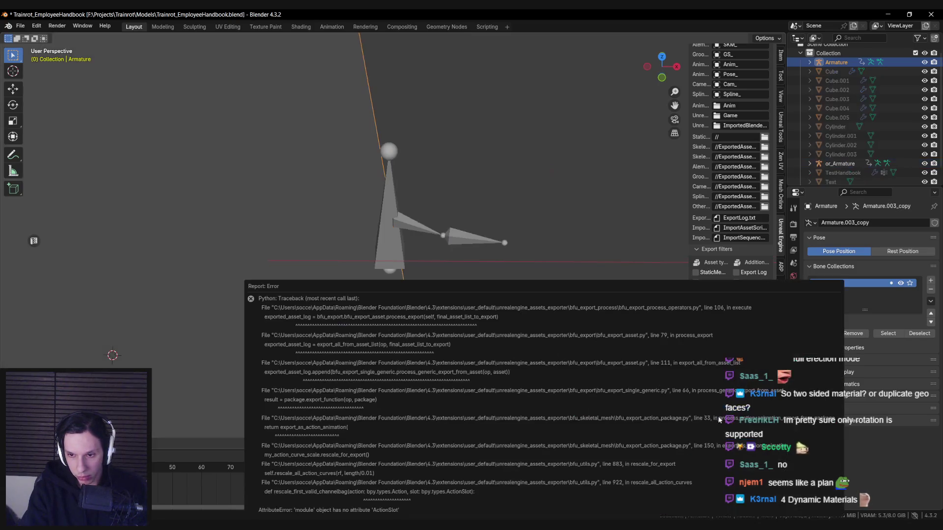
Step: Orbit in close to inspect the leftover armature, then switch to the Unreal Engine window
mouse_move(383, 344)
middle_mouse_down()
mouse_move(378, 234)
mouse_move(457, 270)
mouse_move(429, 242)
mouse_move(310, 273)
mouse_move(227, 247)
mouse_move(314, 252)
middle_mouse_up()
scroll(378, 234, "down", 8)
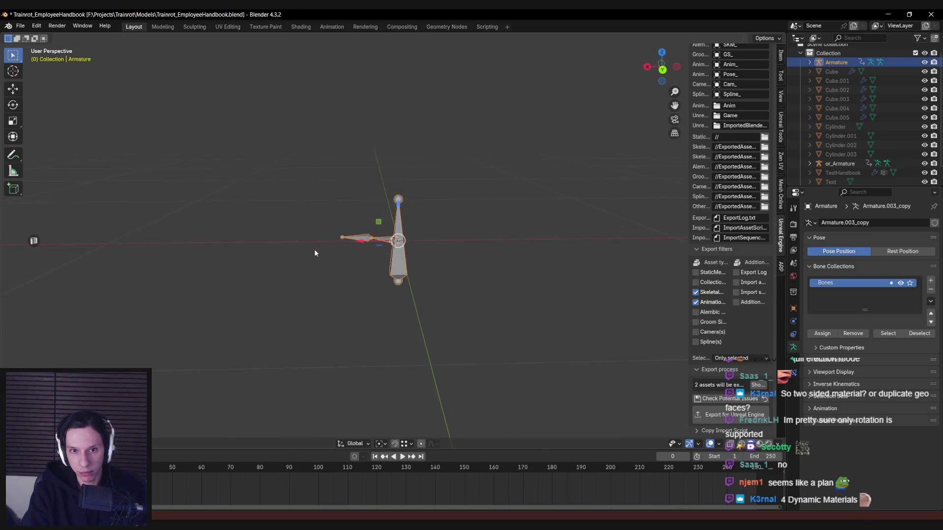
key("alt+Tab")
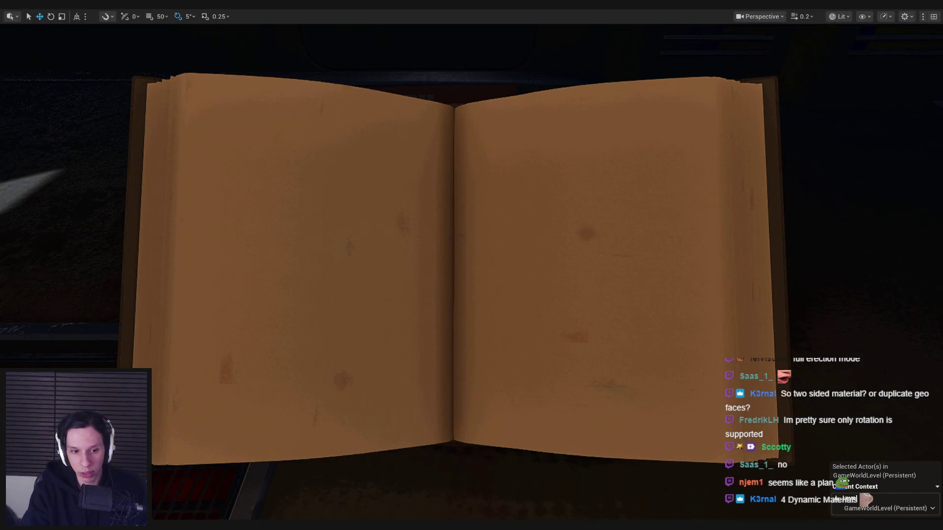
Step: Switch back to the restarted Blender window showing its startup splash
key("alt+Tab")
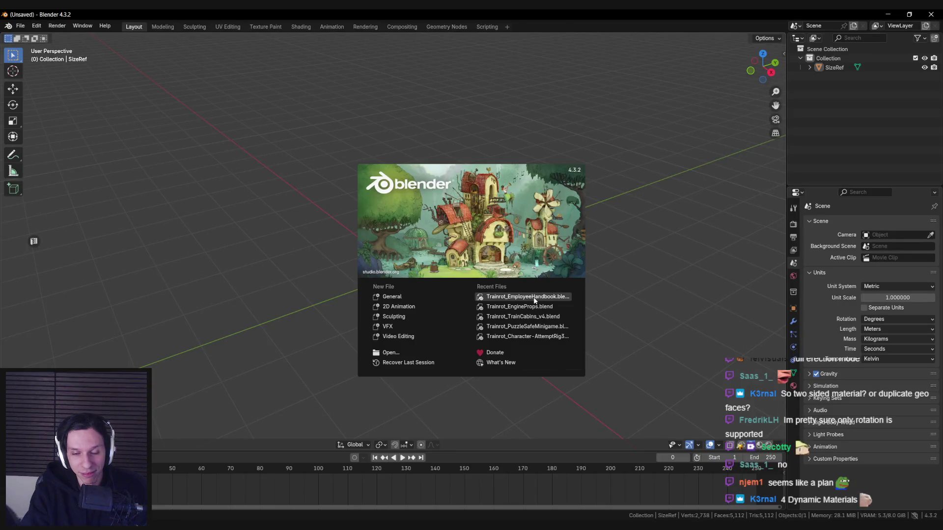
Step: Reopen Trainrot_EmployeeHandbook.blend from Recent Files, scrub the page-flip animation, and save
left_click(535, 299)
left_click(464, 294)
mouse_move(464, 294)
middle_mouse_down()
mouse_move(419, 267)
mouse_move(415, 235)
middle_mouse_up()
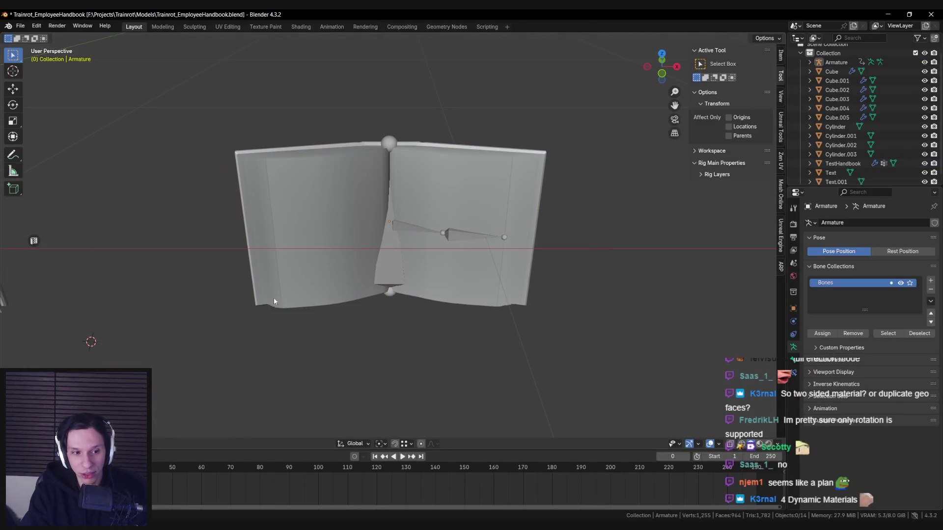
middle_click_drag(278, 315, 273, 309)
scroll(272, 302, "up", 2)
key("ctrl+s")
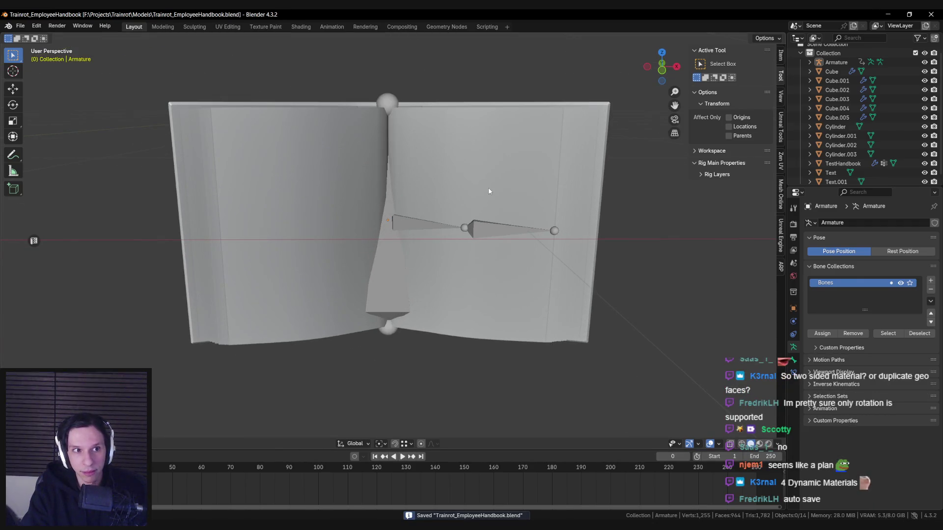
scroll(412, 218, "down", 6)
Step: Box-select the open book and its armature and begin moving them to a new collection
mouse_move(408, 219)
middle_mouse_down()
mouse_move(372, 238)
mouse_move(350, 217)
mouse_move(421, 246)
mouse_move(369, 254)
middle_mouse_up()
key("shift+z")
mouse_move(330, 156)
left_mouse_down()
mouse_move(361, 177)
mouse_move(434, 267)
mouse_move(337, 241)
mouse_move(252, 239)
left_mouse_up()
key("shift+z")
scroll(440, 272, "down", 3)
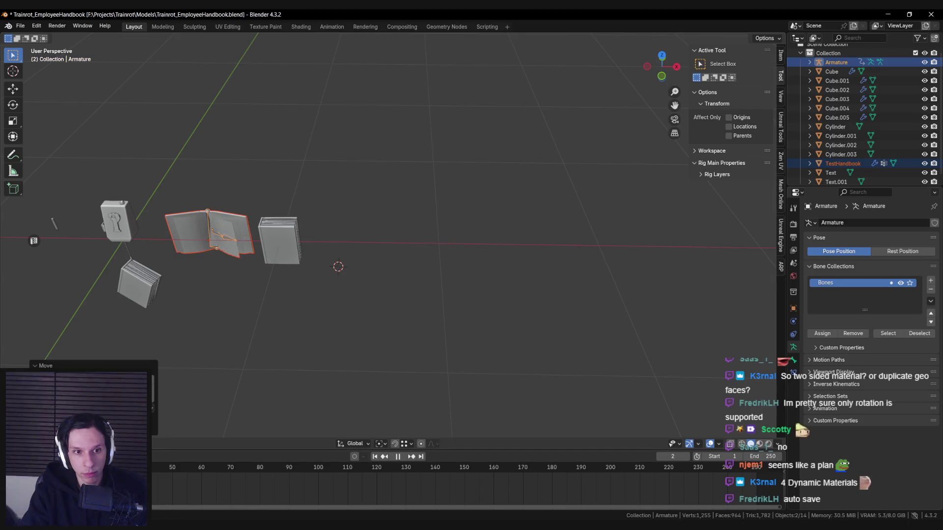
key("Escape")
middle_click_drag(329, 299, 462, 287, "shift")
scroll(399, 272, "down", 2)
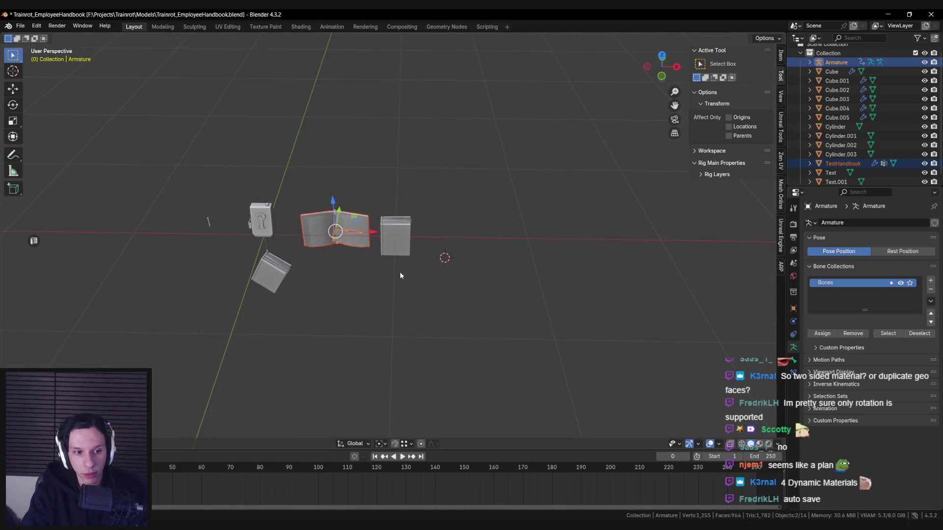
key("m")
left_click(398, 276)
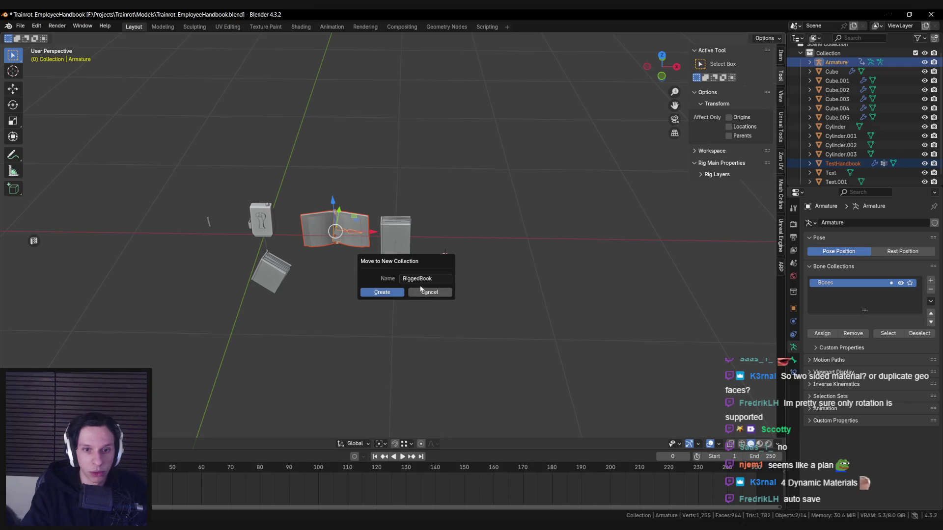
Step: Create the RiggedBook collection, isolate it, and move the book and armature to the world origin
left_click(397, 291)
key("Home")
key("shift+h")
scroll(394, 329, "up", 2)
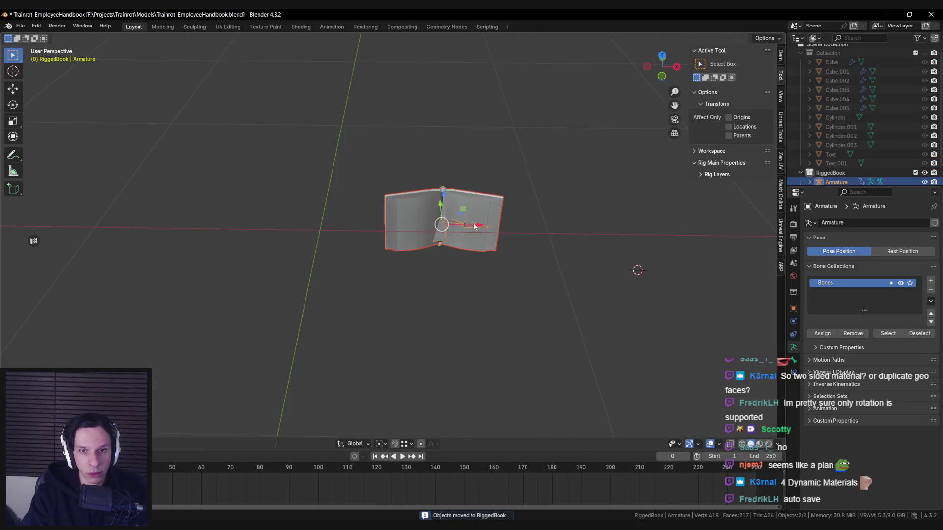
key("g")
left_click(360, 227)
key("KP_1")
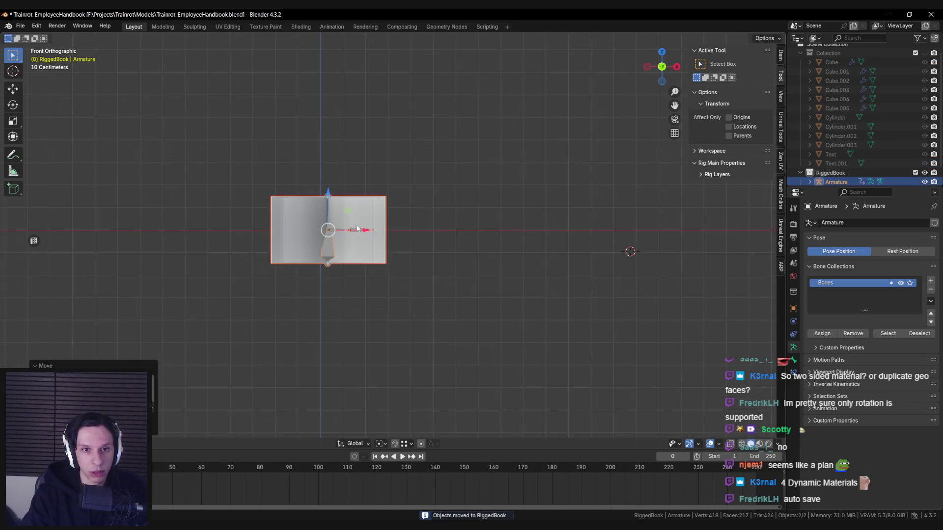
scroll(357, 229, "up", 5)
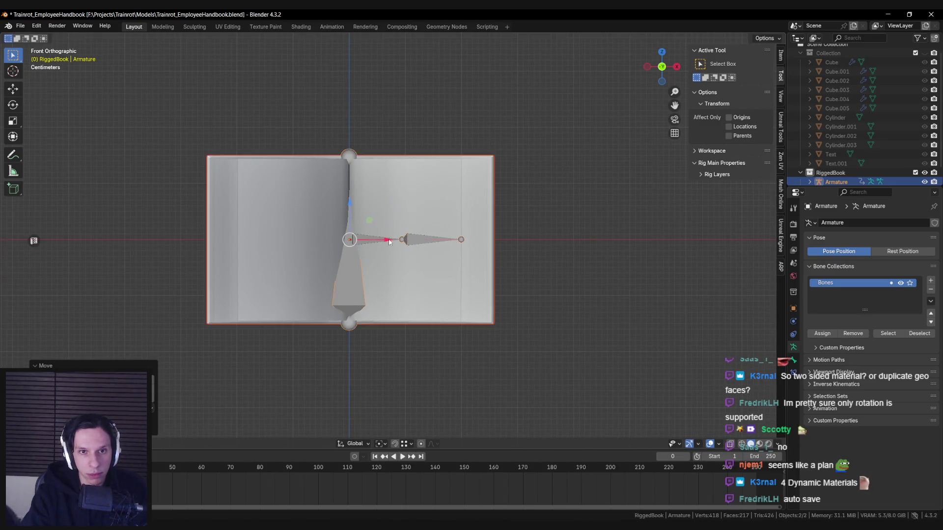
Step: Inspect the armature in wireframe from the front and save the handbook file
key("shift+z")
middle_click_drag(388, 239, 438, 245, "shift")
scroll(438, 248, "up", 4)
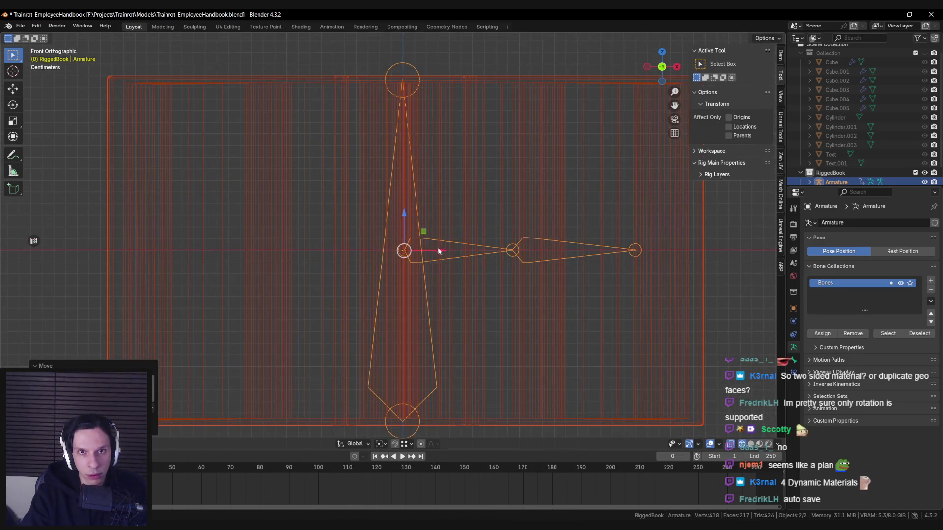
key("Tab")
key("Tab")
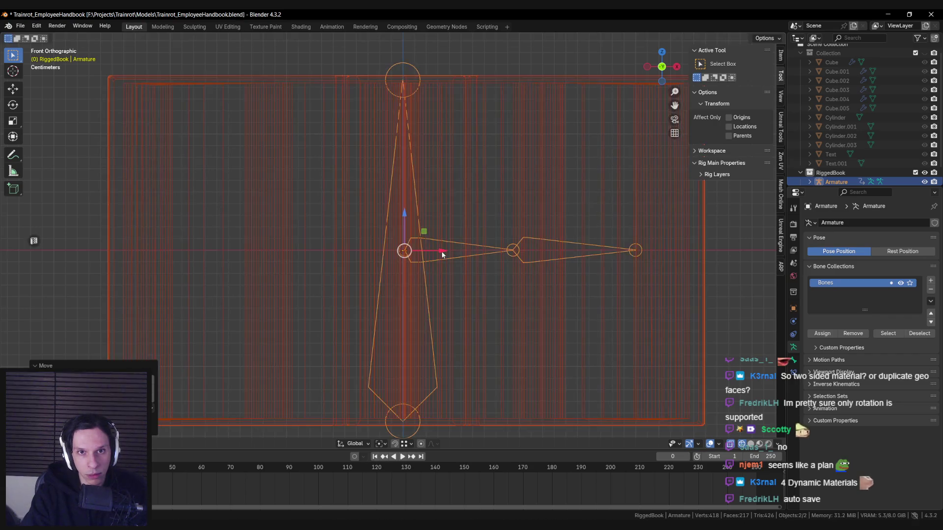
key("shift+z")
scroll(442, 251, "down", 5)
mouse_move(454, 250)
middle_mouse_down()
mouse_move(452, 274)
mouse_move(413, 299)
middle_mouse_up()
key("ctrl+s")
Step: Reselect the armature together with the book mesh and save again
scroll(453, 274, "down", 2)
scroll(865, 123, "down", 1)
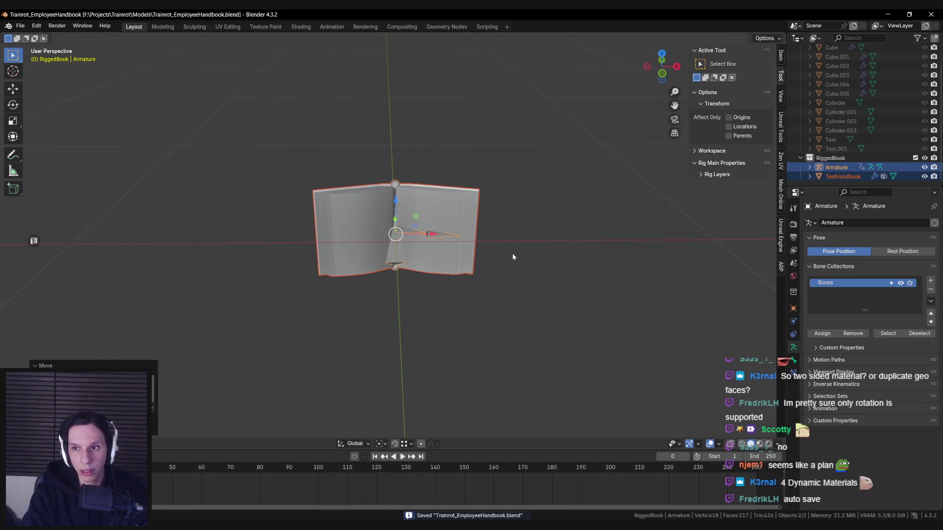
left_click(446, 212)
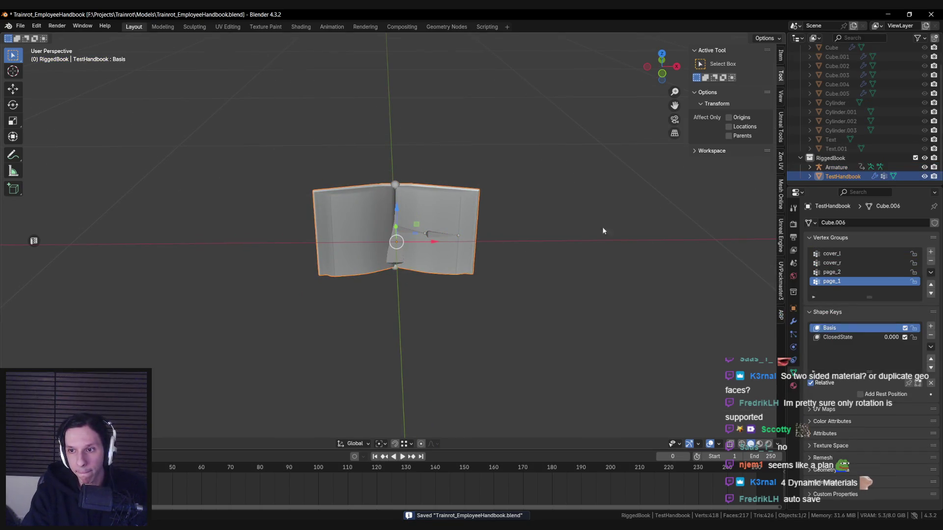
key("shift+z")
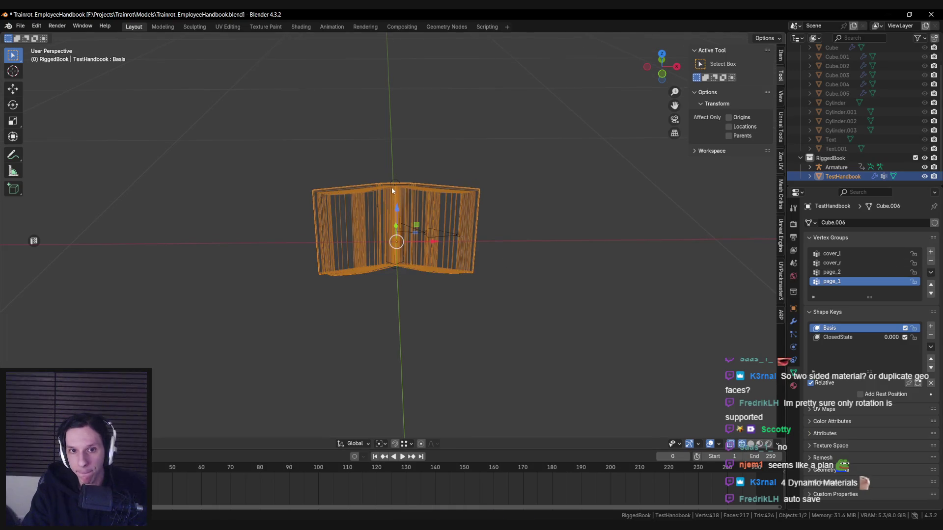
left_click(392, 189)
mouse_move(242, 162)
left_mouse_down("shift")
mouse_move(295, 179)
mouse_move(546, 314)
left_mouse_up("shift")
key("shift+z")
key("ctrl+s")
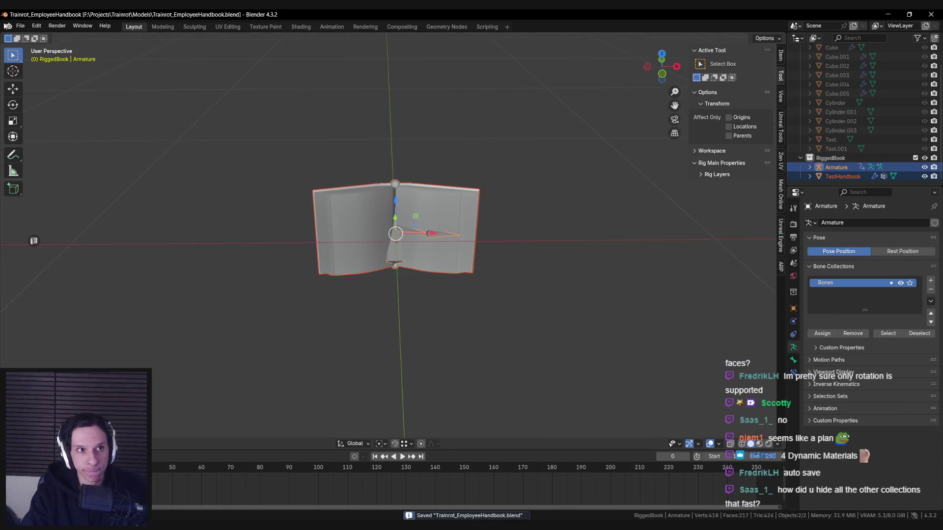
left_click(20, 25)
Step: Export SK_EmployeeHandbook.fbx to the Models folder with only Armature, Mesh and Other object types
mouse_move(52, 165)
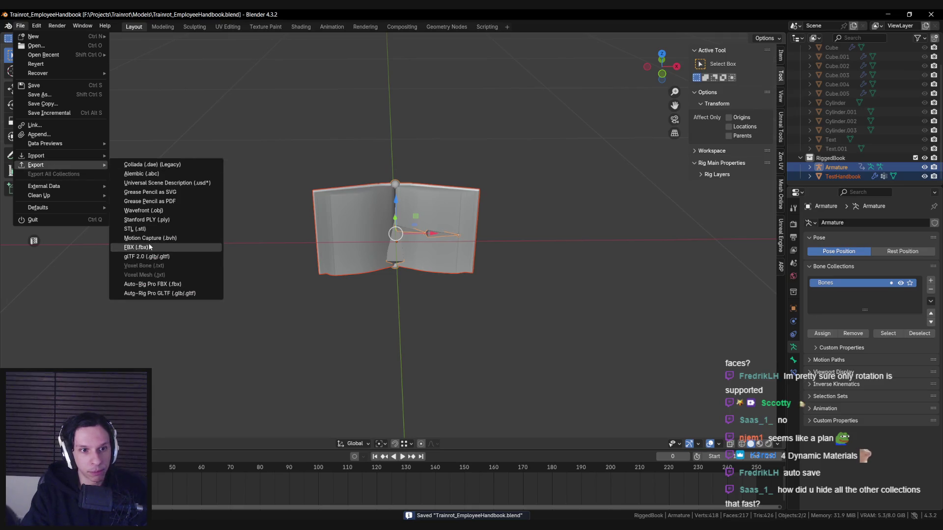
left_click(142, 243)
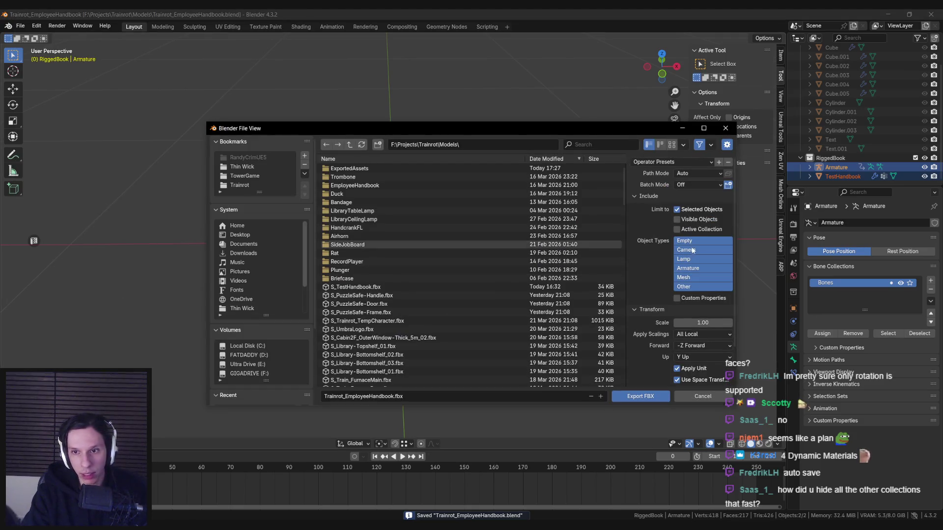
left_click(693, 279)
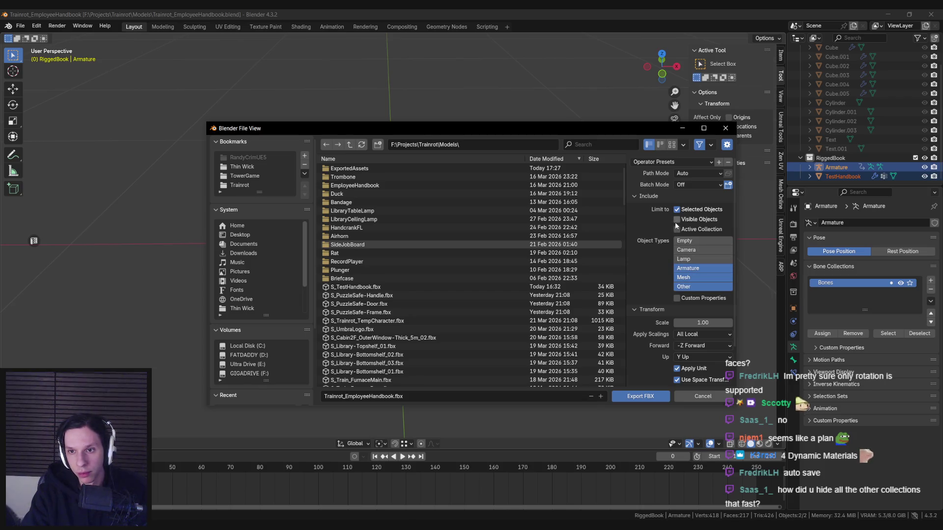
scroll(657, 304, "down", 3)
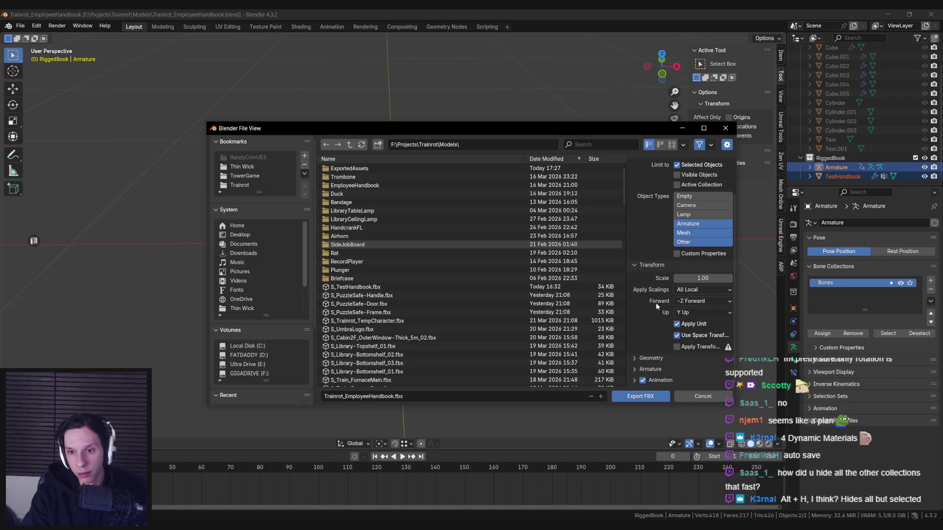
scroll(639, 334, "up", 3)
scroll(645, 309, "down", 3)
scroll(645, 308, "up", 3)
left_click(396, 396)
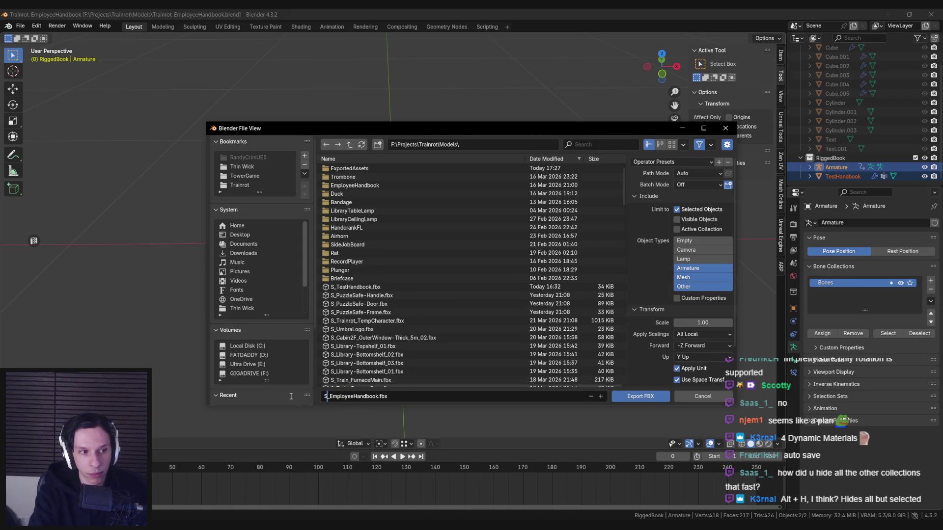
type("K")
left_click(633, 398)
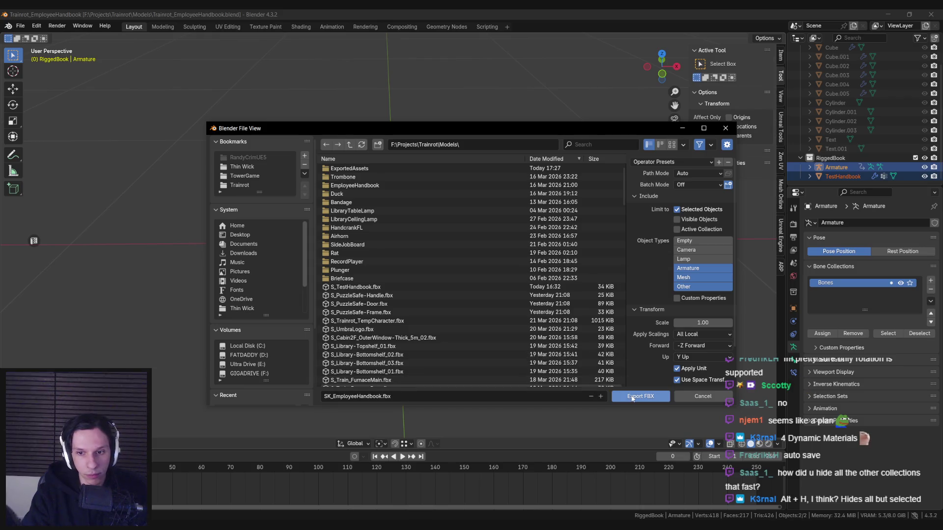
left_click(633, 397)
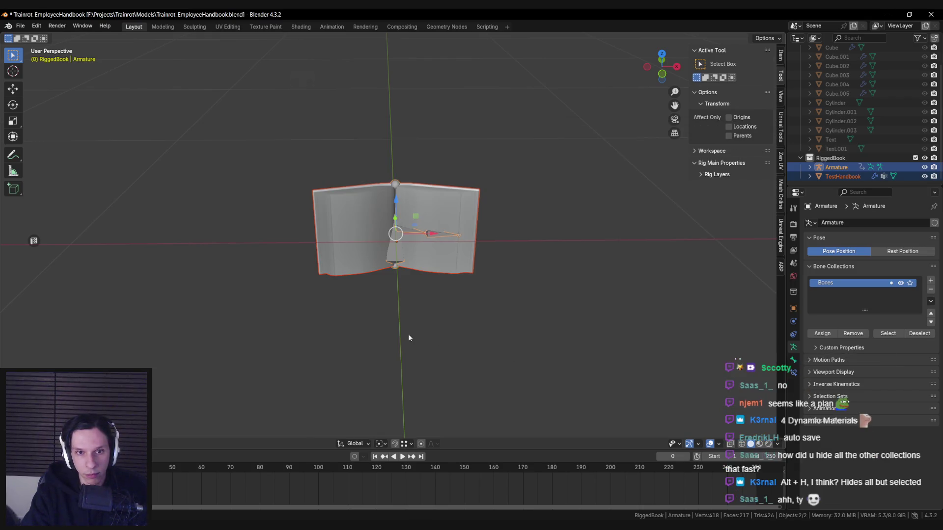
Step: Check the textured book in Unreal, then in Blender hide the rigged book and show other props
left_click(293, 486)
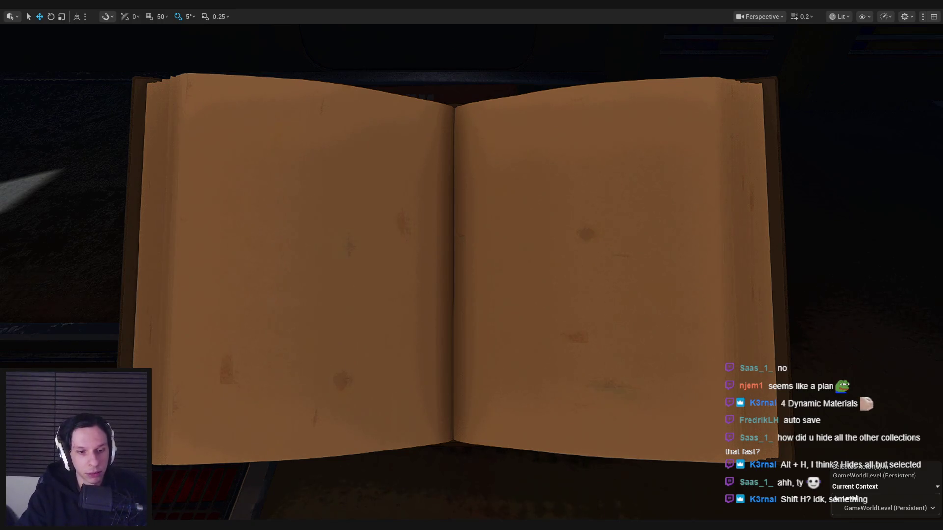
key("alt+Tab")
middle_click_drag(466, 270, 474, 261)
scroll(478, 265, "down", 3)
key("ctrl+z")
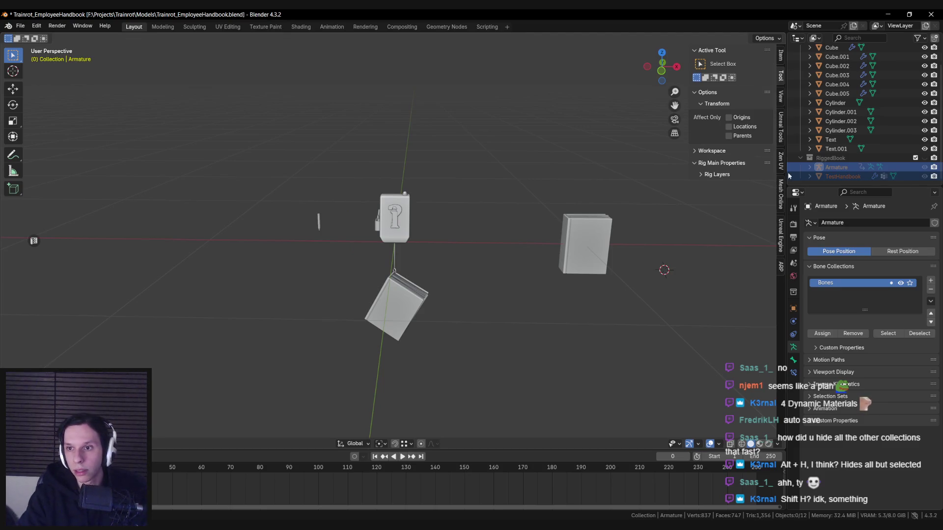
Step: Re-isolate the RiggedBook armature with everything else hidden and save Trainrot_EmployeeHandbook.blend
key("ctrl+shift+z")
scroll(565, 205, "down", 2)
key("ctrl+z")
scroll(515, 208, "up", 4)
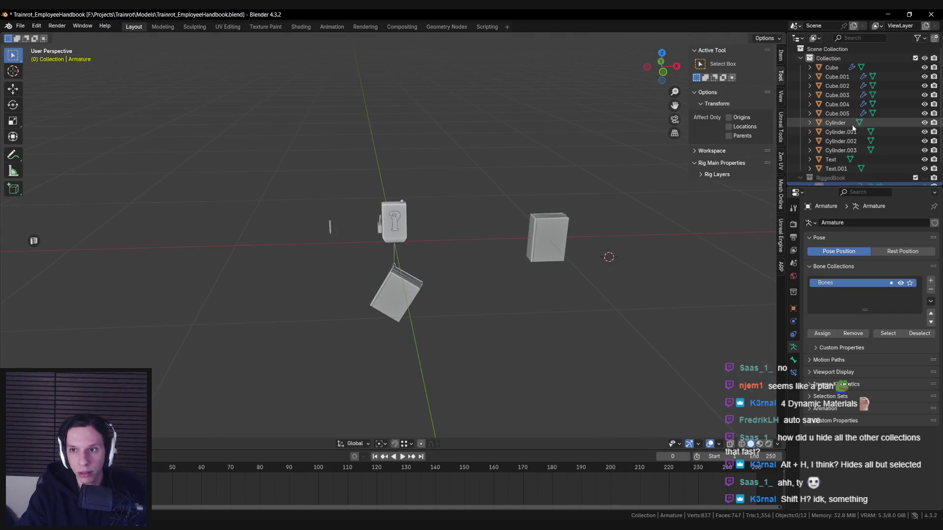
scroll(853, 128, "down", 2)
key("ctrl+shift+z")
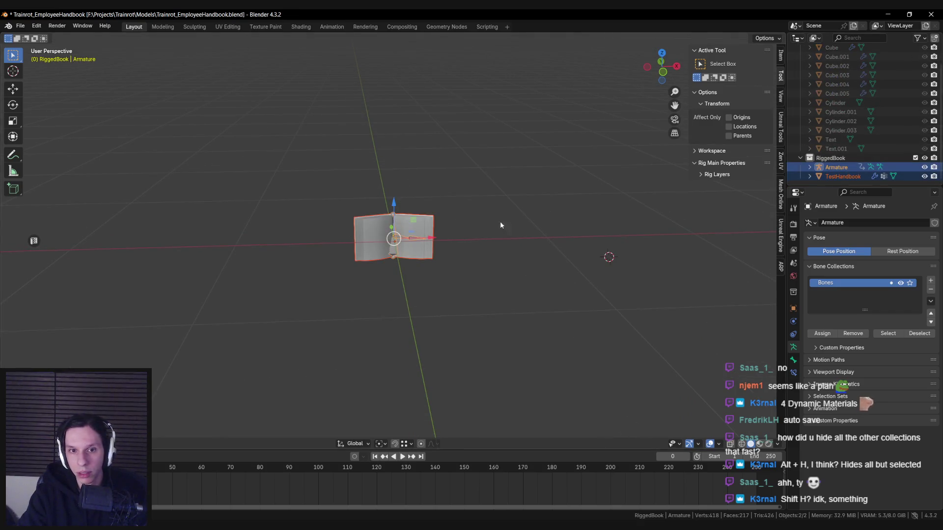
scroll(501, 213, "up", 2)
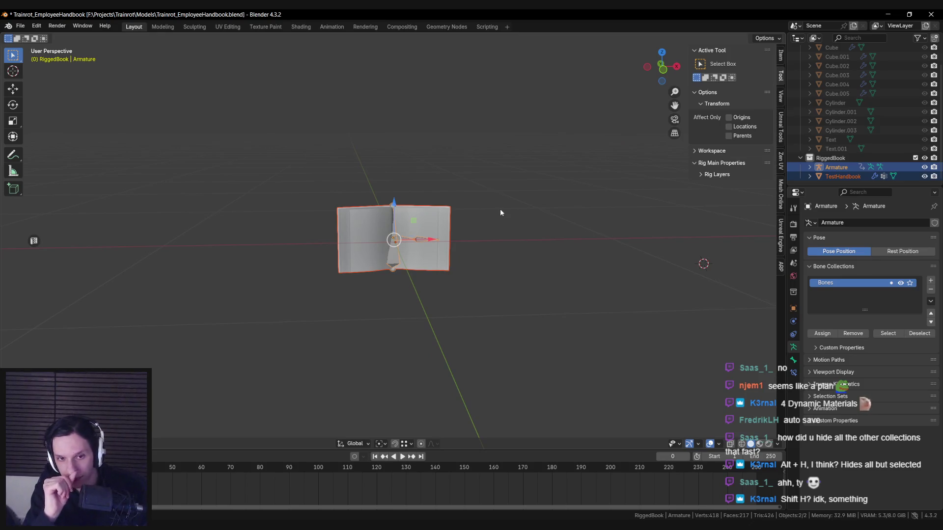
scroll(491, 219, "up", 4)
key("ctrl+s")
scroll(474, 235, "up", 2)
left_click(338, 491)
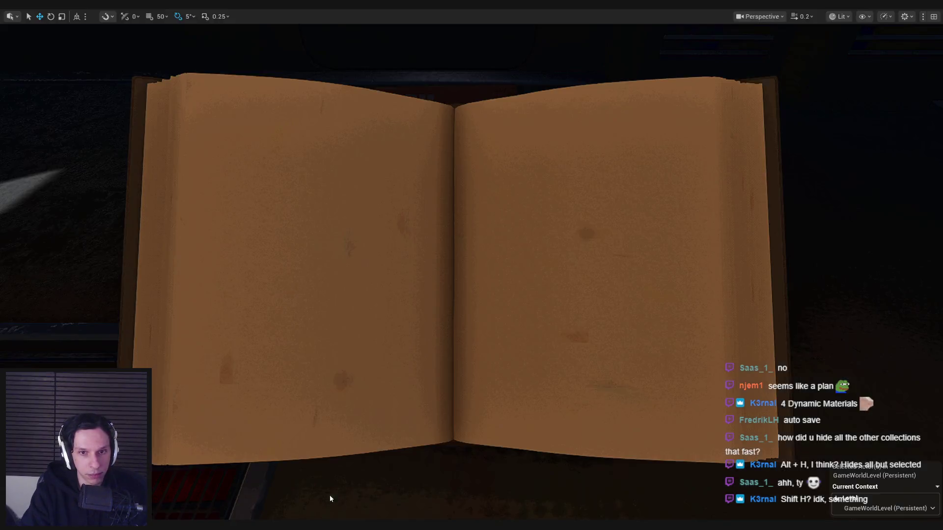
Step: Minimize the material editor, reframe the book, deselect S_TestHandbook, and drag SK_EmployeeHandbook.fbx into the Content Browser
left_click(894, 14)
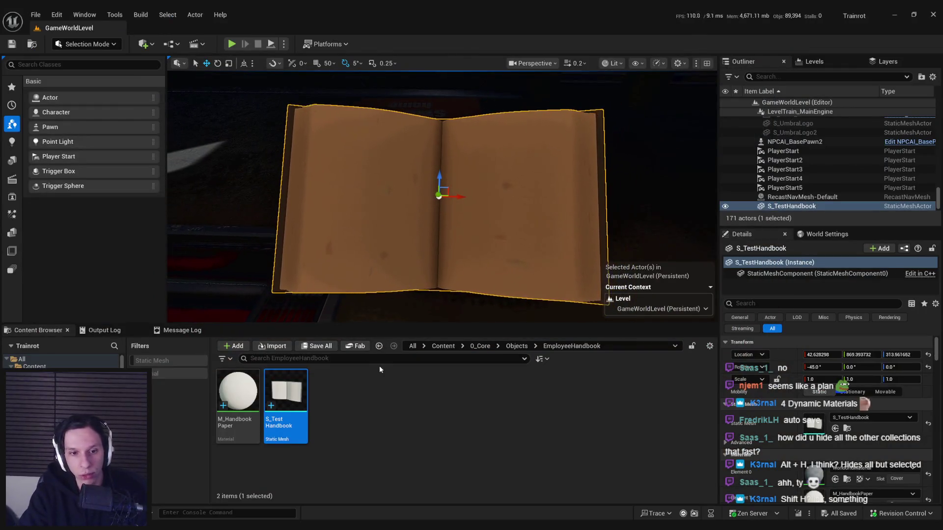
mouse_move(417, 270)
right_mouse_down()
mouse_move(278, 231)
mouse_move(573, 126)
right_mouse_up()
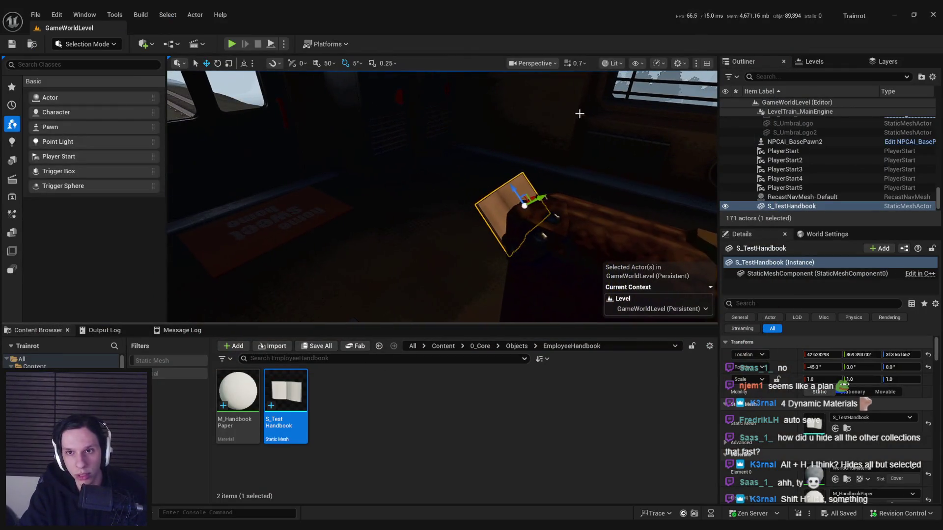
mouse_move(548, 211)
right_mouse_down()
mouse_move(480, 208)
mouse_move(499, 214)
mouse_move(486, 202)
mouse_move(374, 418)
right_mouse_up()
left_click(374, 418)
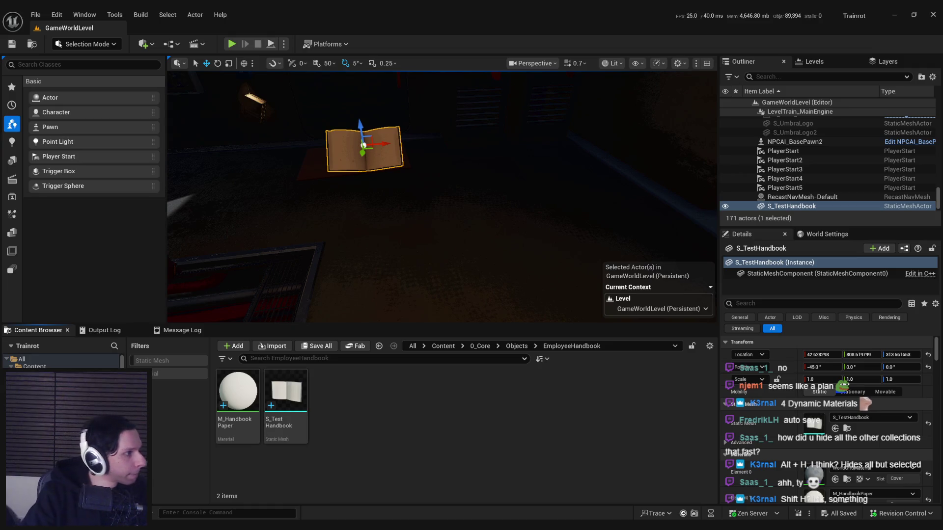
left_click_drag(461, 442, 462, 442)
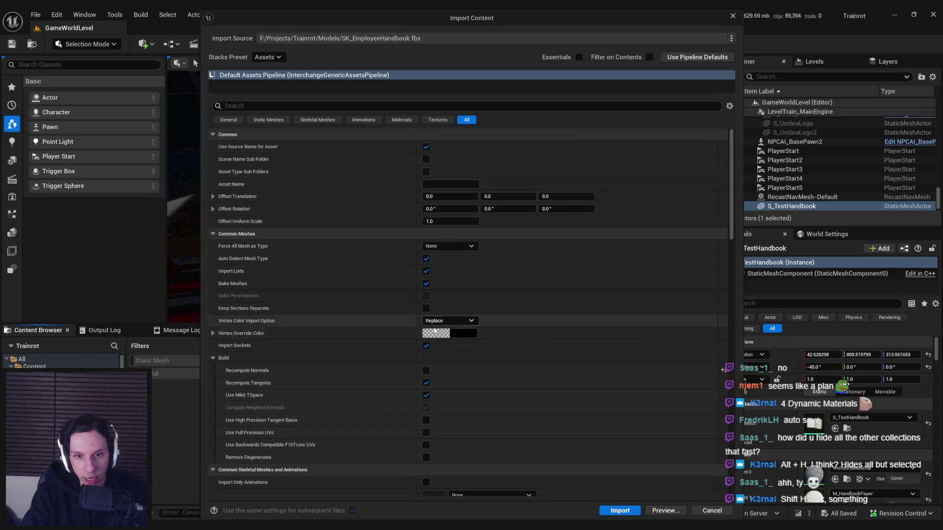
Step: Review the Import Content settings for the handbook FBX
scroll(366, 353, "down", 5)
scroll(366, 357, "down", 1)
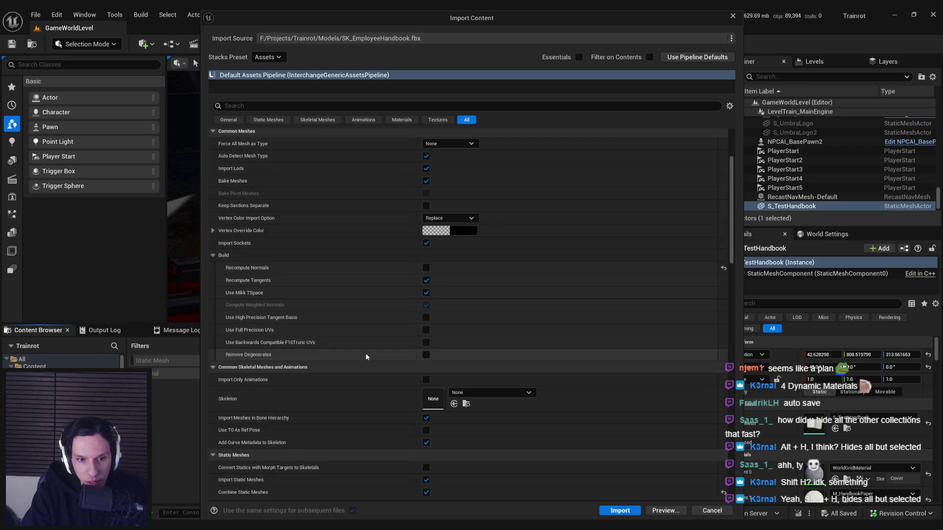
scroll(365, 356, "up", 4)
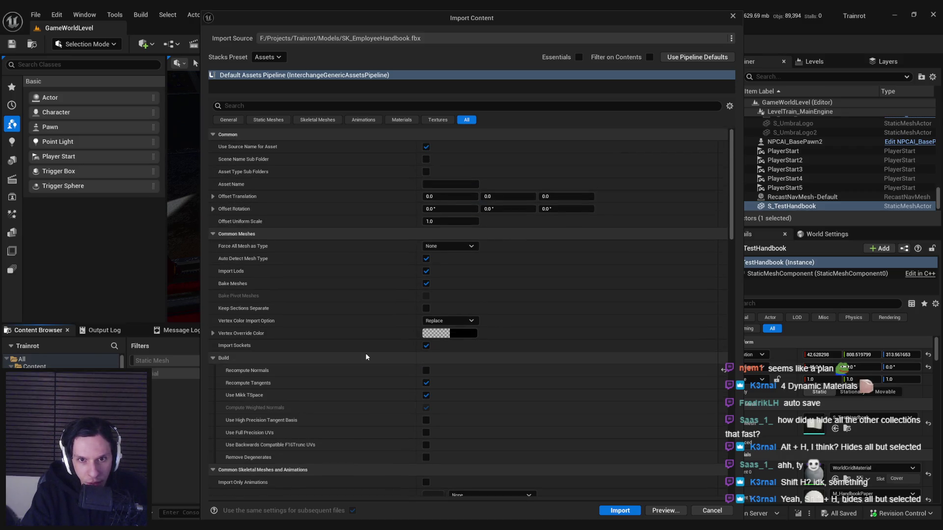
scroll(366, 357, "down", 10)
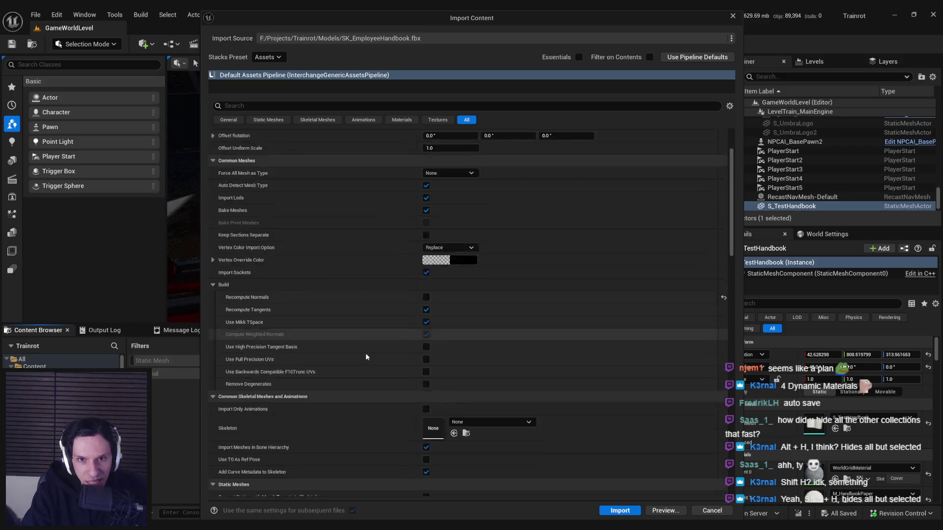
scroll(366, 357, "down", 4)
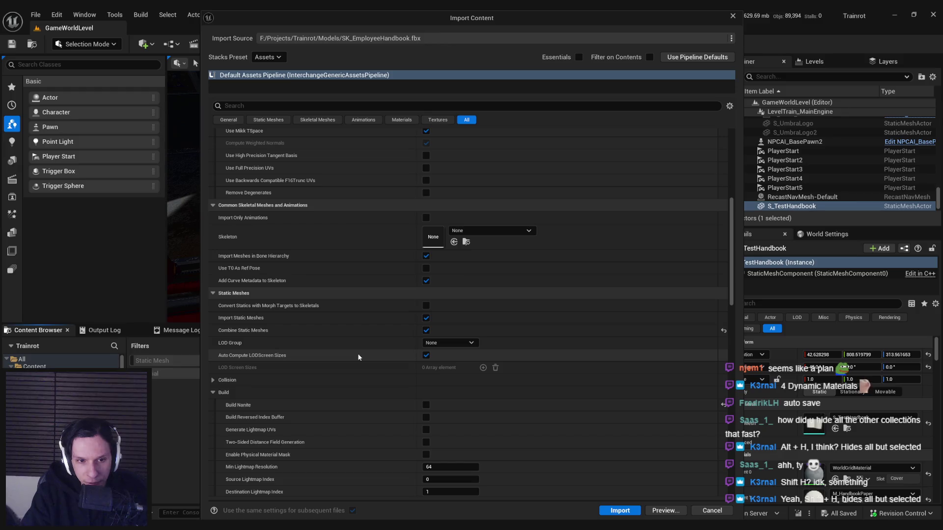
scroll(358, 357, "down", 4)
scroll(359, 357, "down", 9)
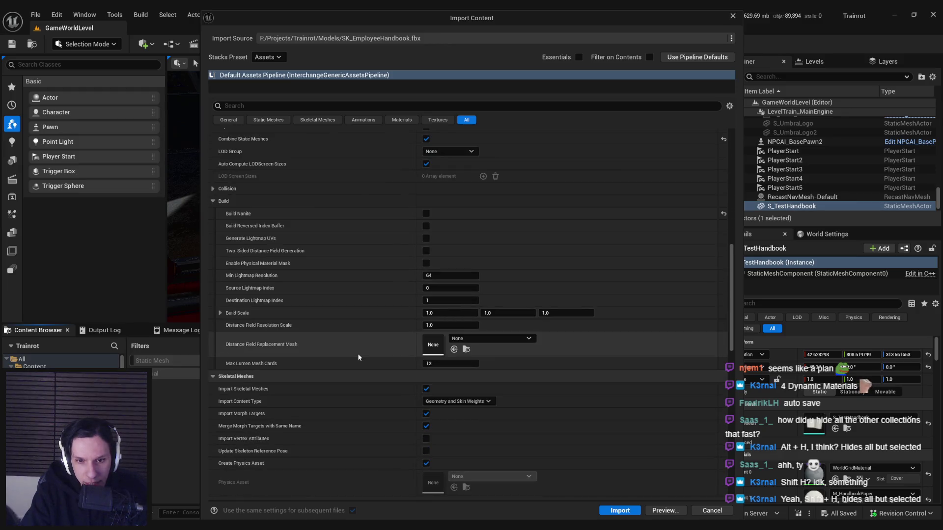
scroll(359, 357, "down", 8)
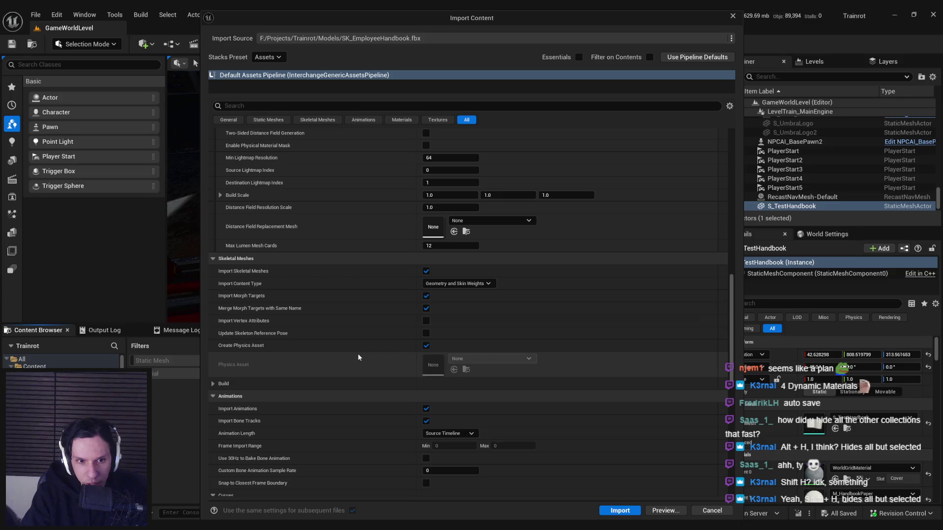
scroll(359, 357, "down", 16)
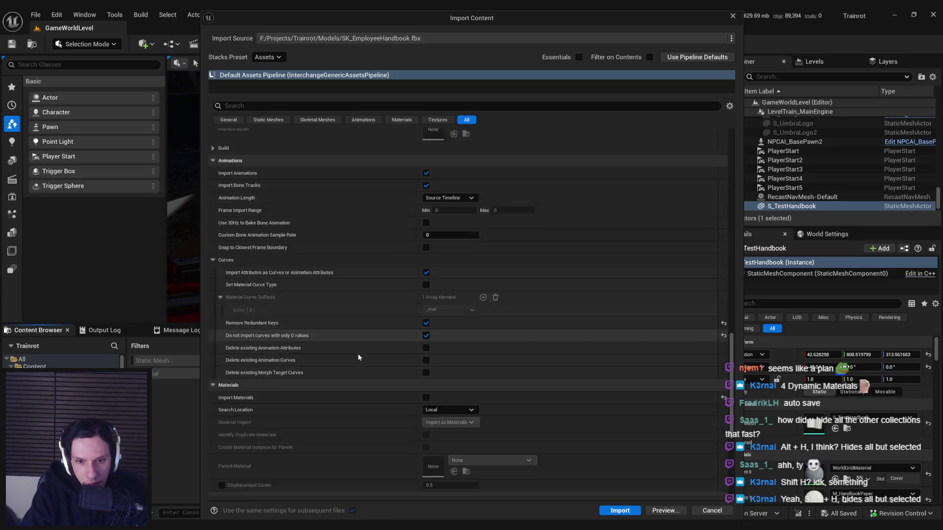
scroll(359, 357, "down", 9)
scroll(359, 357, "down", 6)
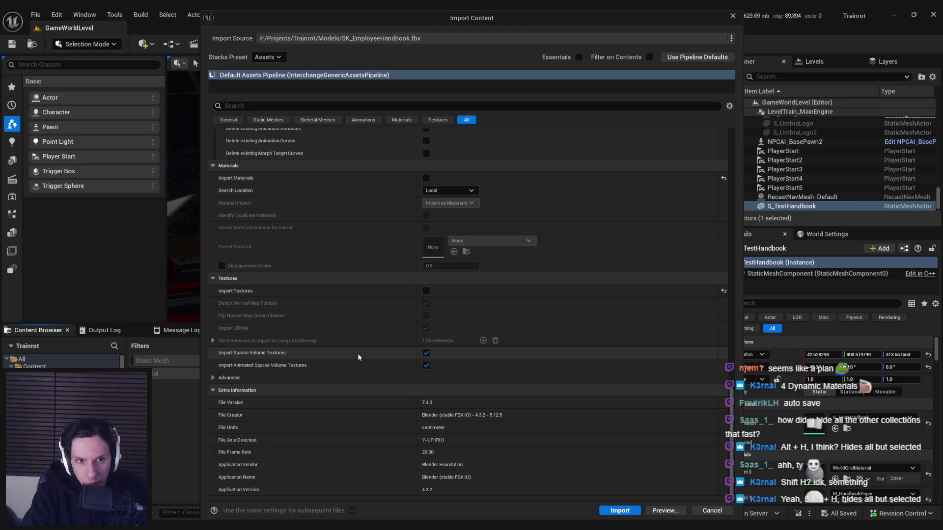
Step: Import the handbook, save all new assets, and open SK_EmployeeHandbook_Anim
scroll(358, 356, "up", 5)
left_click(620, 510)
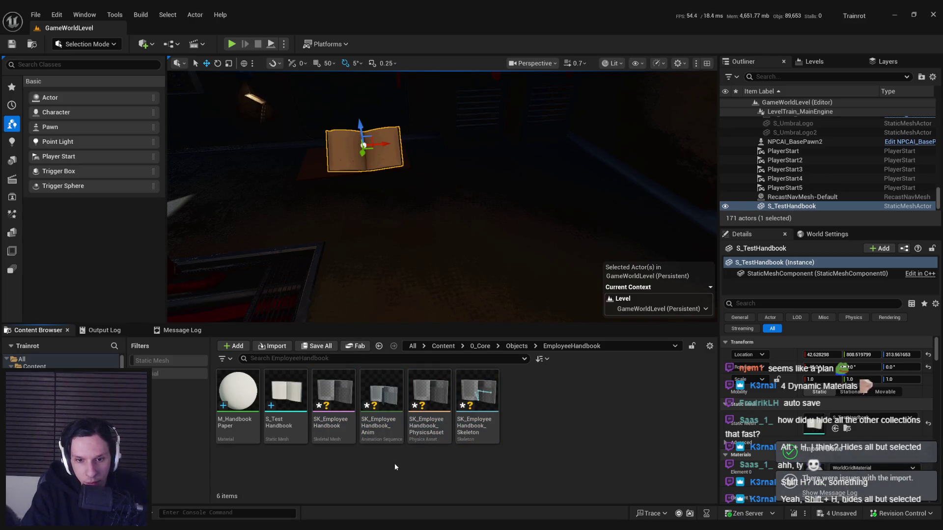
key("ctrl+shift+s")
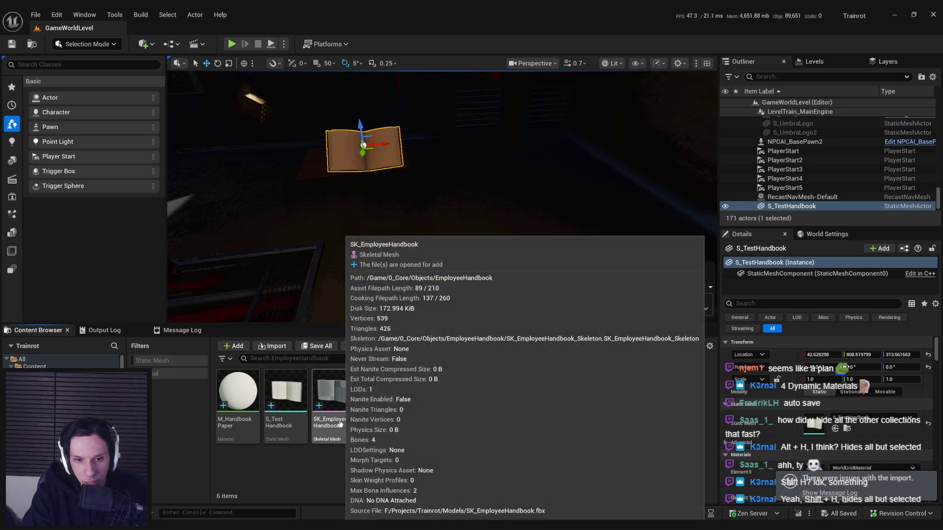
double_click(375, 424)
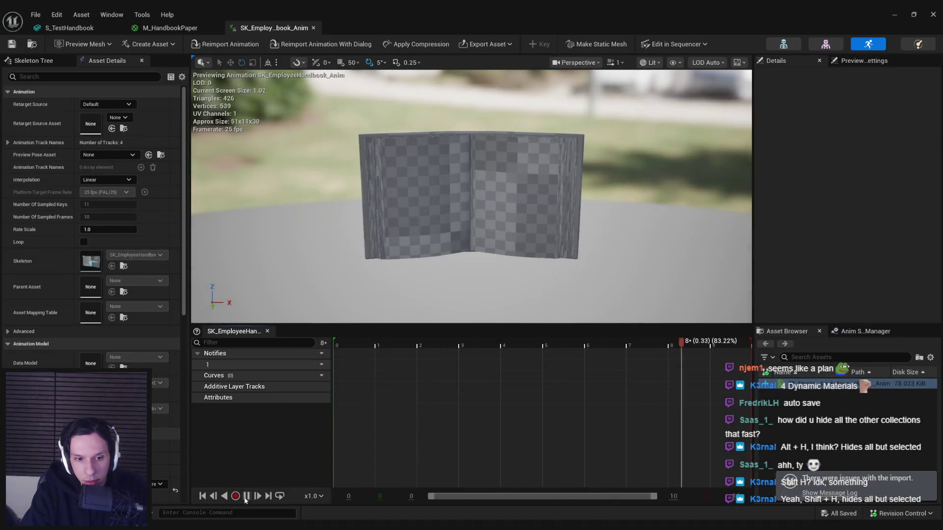
Step: Scrub the page-flip animation between frames 1 and 4
left_click(382, 345)
left_click_drag(382, 345, 598, 354)
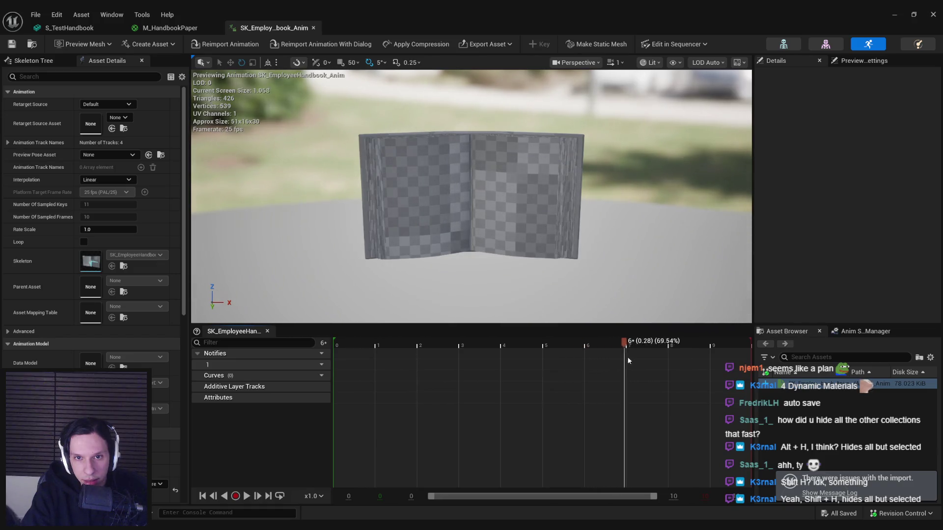
mouse_move(667, 362)
left_mouse_down()
mouse_move(707, 362)
mouse_move(332, 367)
mouse_move(615, 368)
left_mouse_up()
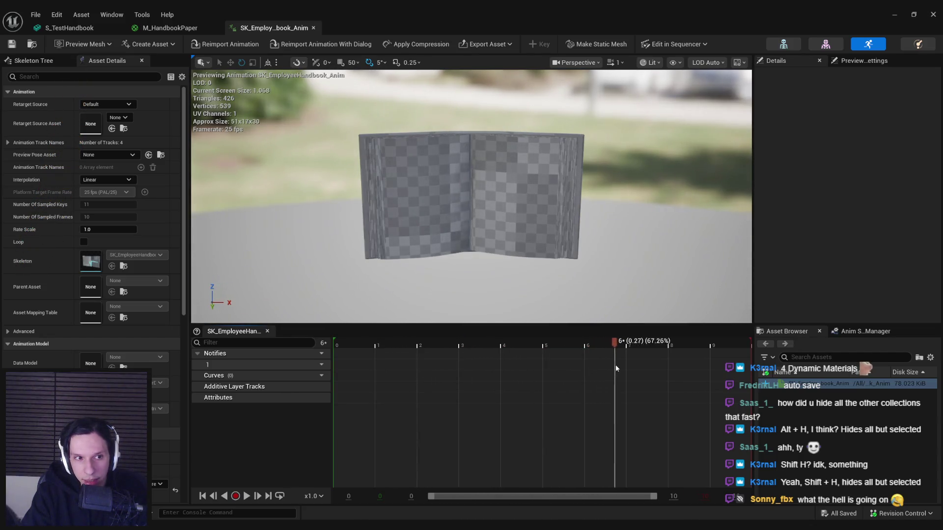
left_click_drag(675, 367, 413, 367)
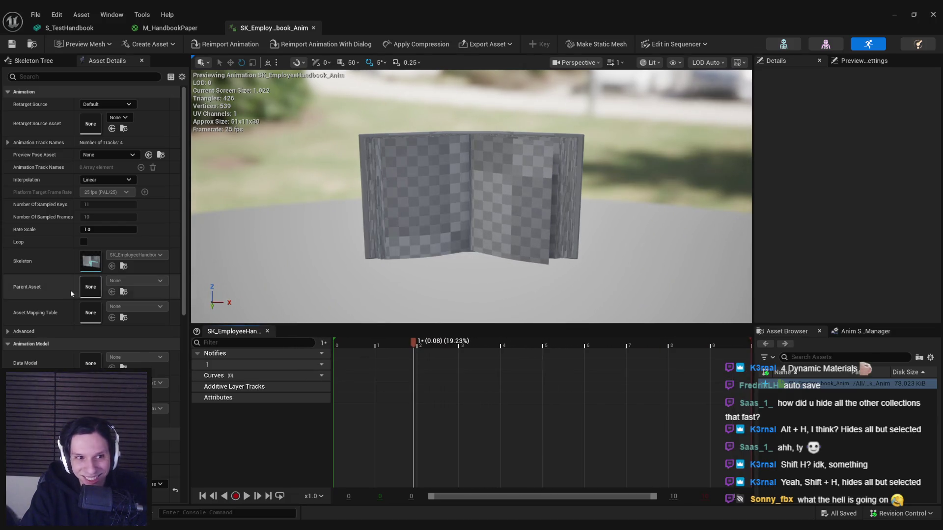
Step: Browse the animation's advanced settings, retarget source choices and compressed data details
left_click(9, 333)
left_click(9, 335)
left_click(91, 104)
left_click(91, 114)
scroll(54, 243, "down", 6)
scroll(54, 244, "down", 5)
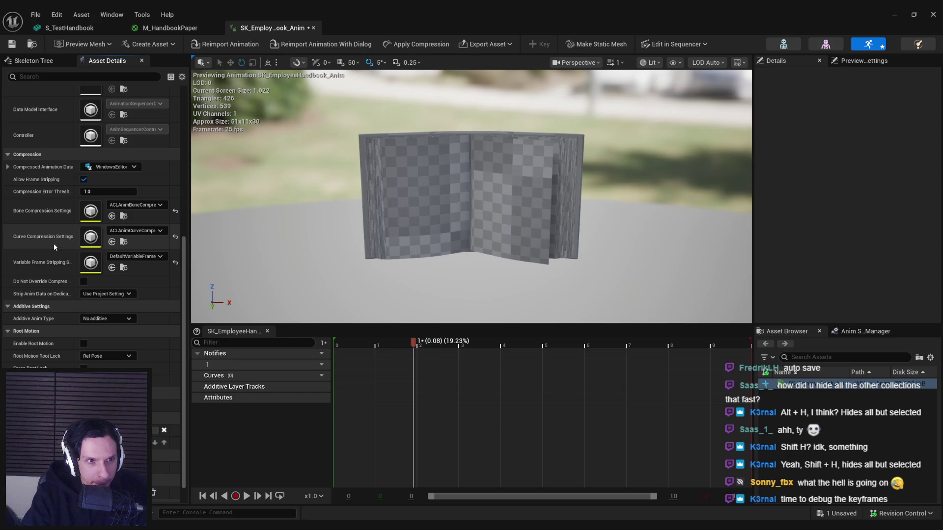
scroll(54, 243, "down", 1)
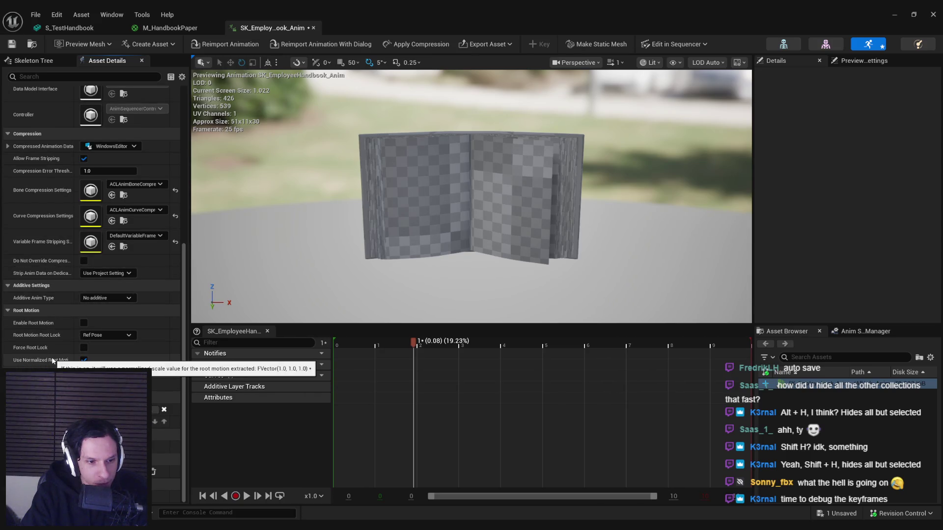
scroll(52, 361, "up", 7)
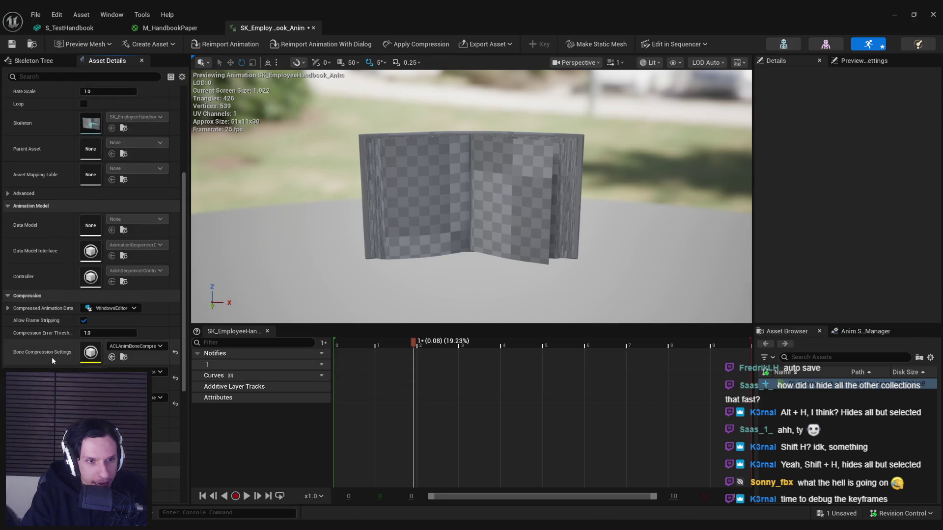
scroll(52, 361, "up", 2)
left_click(8, 356)
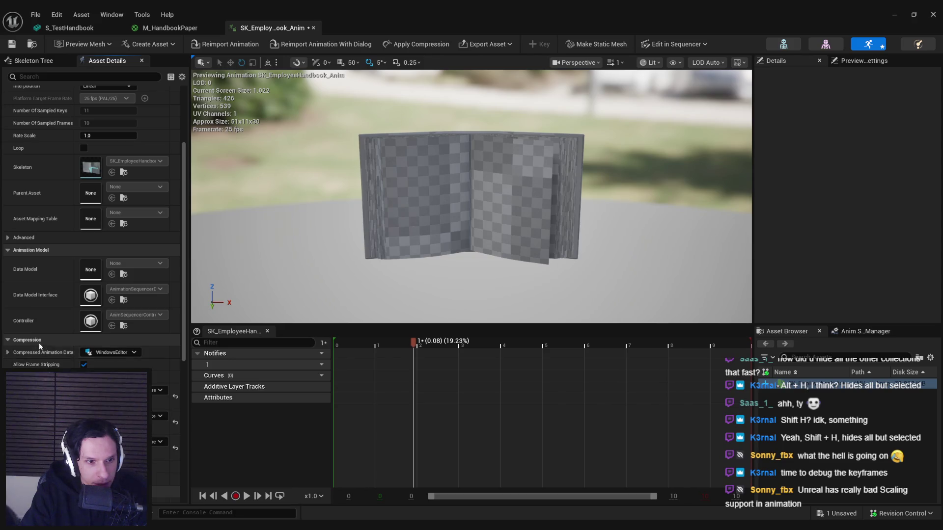
scroll(40, 343, "up", 4)
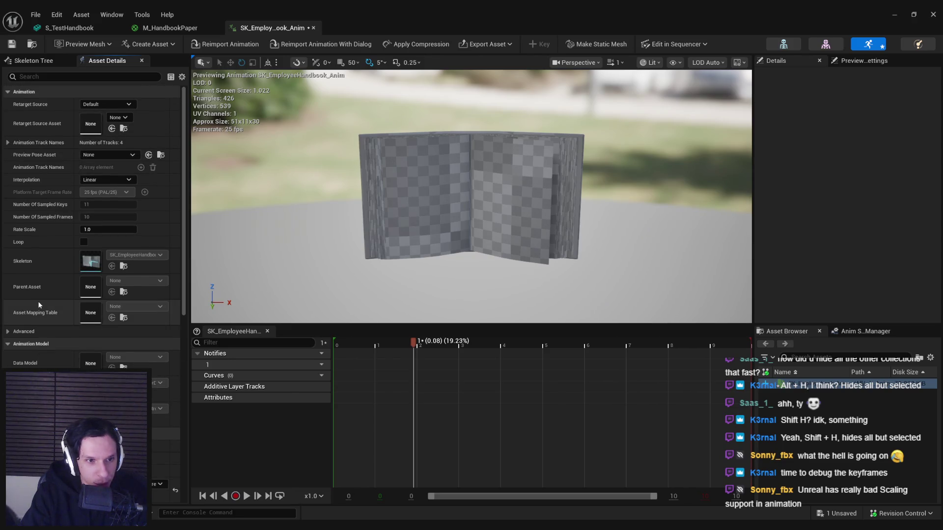
left_click(9, 332)
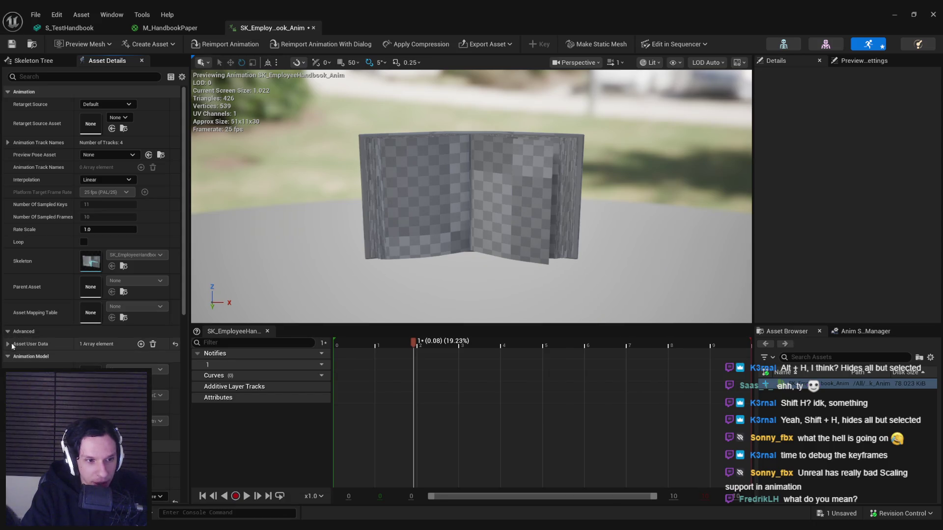
left_click(7, 332)
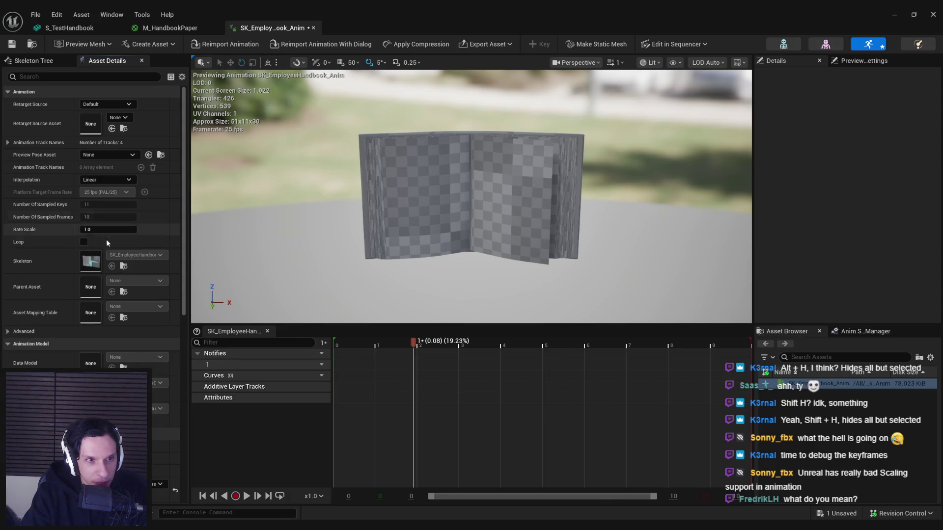
Step: Set the animation's Interpolation to Step and preview the turning page at frame 6
left_click(106, 180)
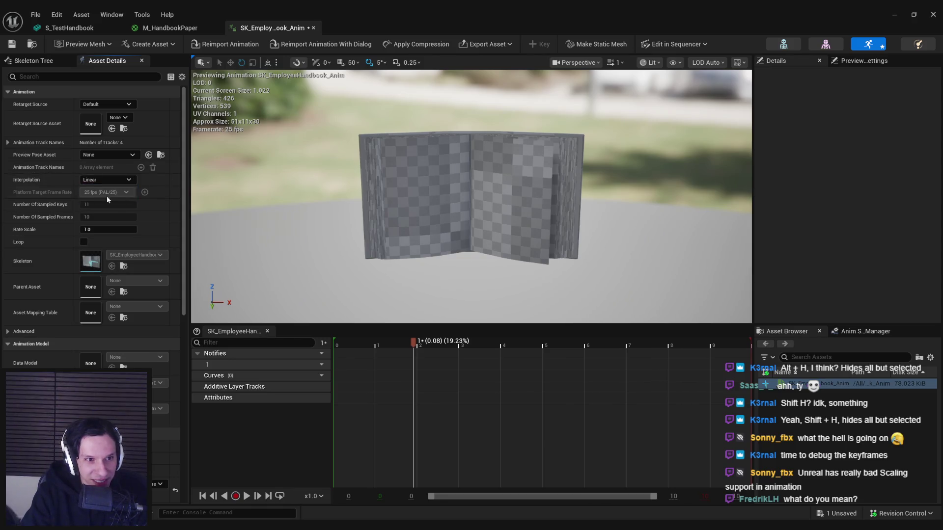
left_click(104, 197)
mouse_move(437, 343)
left_mouse_down()
mouse_move(645, 348)
mouse_move(406, 344)
left_mouse_up()
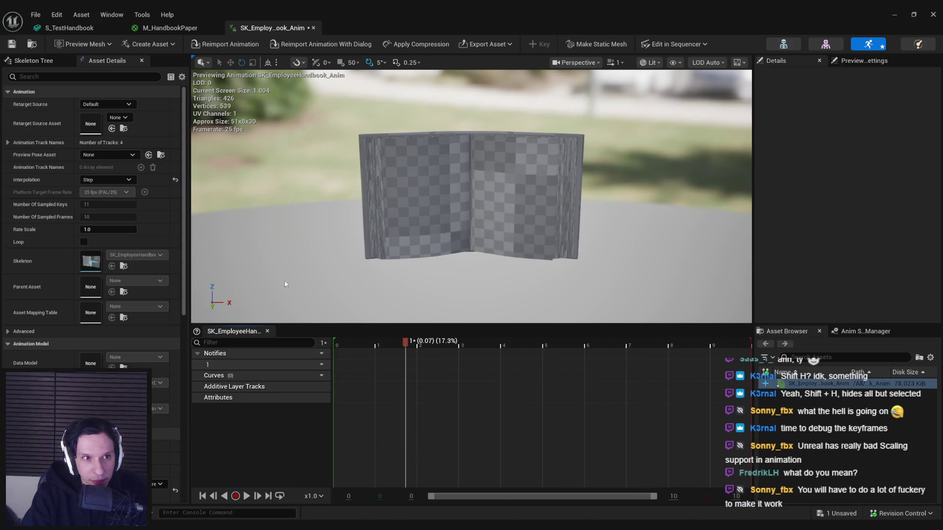
left_click(825, 44)
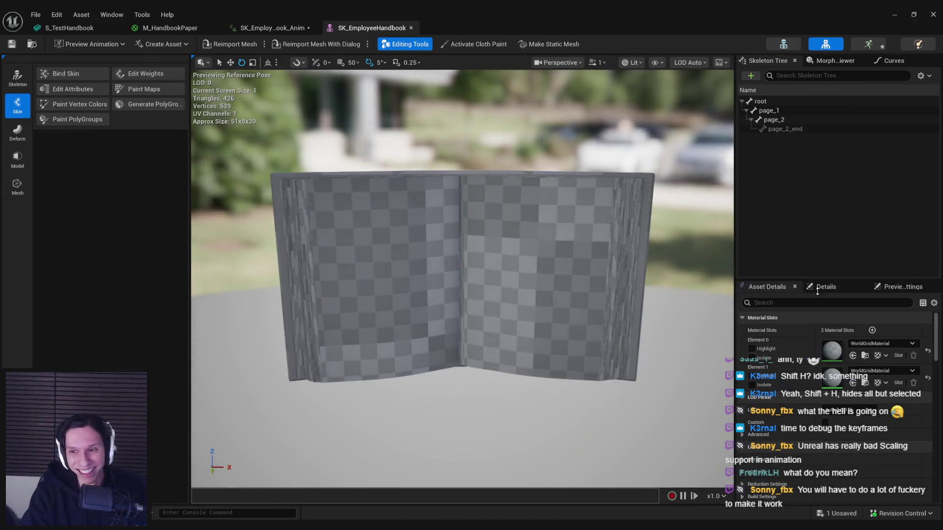
Step: Assign M_HandbookPaper to Element 1, then scrub the animation through frames 6 and 4
left_click(877, 370)
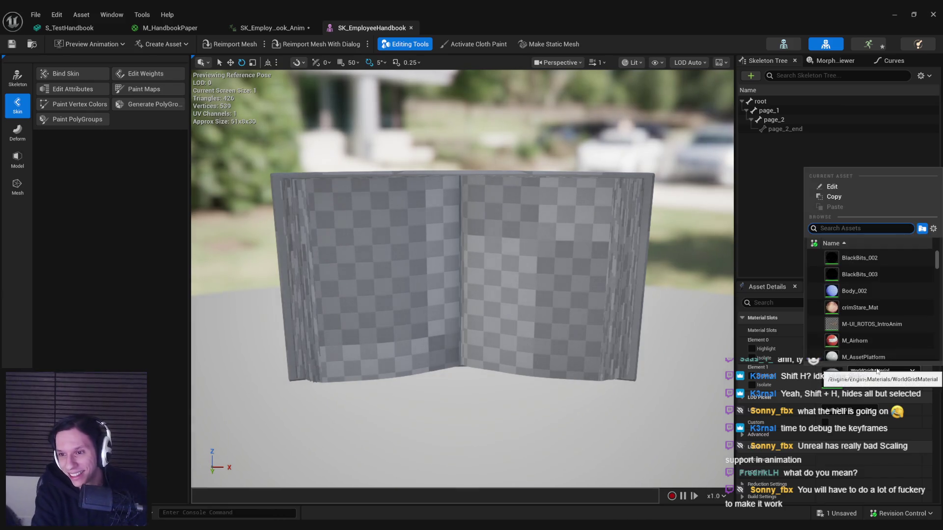
type("paper")
left_click(864, 275)
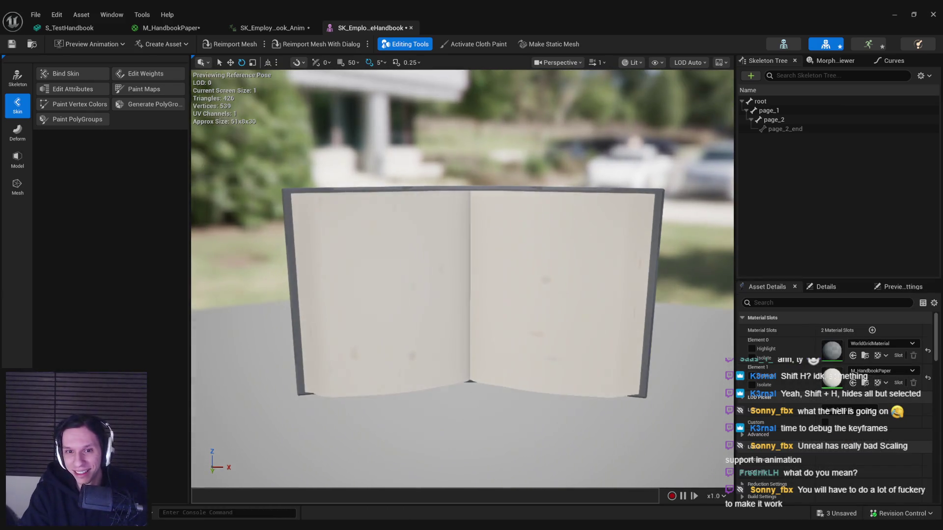
left_click(274, 28)
mouse_move(412, 345)
left_mouse_down()
mouse_move(372, 344)
mouse_move(670, 342)
mouse_move(720, 349)
mouse_move(568, 344)
mouse_move(767, 359)
left_mouse_up()
mouse_move(712, 352)
left_mouse_down()
mouse_move(319, 356)
mouse_move(778, 373)
left_mouse_up()
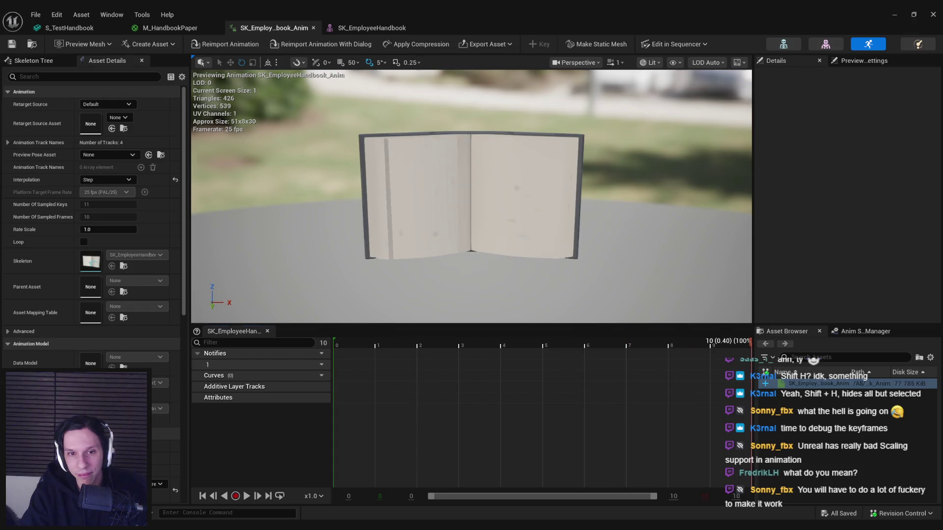
Step: Set Interpolation back to Linear and preview frame 4 from the start
right_click_drag(459, 247, 459, 247)
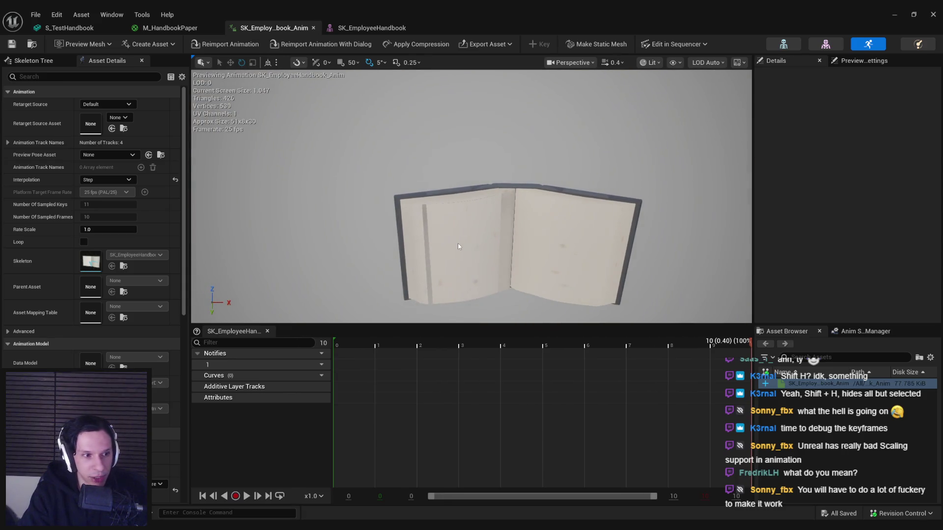
left_click_drag(549, 345, 334, 340)
left_click(106, 180)
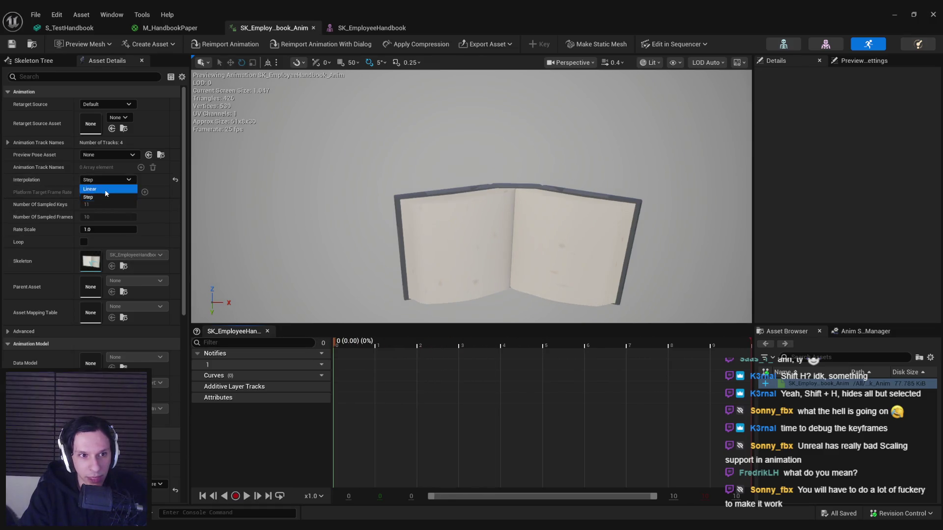
left_click(100, 190)
mouse_move(411, 338)
left_mouse_down()
mouse_move(519, 350)
mouse_move(502, 343)
left_mouse_up()
Step: Inspect the stretched page from the side, scrub first to last frame, then return to Blender
mouse_move(472, 196)
right_mouse_down()
mouse_move(442, 186)
mouse_move(491, 206)
mouse_move(554, 196)
right_mouse_up()
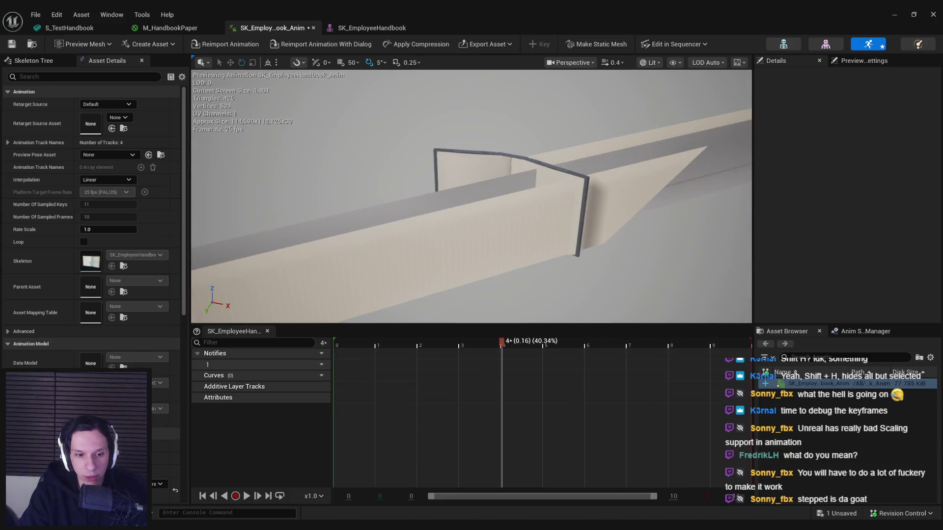
left_click(337, 343)
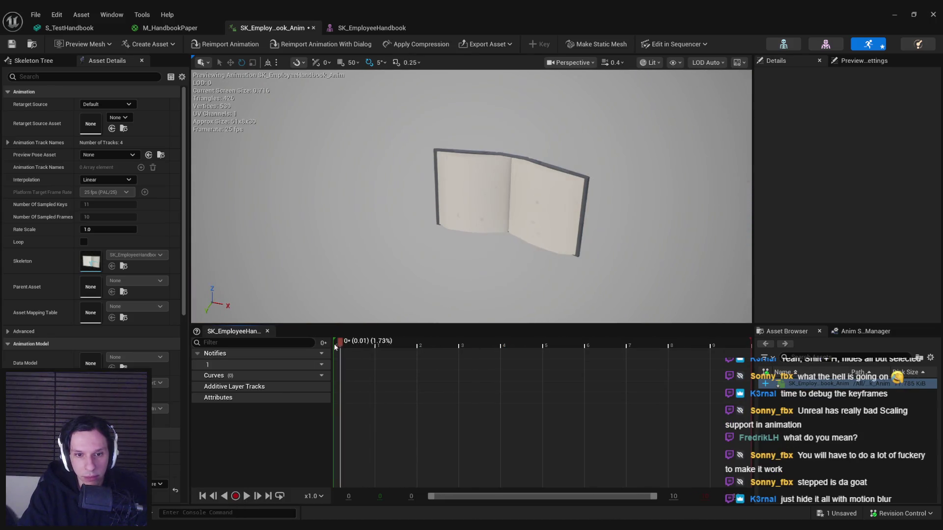
mouse_move(371, 345)
left_mouse_down()
mouse_move(767, 347)
mouse_move(501, 351)
left_mouse_up()
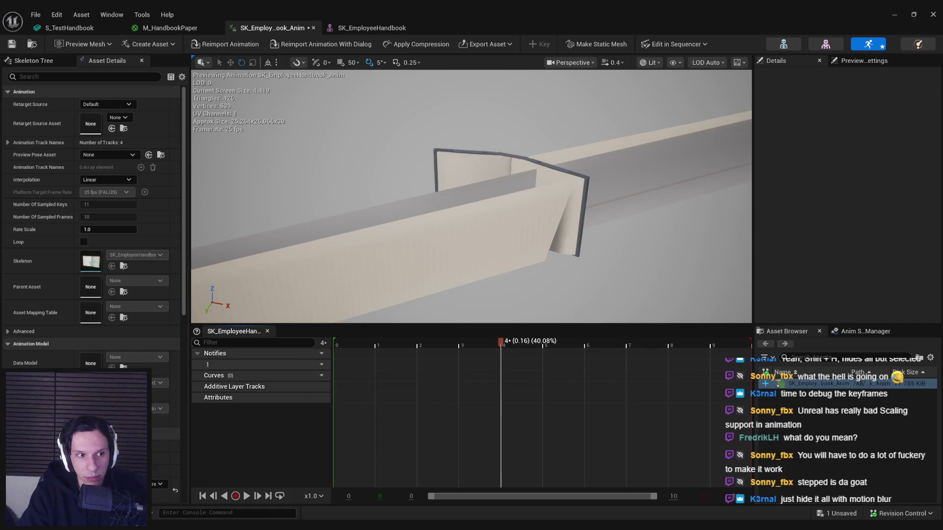
key("alt+Tab")
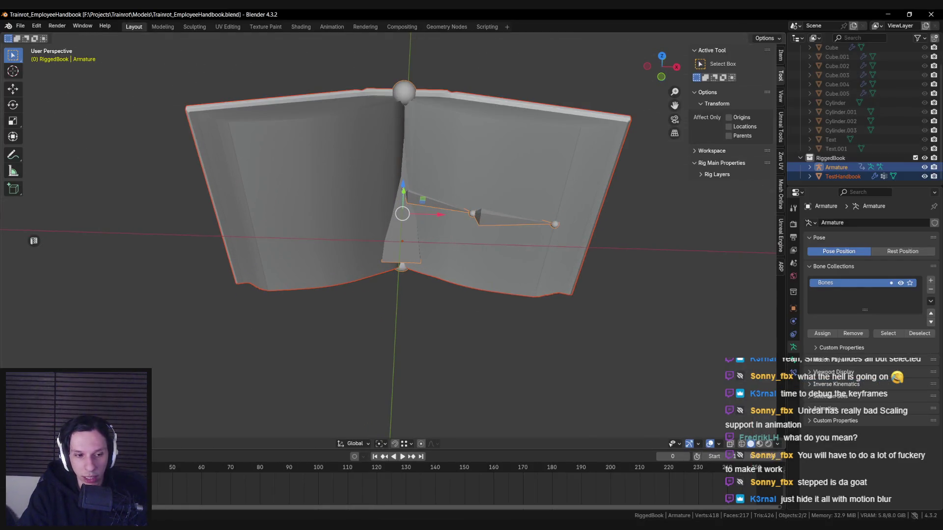
Step: Play to frame 4, then in Pose Mode scale bone page_1 about 3.12 along local Z
key("space")
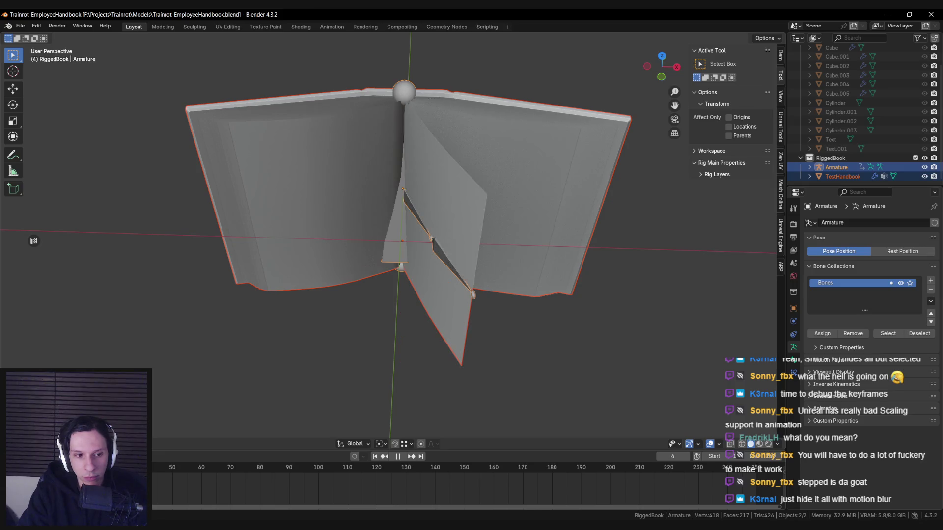
key("space")
mouse_move(344, 275)
middle_mouse_down()
mouse_move(366, 283)
mouse_move(349, 316)
mouse_move(329, 322)
mouse_move(350, 313)
middle_mouse_up()
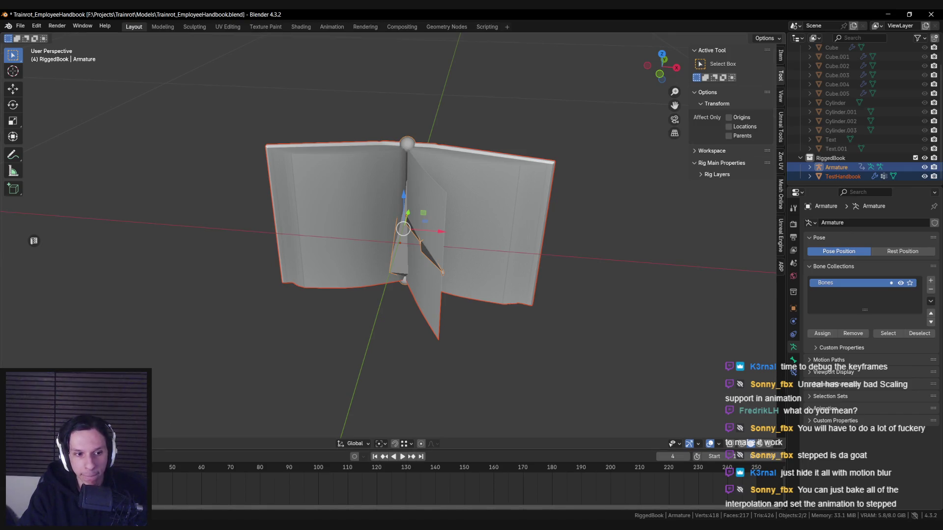
key("ctrl+Tab")
scroll(338, 278, "up", 2)
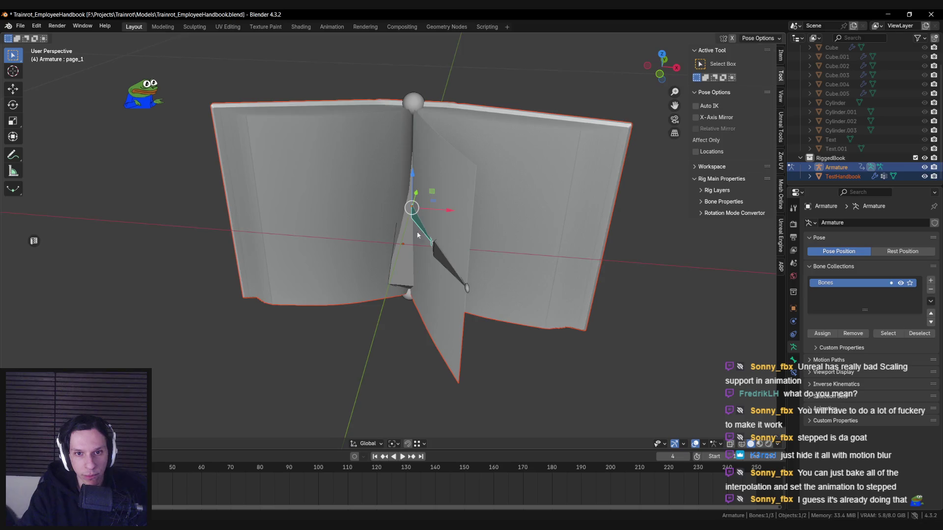
middle_click_drag(472, 216, 509, 215)
key("s")
key("y")
key("z")
key("z")
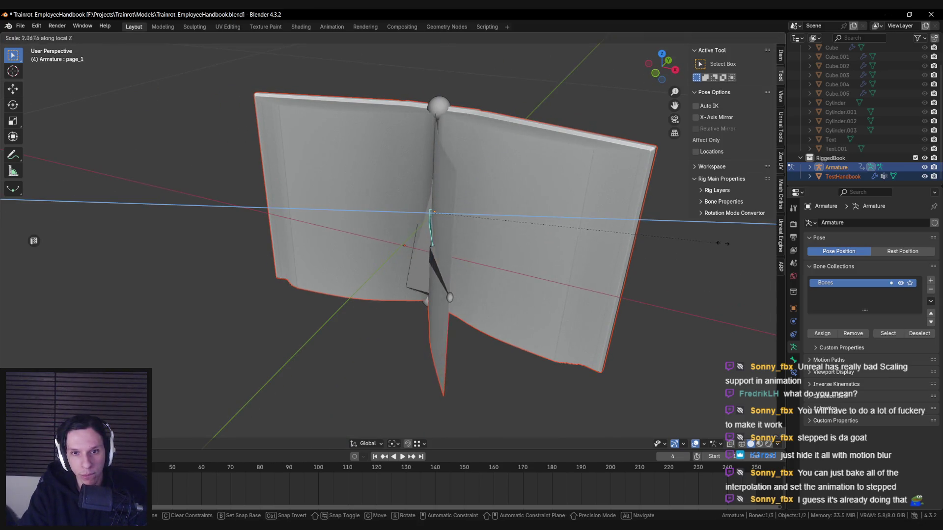
left_click(82, 249)
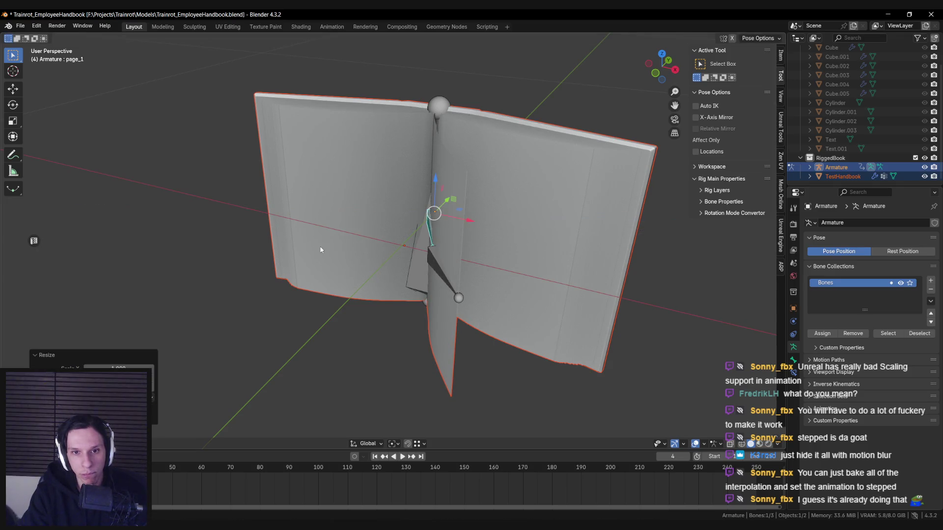
Step: Replay the flip, then rotate bone page_2 around Z
key("space")
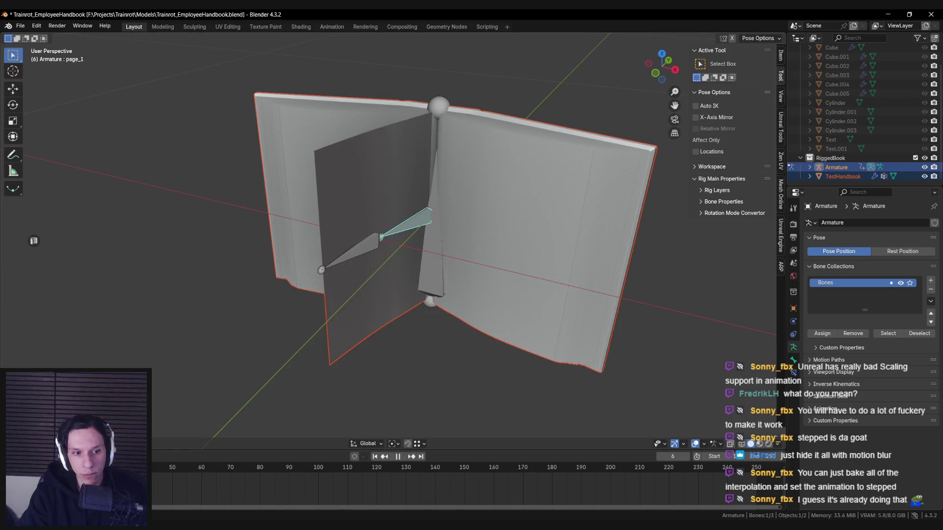
key("space")
middle_click_drag(437, 211, 370, 264)
left_click(371, 264)
key("r")
key("z")
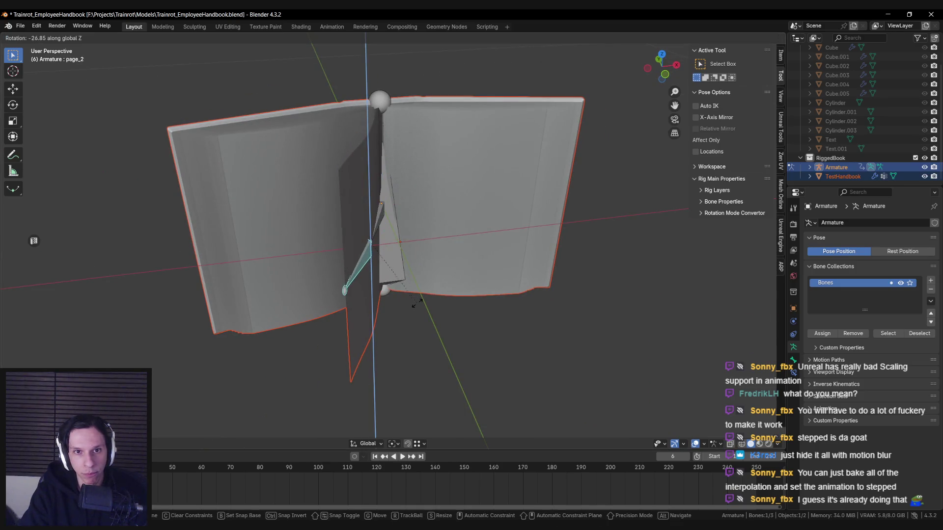
left_click(403, 308)
Step: Replay to frame 10 and rotate page_2 around global Z again
key("shift+Left")
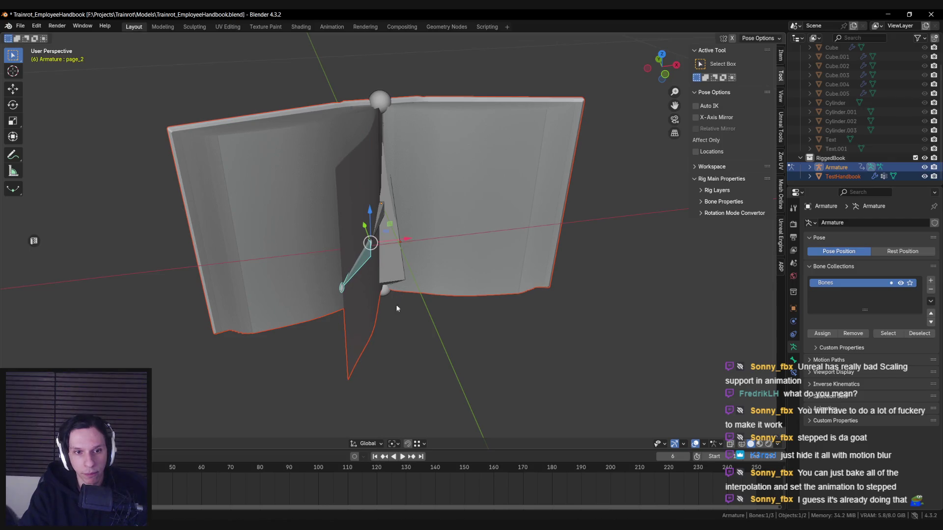
key("space")
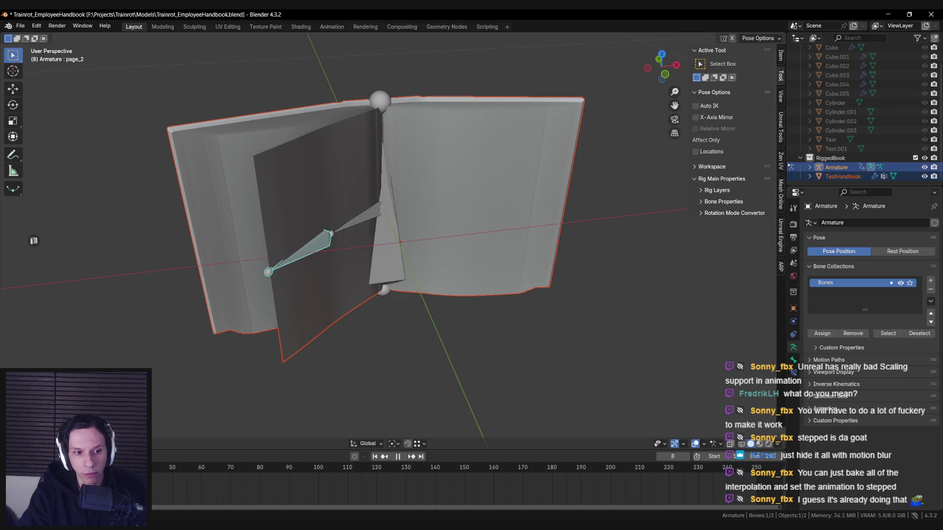
key("space")
key("KP_Decimal")
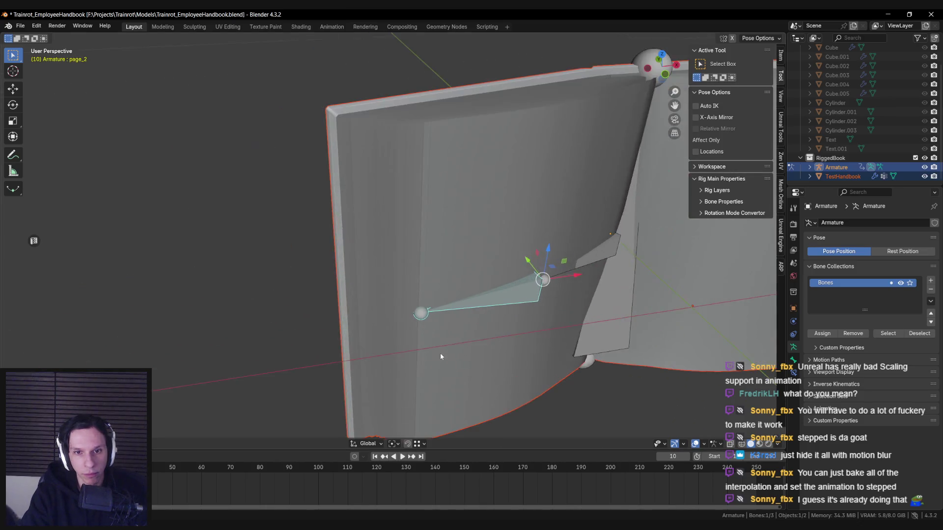
key("r")
key("z")
key("Escape")
key("r")
key("z")
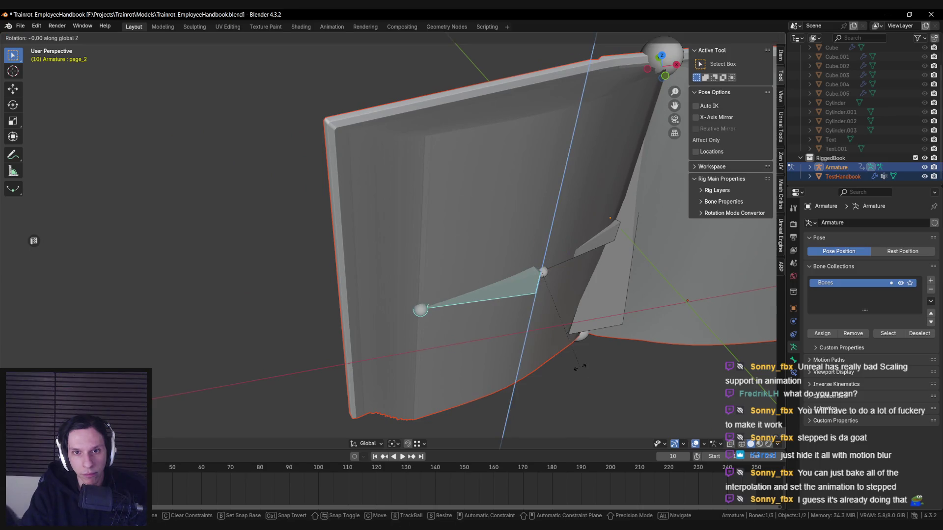
left_click(578, 367)
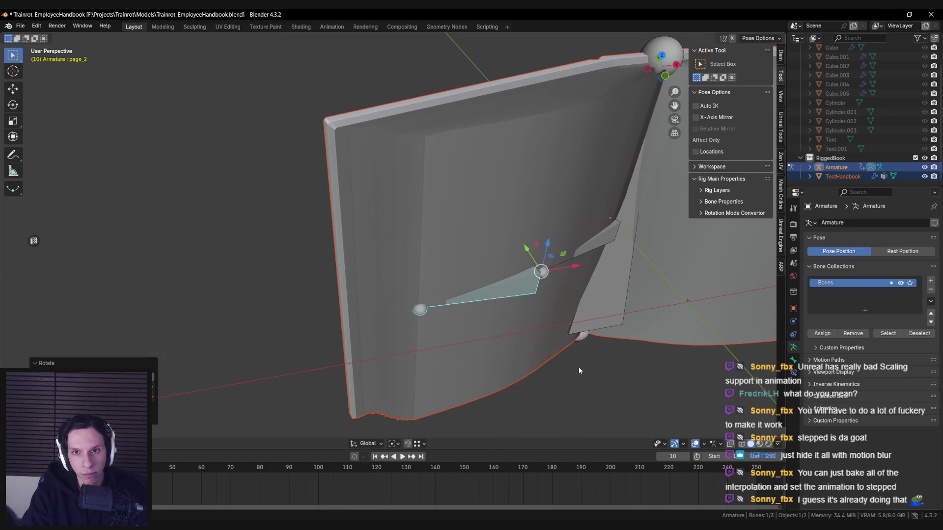
Step: Save Trainrot_EmployeeHandbook.blend and return the armature to Object Mode
scroll(578, 367, "down", 5)
middle_click_drag(565, 341, 411, 325)
key("ctrl+s")
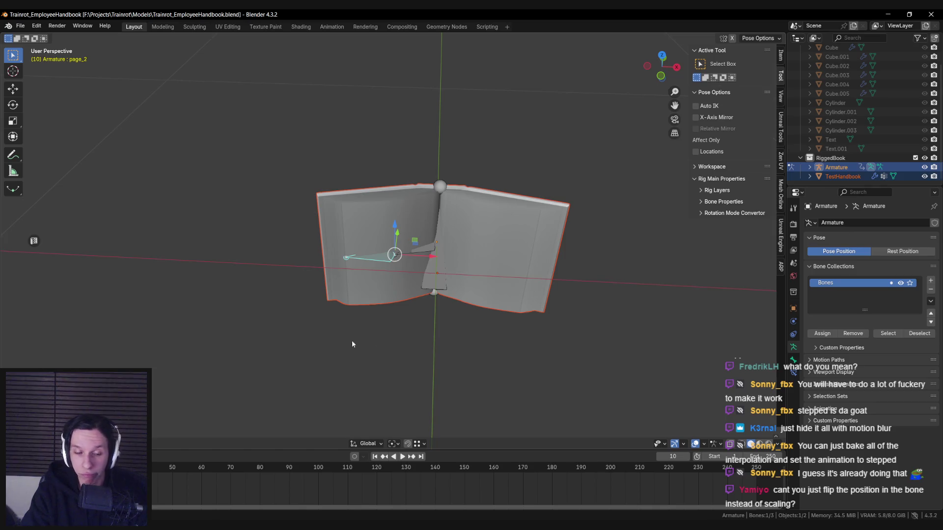
key("ctrl+Tab")
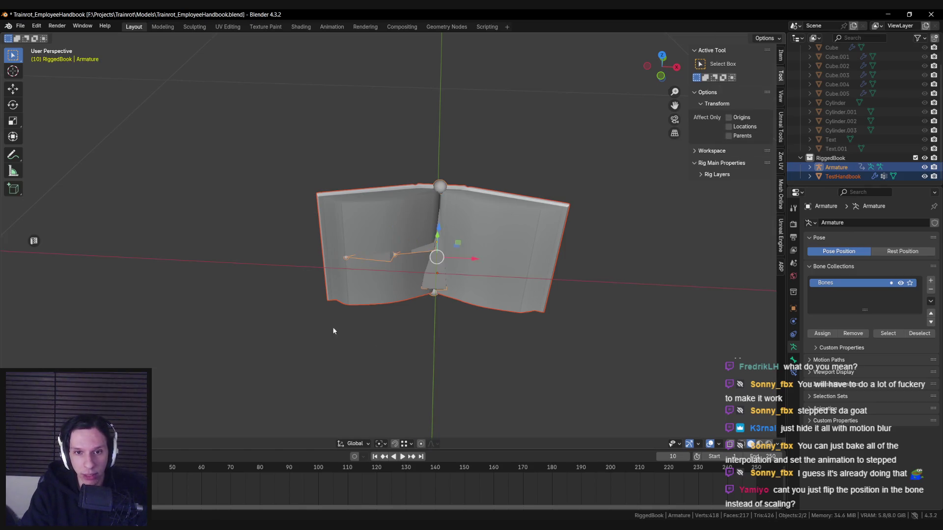
Step: Save the blend file and export the rigged book as SK_EmployeeHandbook.fbx
scroll(334, 324, "down", 2)
key("ctrl+s")
left_click(20, 26)
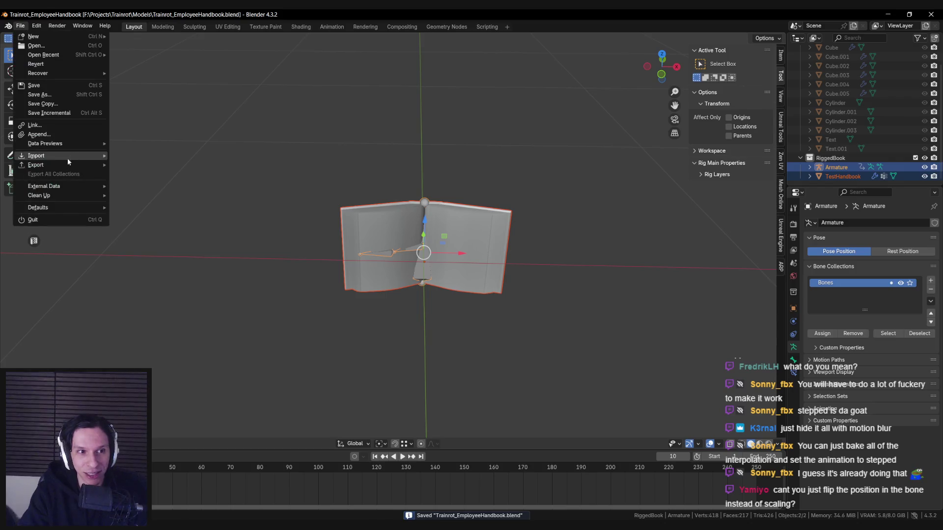
mouse_move(69, 165)
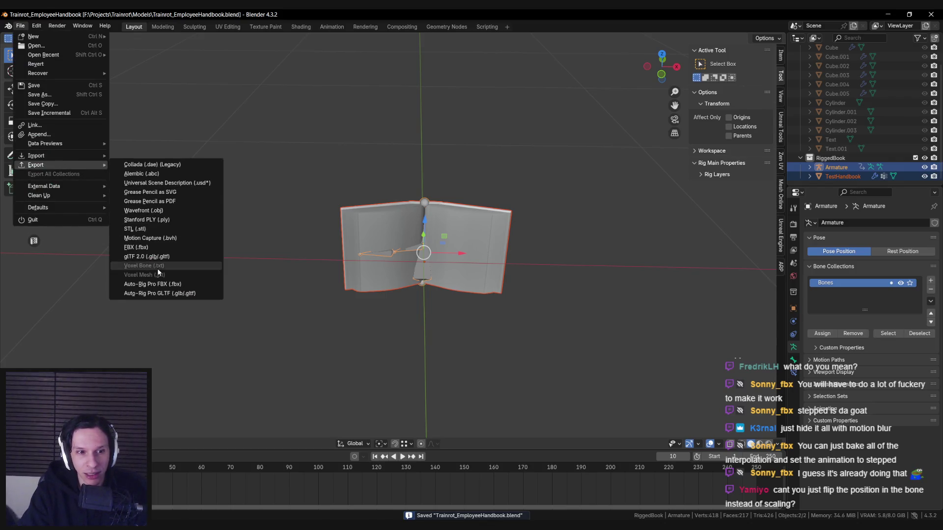
left_click(142, 247)
left_click(648, 397)
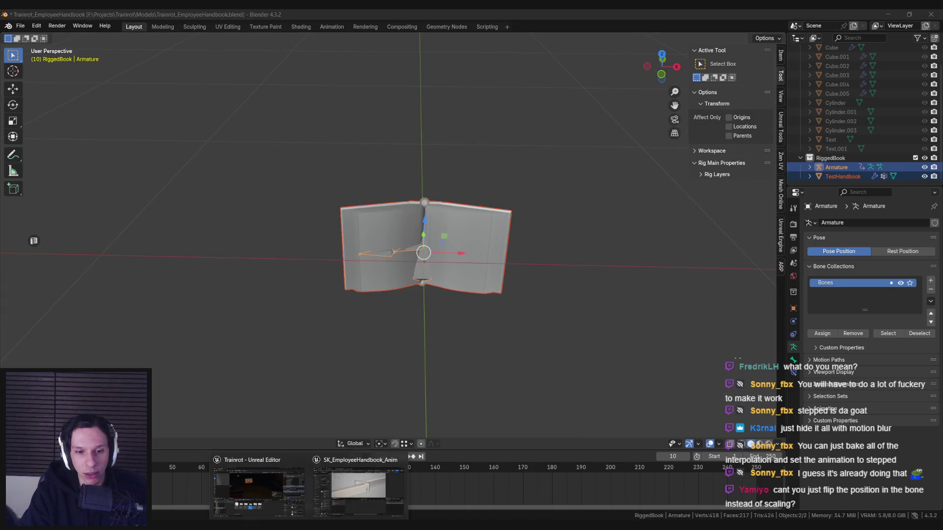
Step: Preview frame 5 of the updated animation in Unreal, then return to Blender
left_click(342, 484)
left_click_drag(337, 143, 341, 167)
left_click_drag(582, 358, 552, 363)
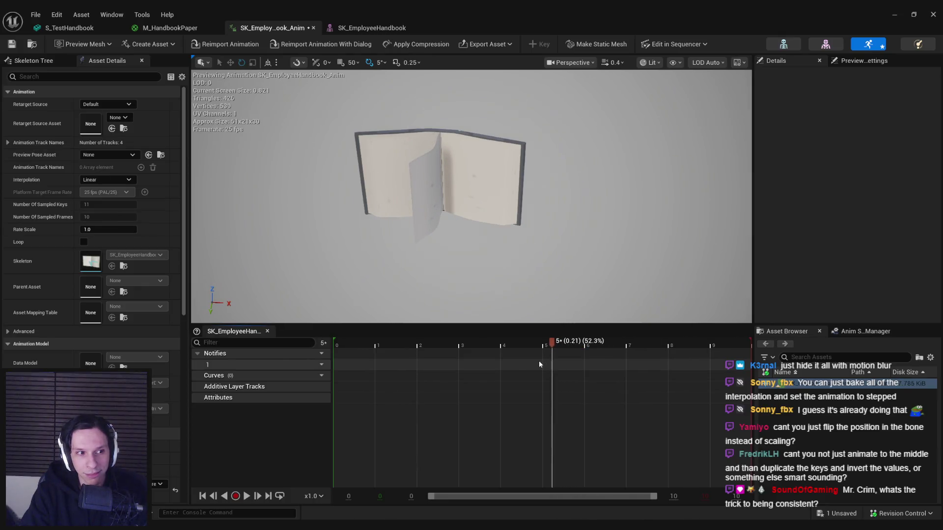
key("alt+Tab")
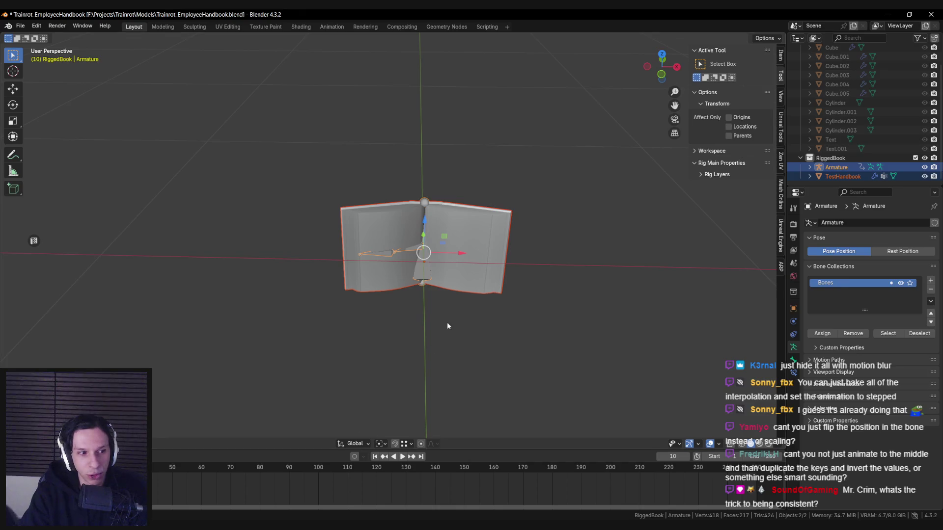
Step: Orbit around the rigged book and save the blend file
scroll(443, 328, "up", 8)
mouse_move(438, 293)
middle_mouse_down()
mouse_move(390, 297)
mouse_move(417, 294)
mouse_move(404, 292)
mouse_move(423, 267)
mouse_move(437, 275)
middle_mouse_up()
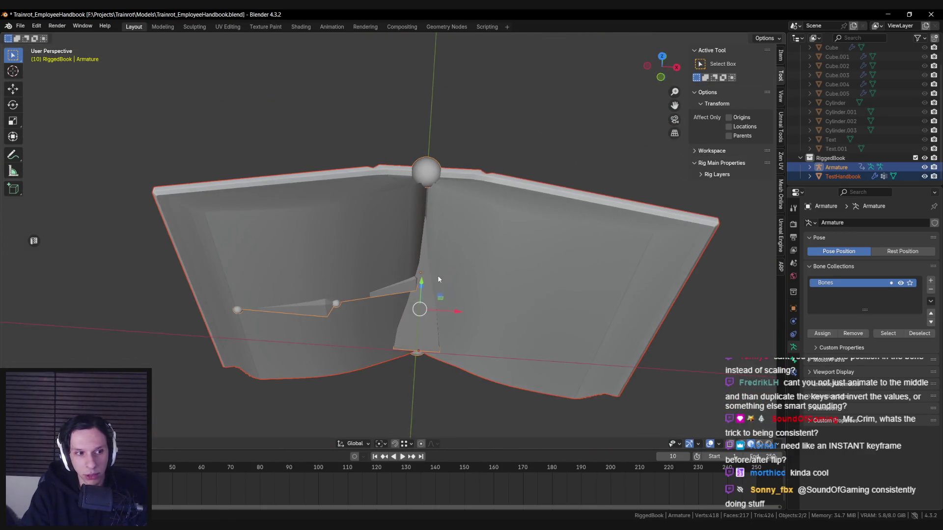
scroll(437, 275, "down", 2)
scroll(438, 275, "up", 1)
key("ctrl+s")
scroll(436, 265, "up", 1)
scroll(436, 265, "down", 1)
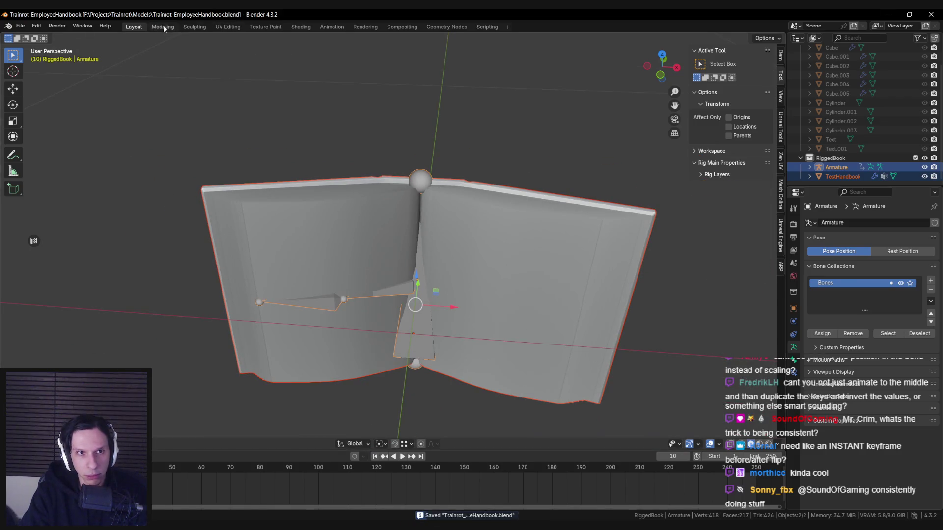
Step: Switch to the Animation workspace, widen the split, and zoom the viewport onto the open book
left_click(327, 27)
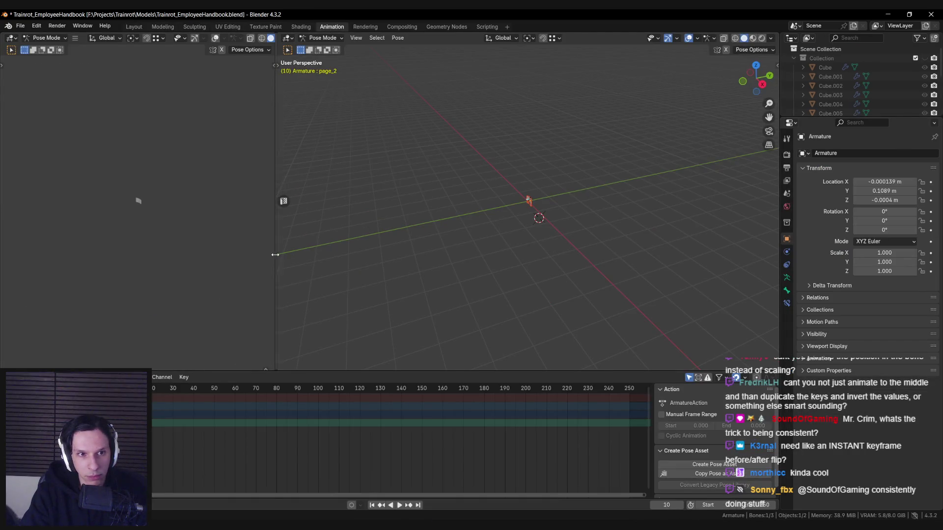
left_click_drag(275, 254, 357, 255)
scroll(605, 210, "up", 8)
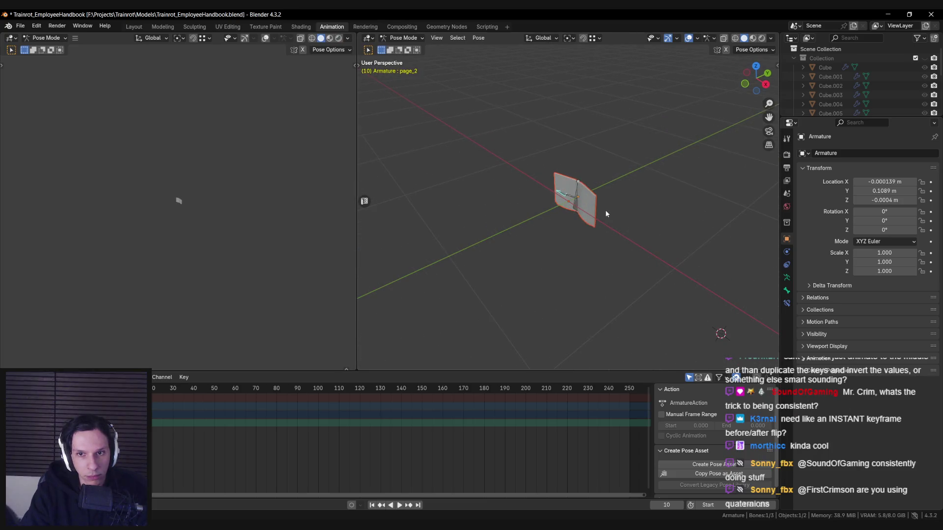
middle_click_drag(605, 210, 541, 227)
scroll(572, 216, "up", 5)
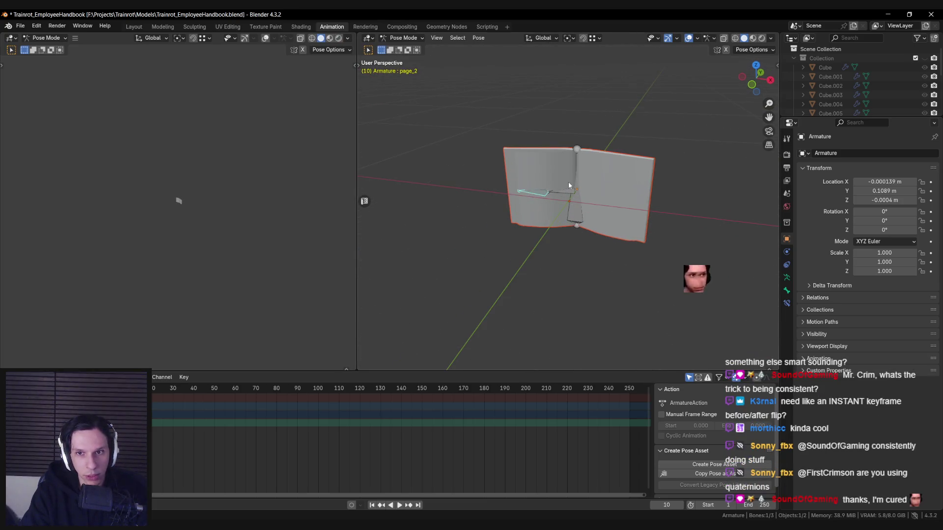
scroll(543, 218, "up", 4)
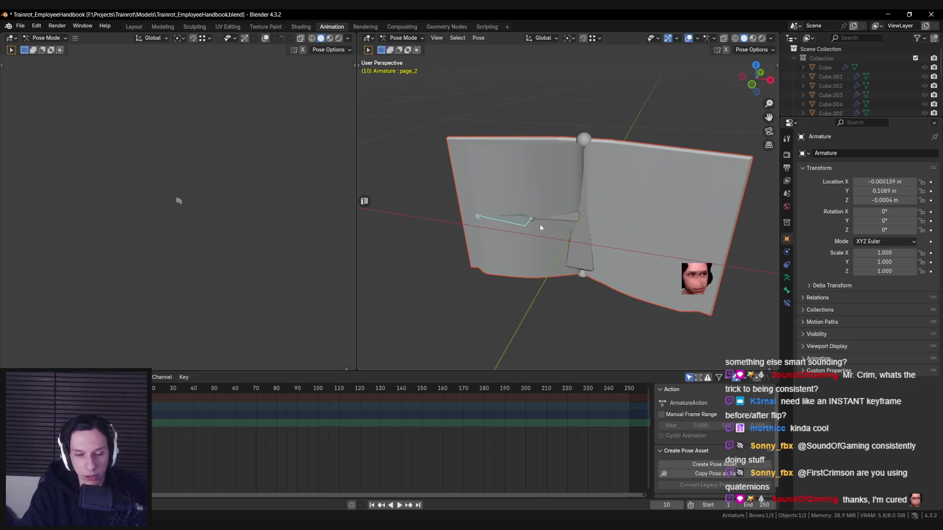
left_click(10, 377)
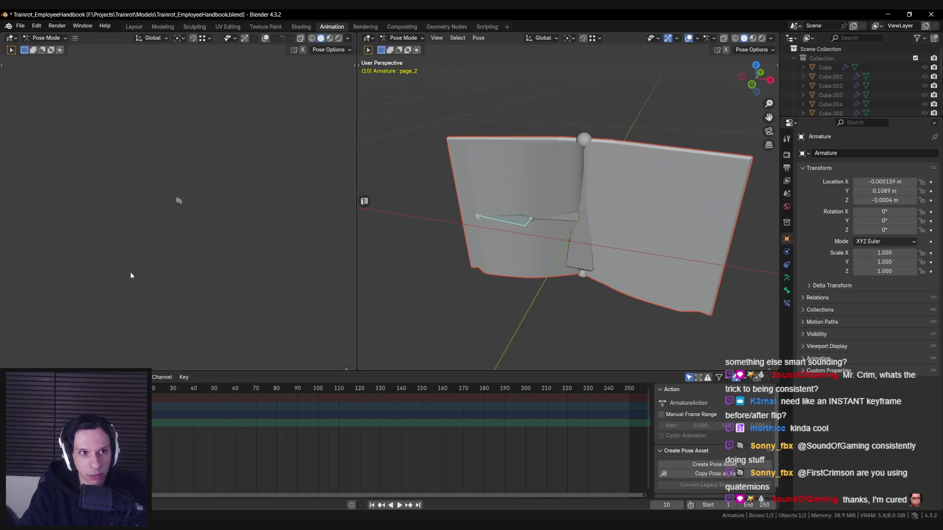
scroll(146, 230, "up", 6)
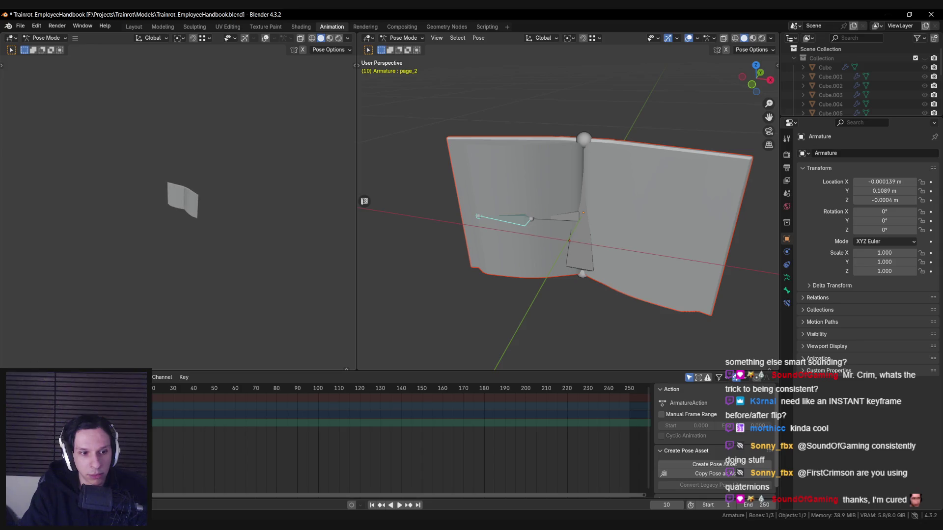
left_click(12, 39)
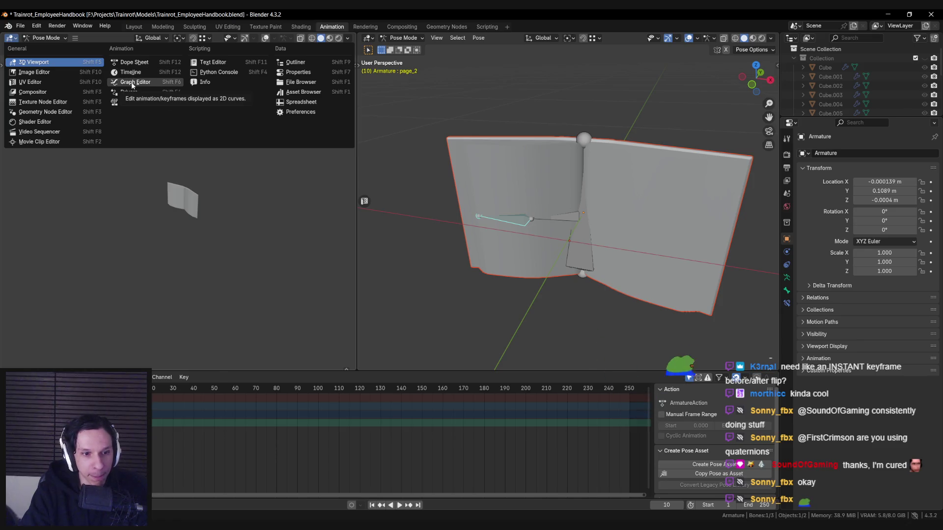
Step: Turn the left pane into a Graph Editor framed on all keyframes
left_click(133, 83)
left_click_drag(228, 246, 344, 247)
key("Home")
middle_click_drag(140, 213, 214, 217)
key("Home")
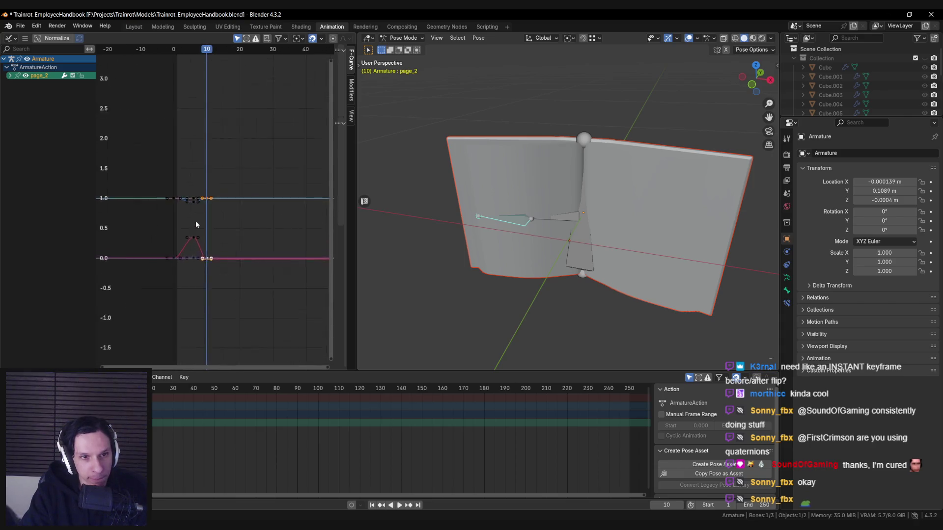
Step: Expand page_2's channels, enable Normalize, and inspect its X, Y and Z Scale curves
left_click(10, 76)
left_click(41, 151)
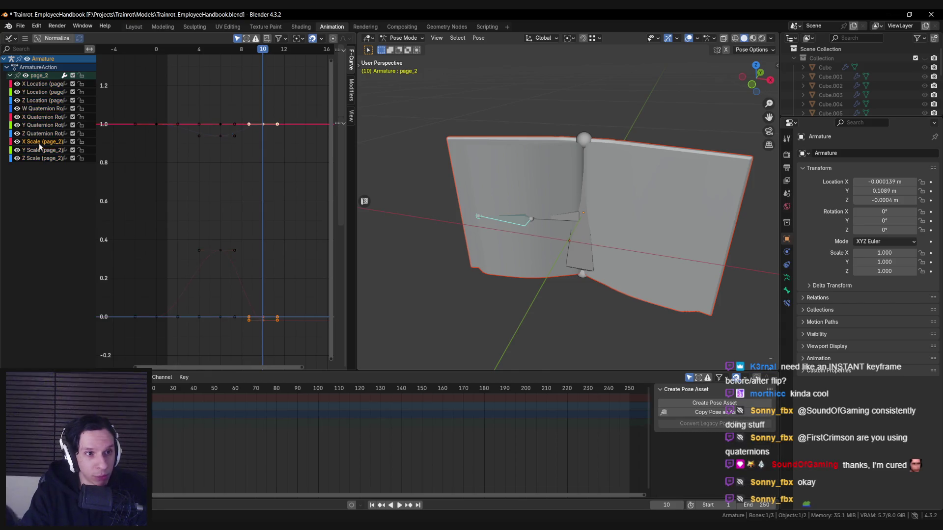
left_click(43, 159)
left_click(44, 149)
left_click(43, 142)
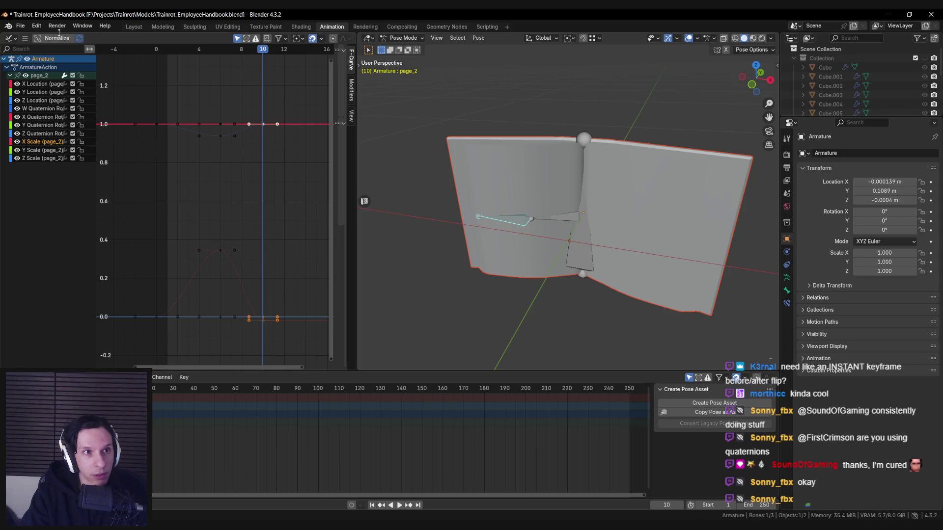
left_click(57, 39)
left_click(42, 151)
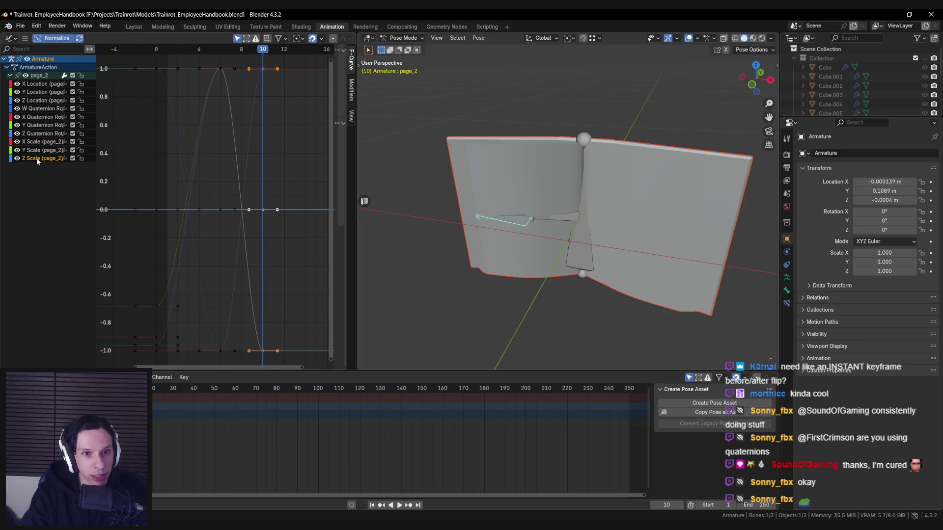
left_click(37, 150)
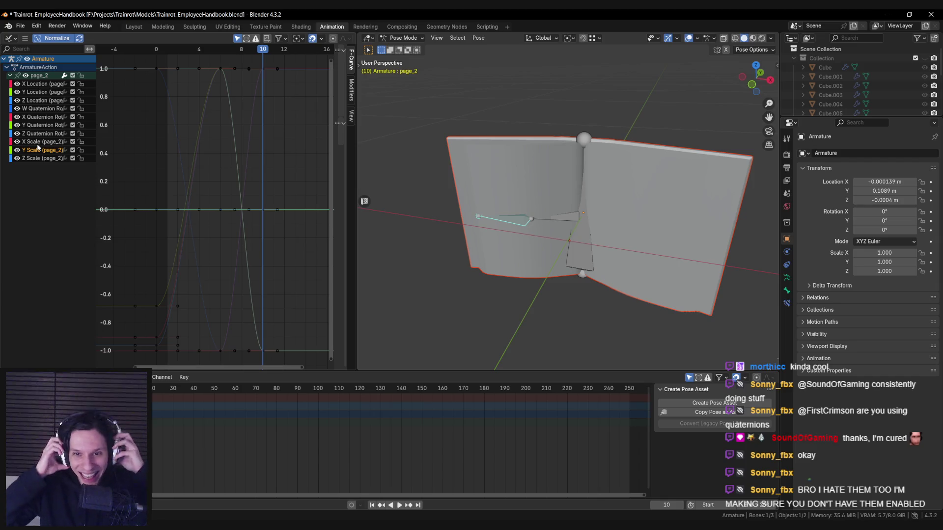
Step: Show page_1's X and Z Scale curves, select the Z Scale handle near 1.0, then switch to Unreal
left_click(534, 218)
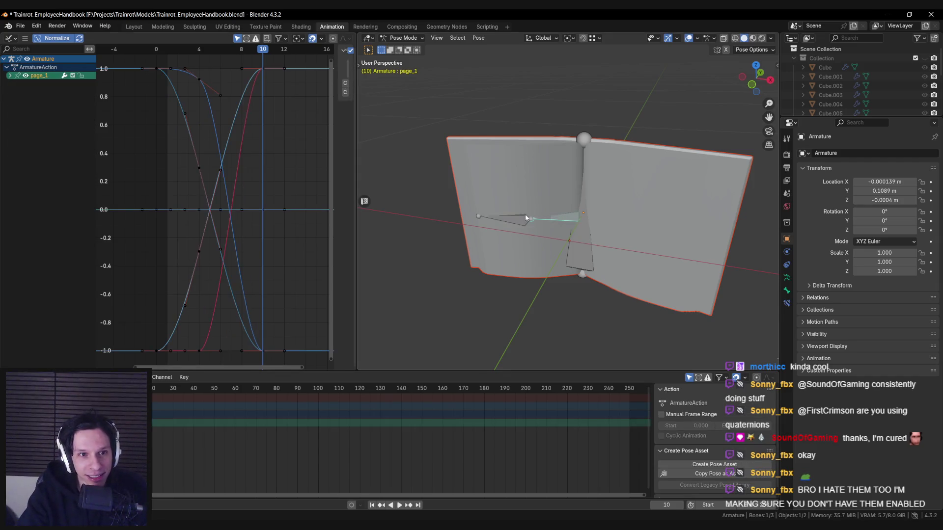
left_click(9, 76)
left_click(33, 143)
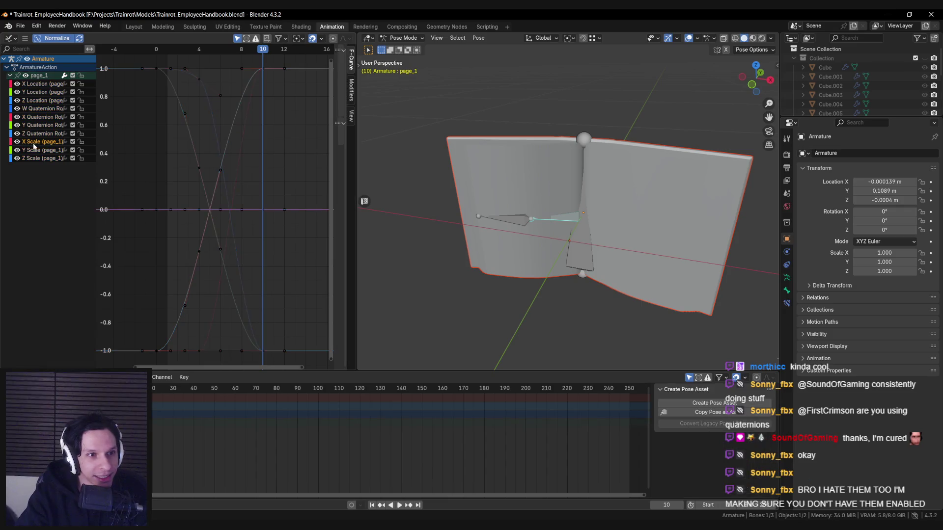
left_click(34, 158)
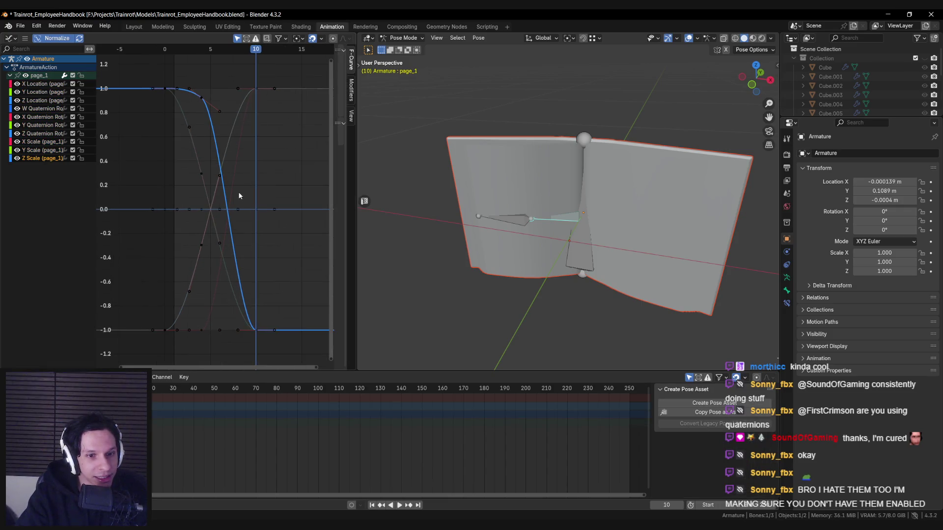
key("Home")
scroll(191, 163, "down", 1)
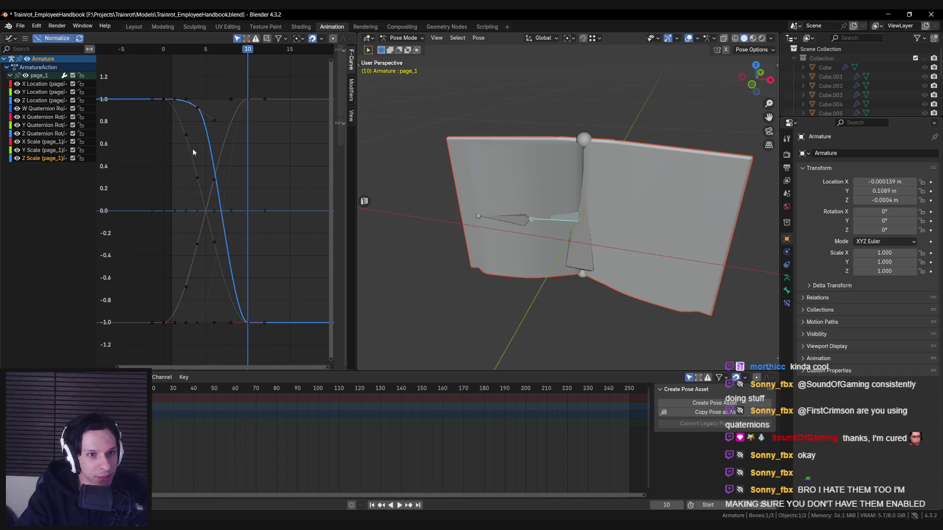
left_click(196, 107)
left_click(196, 108)
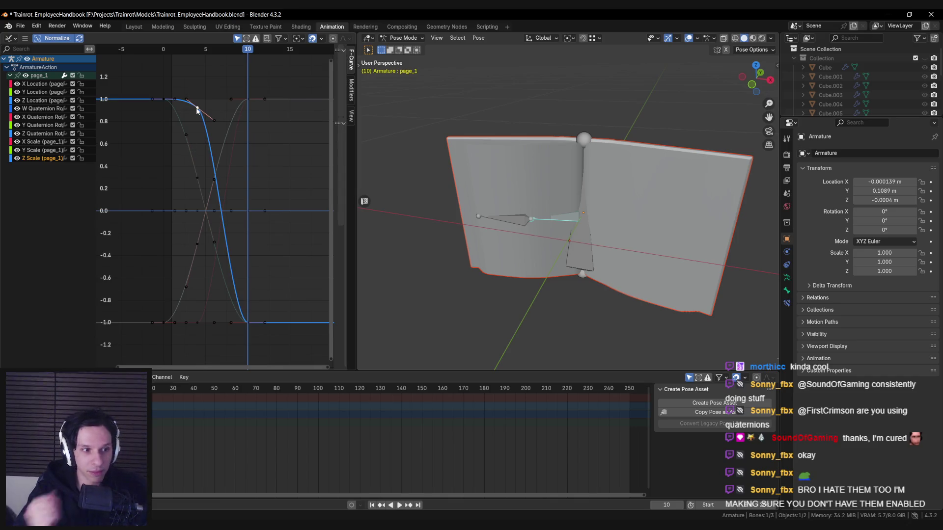
key("alt+Tab")
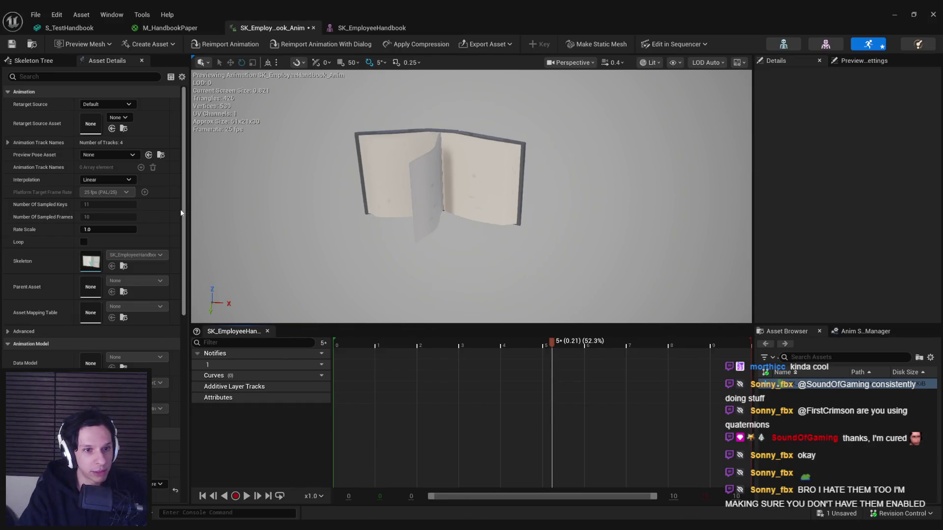
Step: Check Animation Track Names and Compressed Animation Data in Asset Details, then return to Blender
left_click(7, 143)
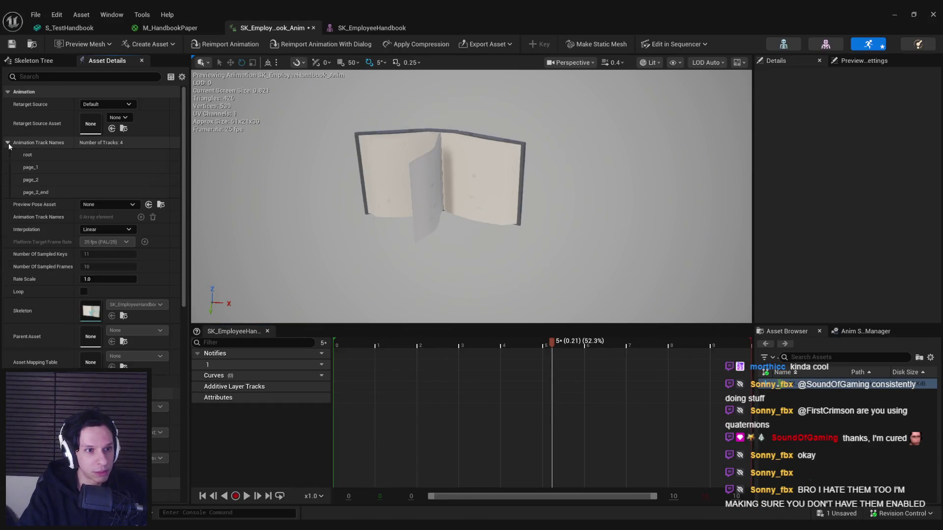
left_click(8, 142)
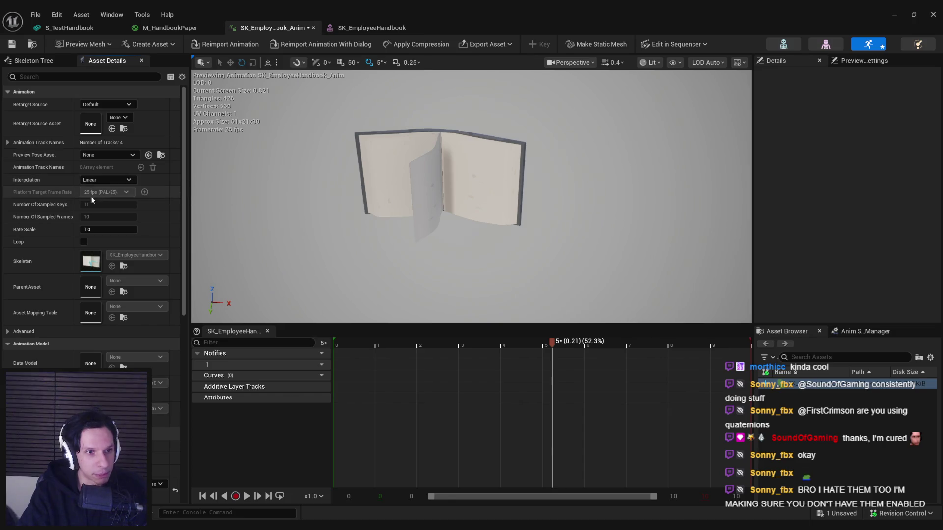
scroll(19, 246, "down", 5)
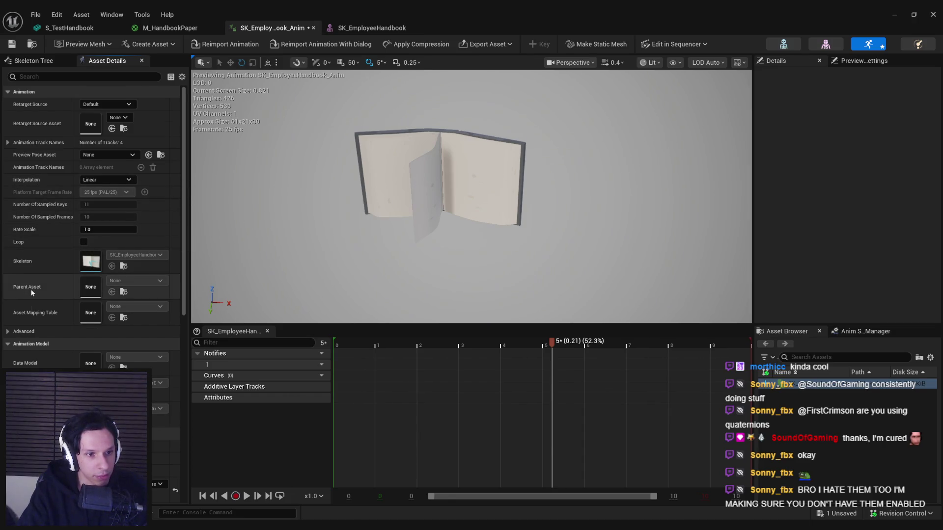
scroll(13, 309, "down", 4)
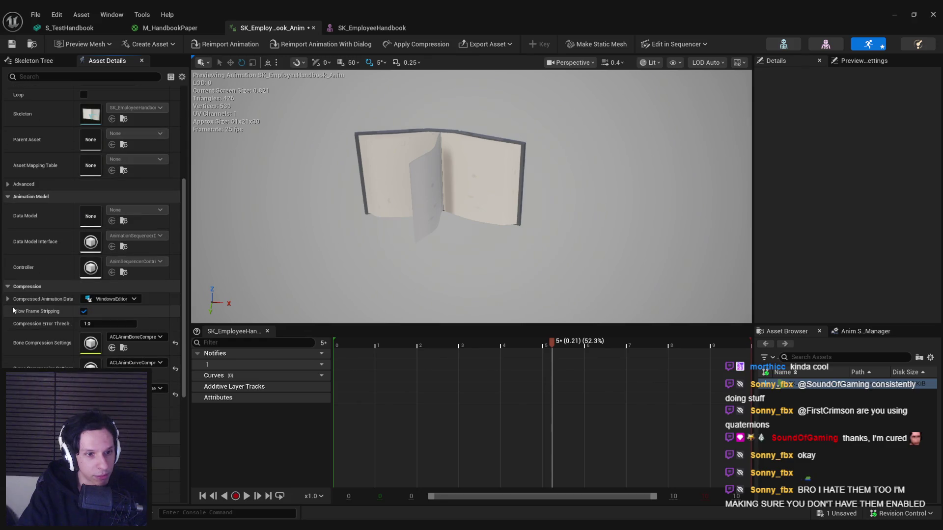
left_click(8, 285)
left_click(8, 285)
scroll(22, 310, "down", 8)
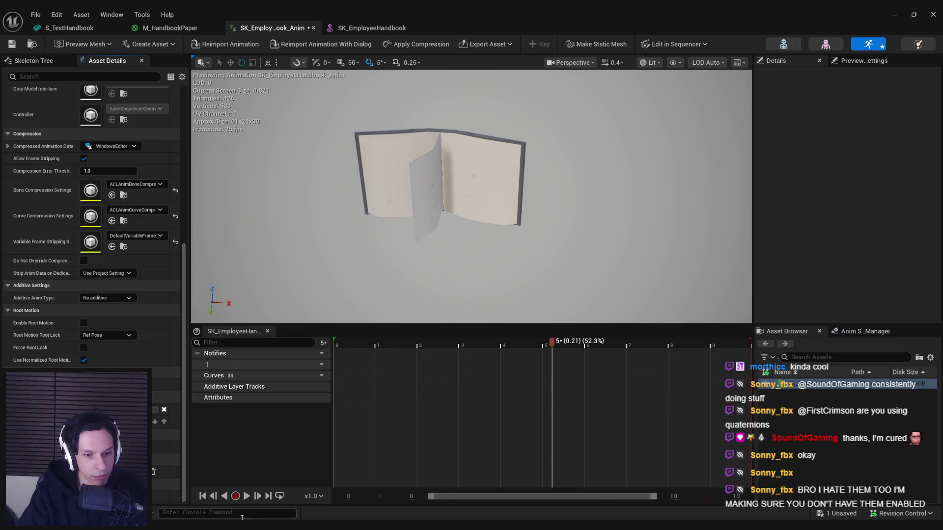
key("alt+Tab")
middle_click_drag(507, 256, 510, 259)
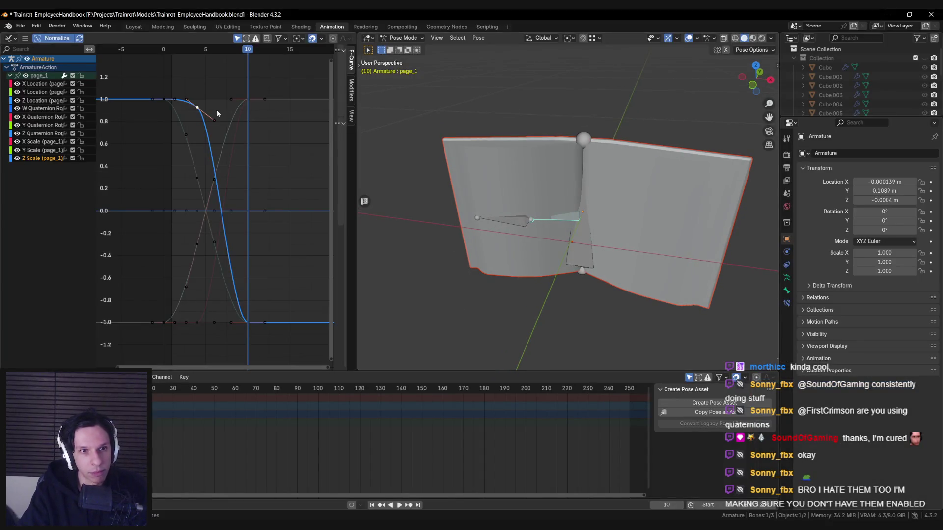
Step: Rotate the selected Bezier handle so page_1's Z Scale holds at 1 before easing down
key("r")
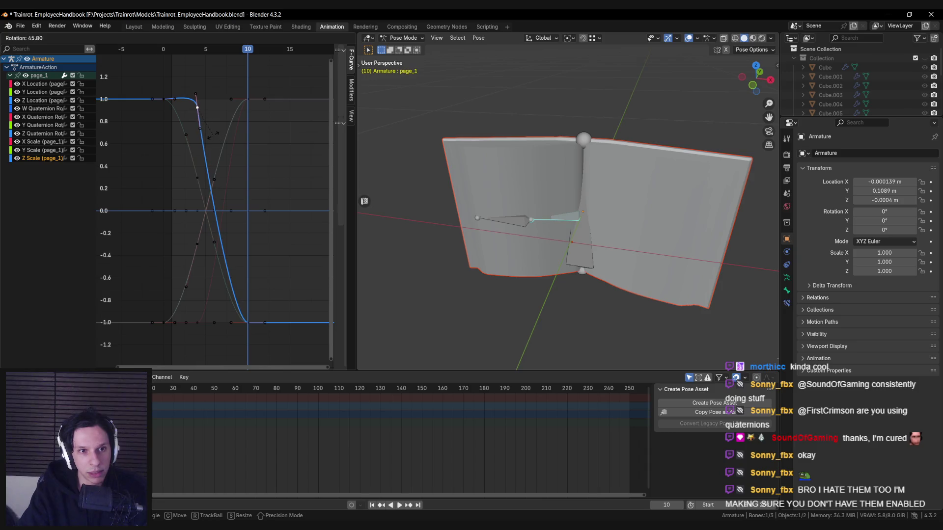
left_click(213, 119)
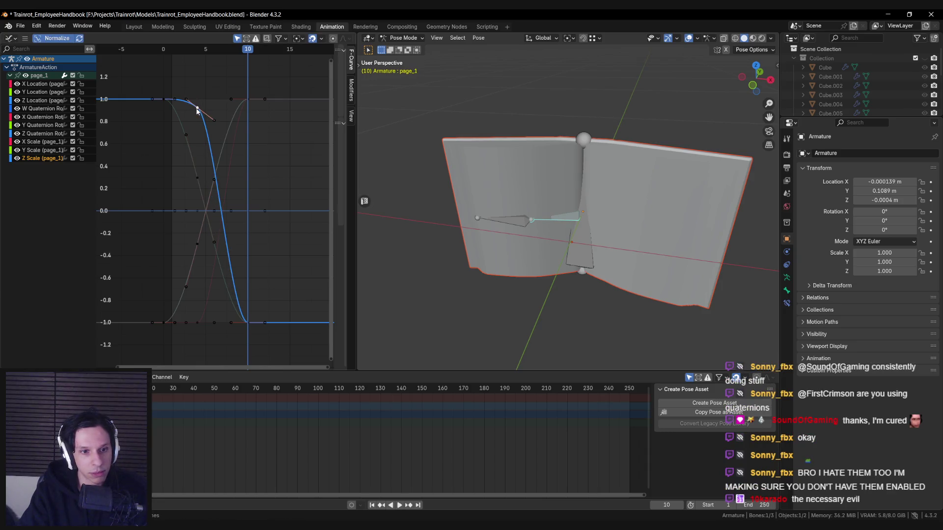
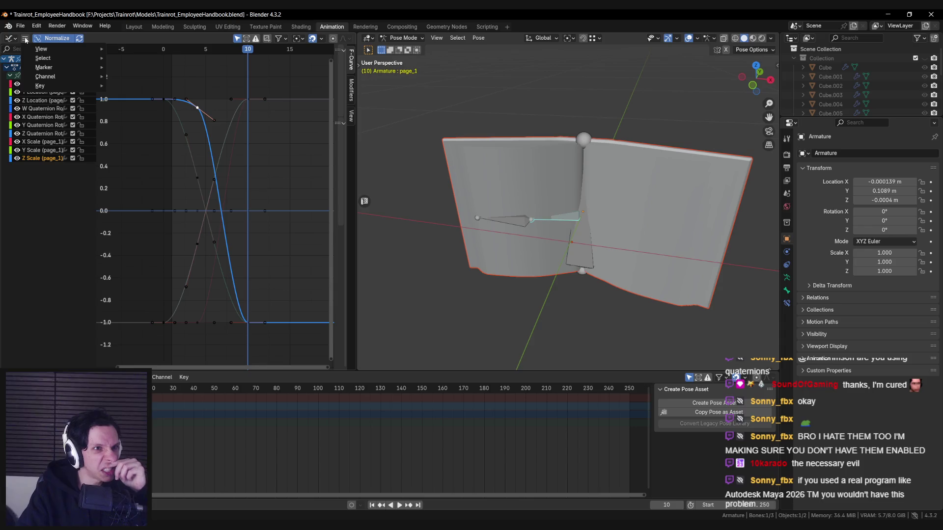
Step: Select page_1's frame-10 keys and Z Scale curve, then widen the Graph Editor to show its keyframe sidebar
scroll(197, 417, "up", 3)
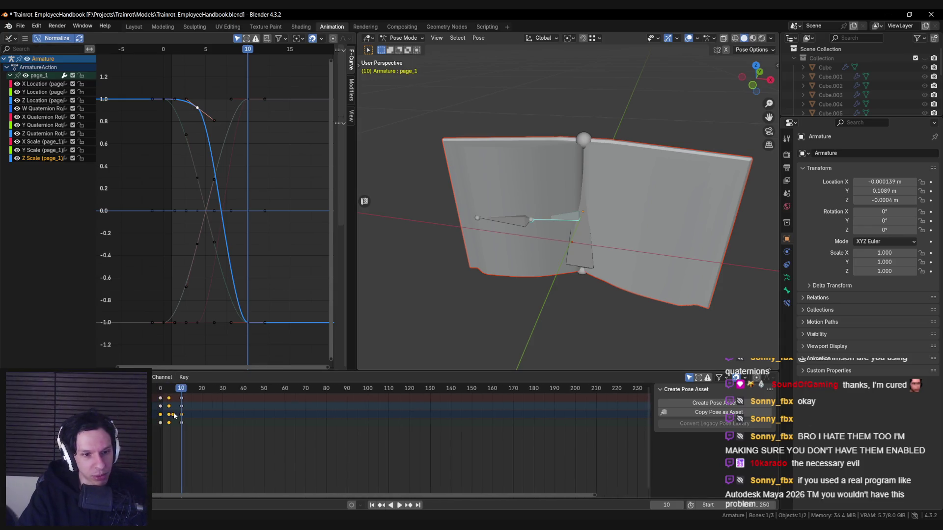
left_click(261, 415)
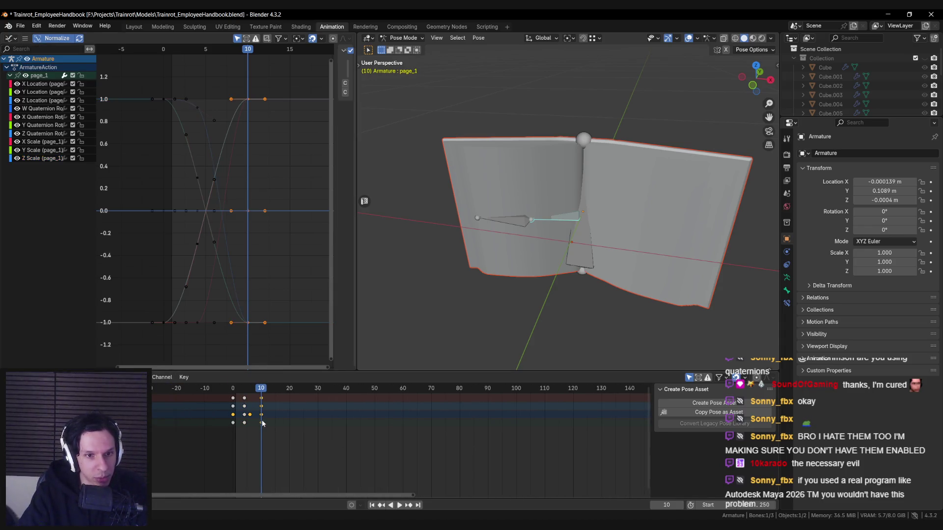
left_click(196, 107)
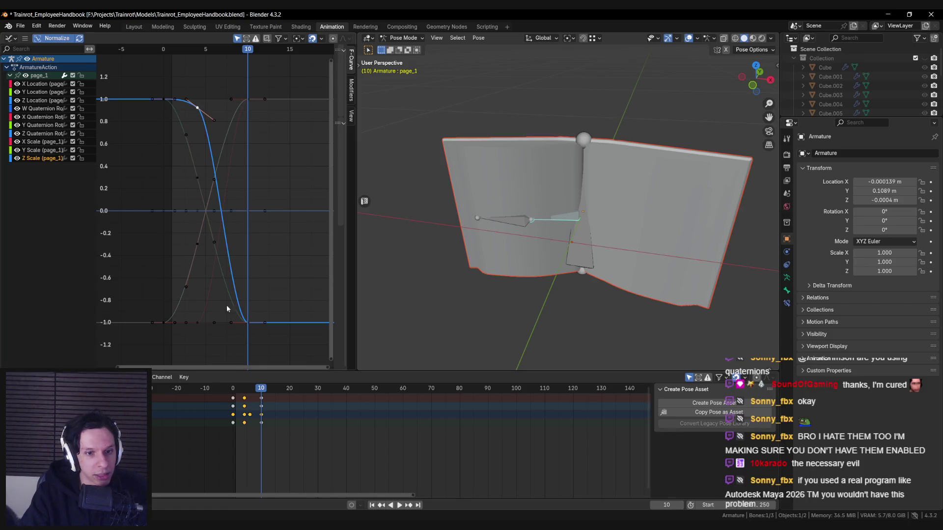
left_click(198, 107)
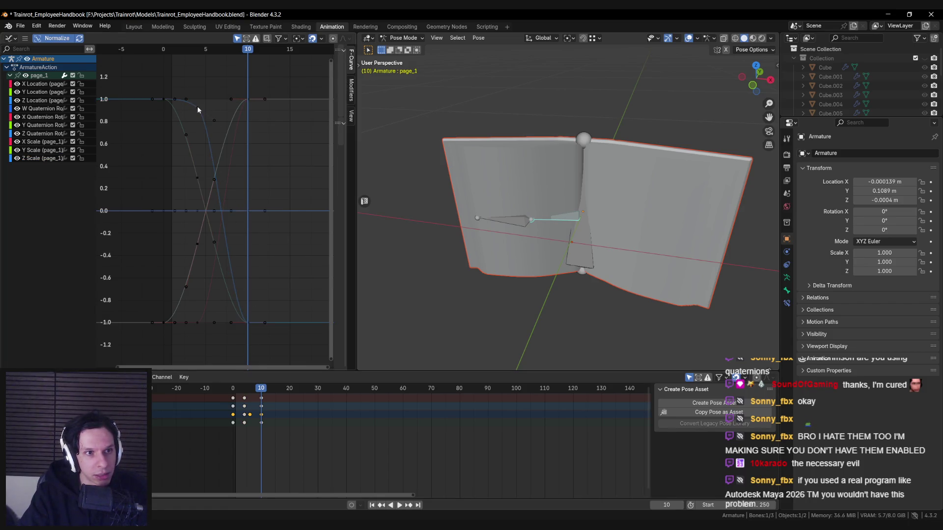
left_click(197, 108)
left_click_drag(357, 149, 453, 149)
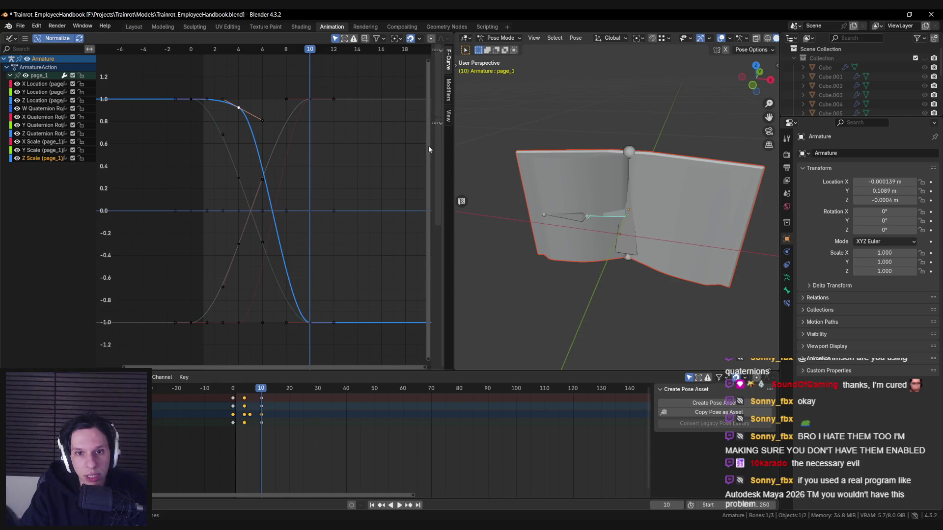
mouse_move(431, 146)
left_mouse_down()
mouse_move(340, 152)
mouse_move(350, 152)
left_mouse_up()
Step: Try Constant interpolation on the Z Scale key, then undo back to Bézier
left_click(415, 137)
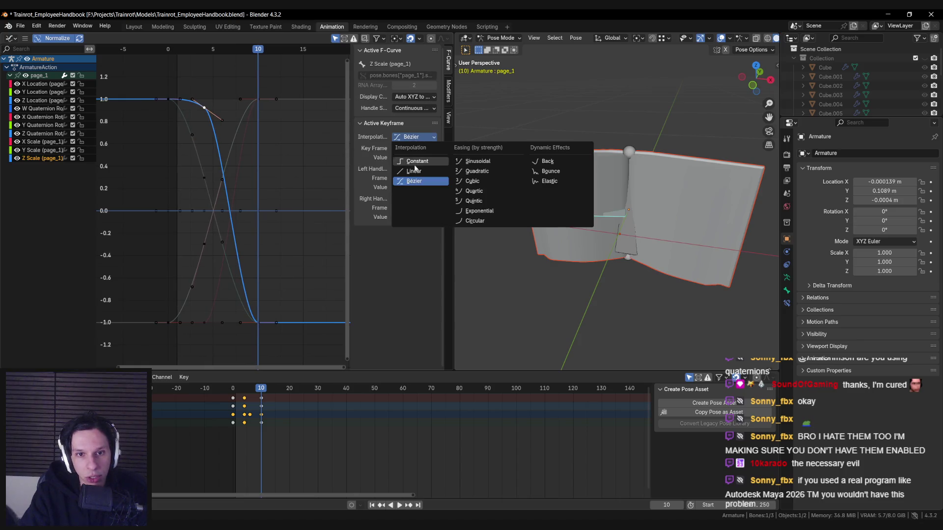
left_click(415, 162)
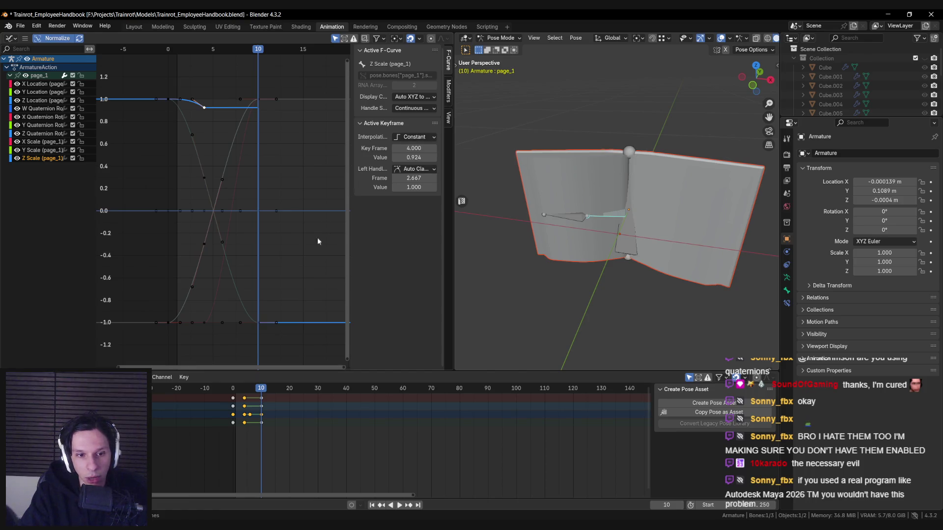
key("ctrl+z")
left_click(257, 323)
left_click(415, 136)
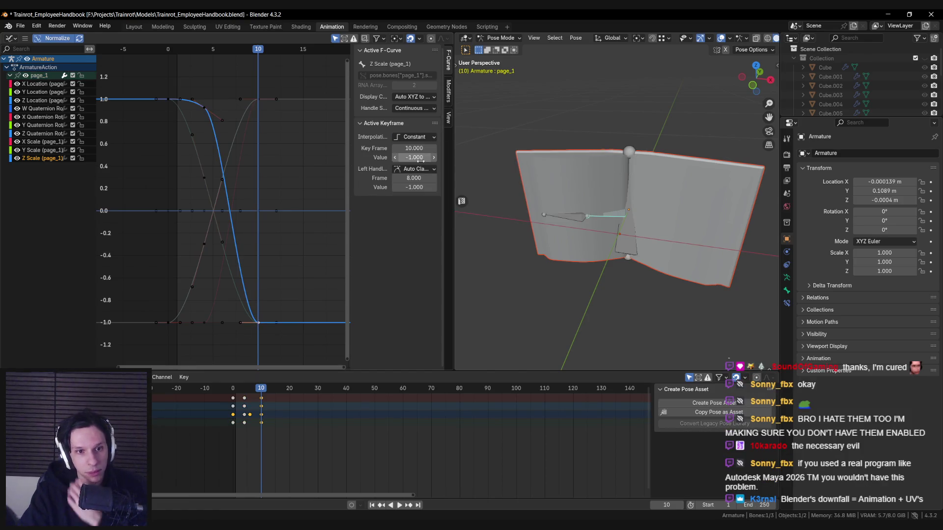
key("ctrl+z")
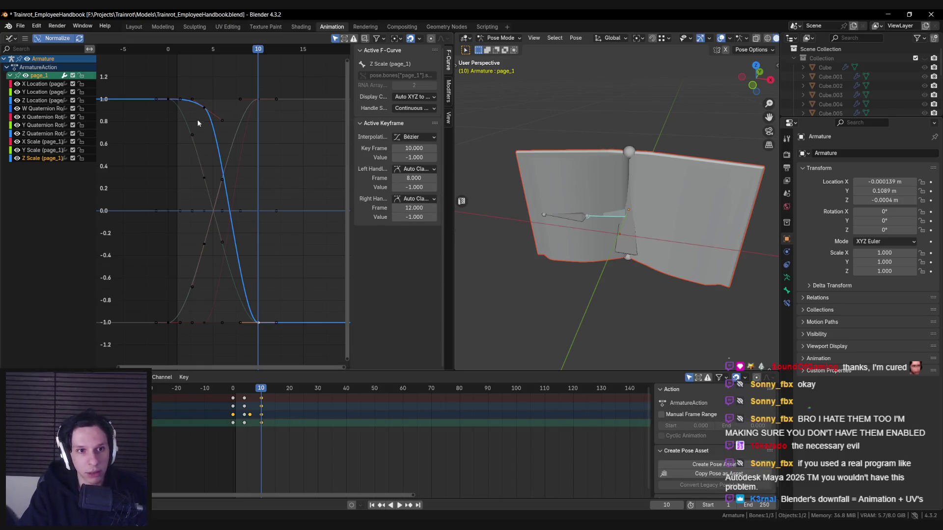
Step: Set the frame-4 Z Scale key (0.924) to Linear, then to Constant interpolation
left_click(204, 111)
left_click(393, 136)
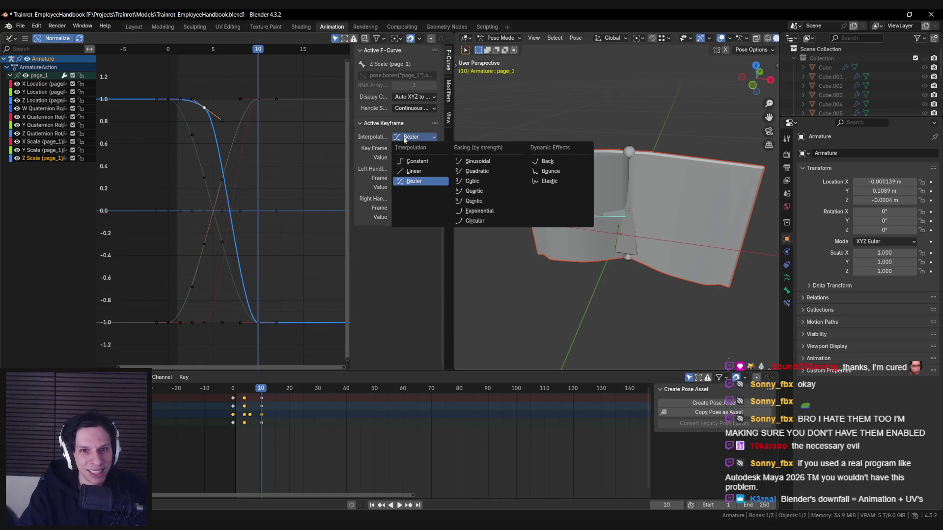
left_click(418, 171)
left_click(393, 136)
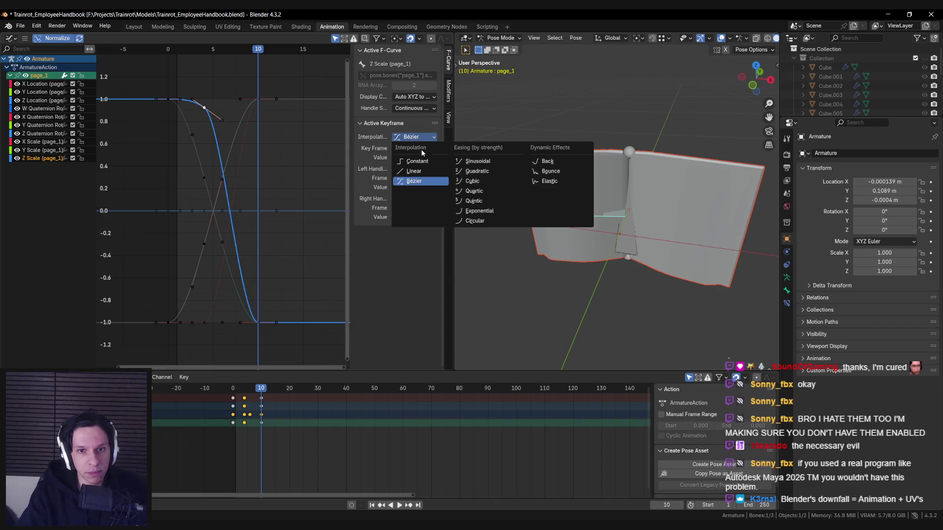
left_click(413, 162)
Step: Scrub the timeline to frame 9 to preview the page pose, then return to frame 0
left_click(258, 391)
mouse_move(258, 391)
left_mouse_down()
mouse_move(238, 392)
mouse_move(264, 391)
left_mouse_up()
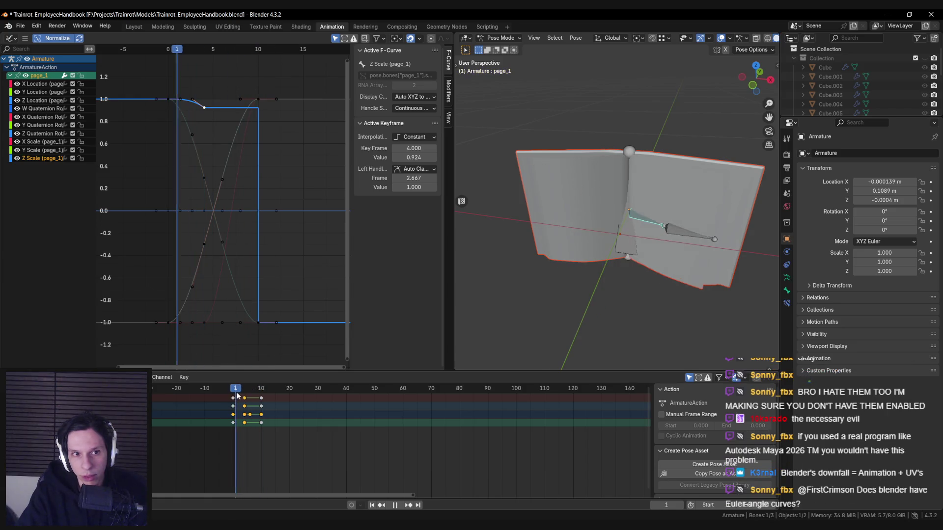
left_click_drag(260, 395, 233, 398)
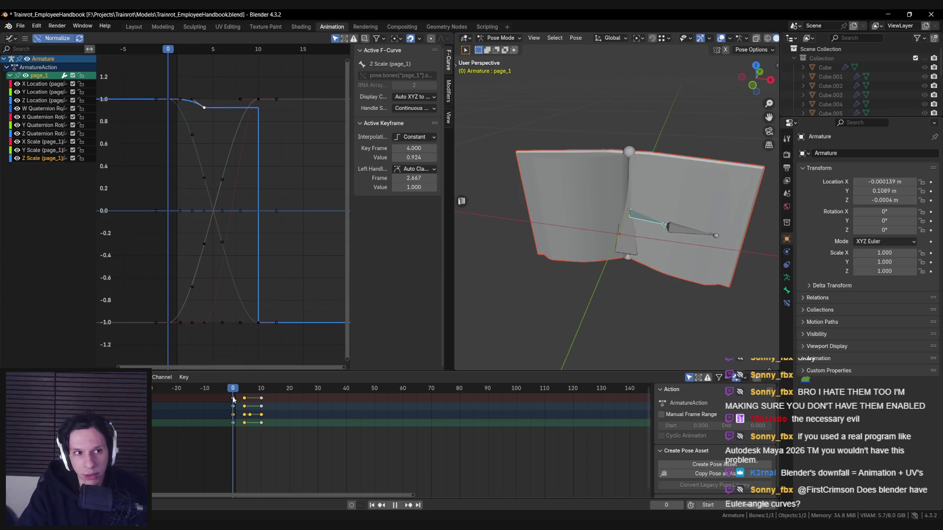
Step: Delete the frame-4 Z Scale key, play the animation, then undo to restore the constant key
left_click(208, 106)
left_click(204, 107)
key("Delete")
left_click(259, 323)
left_click(257, 331)
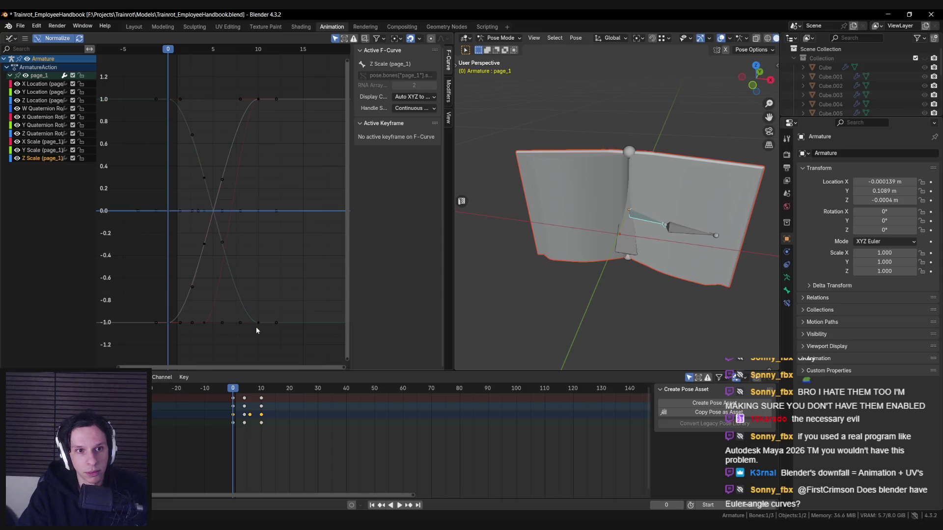
key("space")
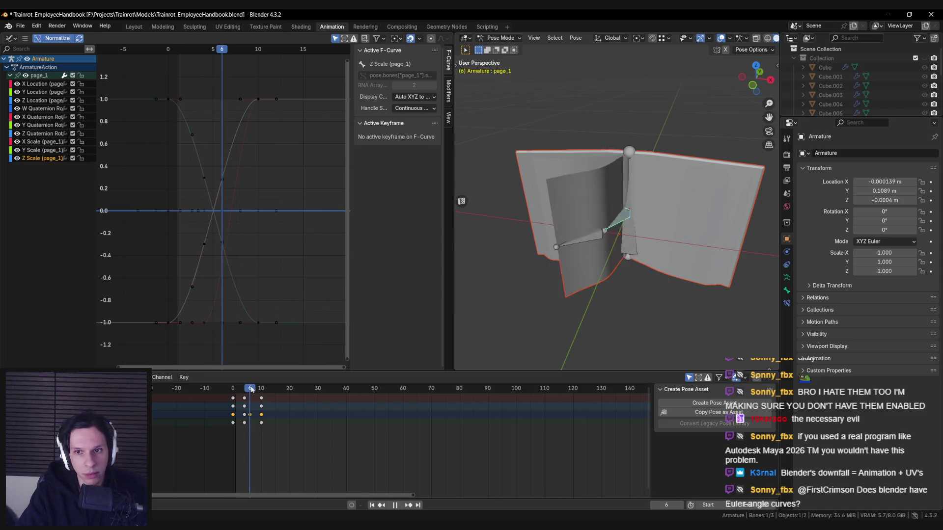
key("ctrl+z")
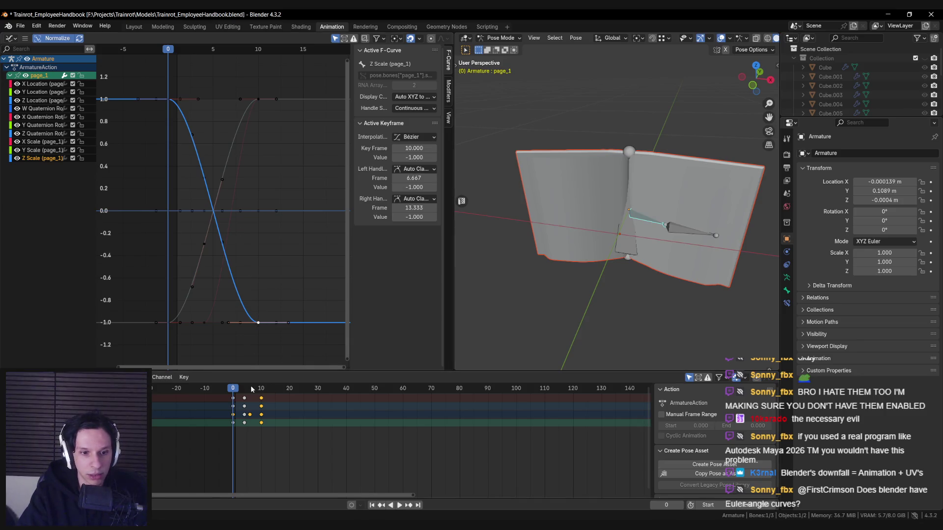
key("ctrl+z")
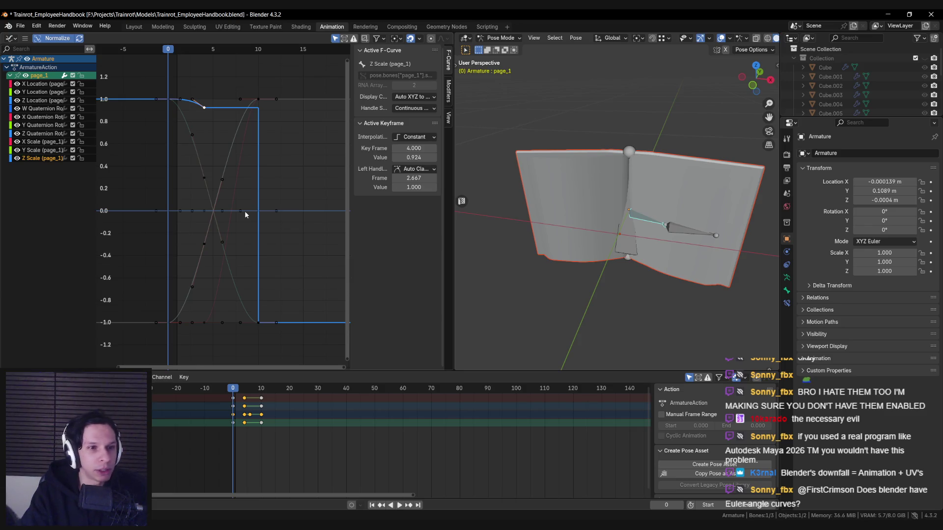
Step: Inspect the key's handle type and interpolation options, then save Trainrot_EmployeeHandbook.blend
left_click(422, 169)
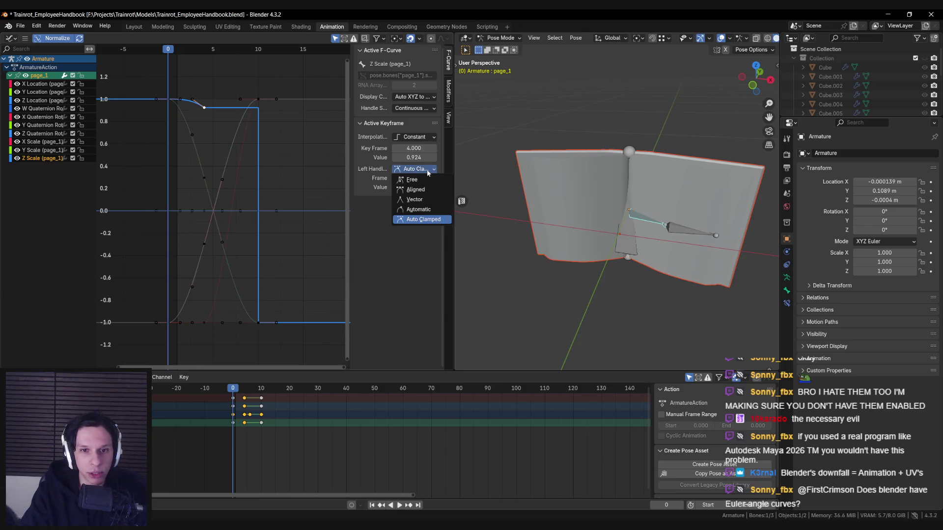
left_click(414, 138)
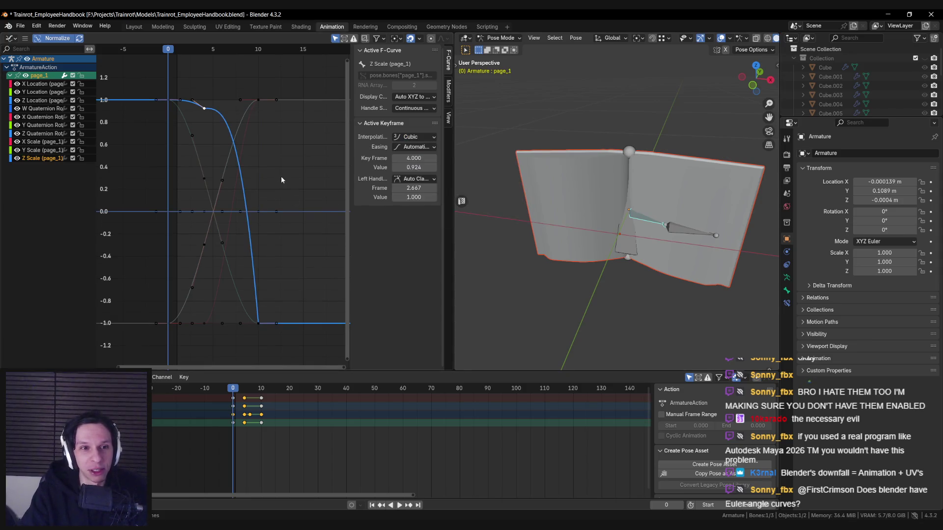
scroll(203, 107, "up", 1, "shift")
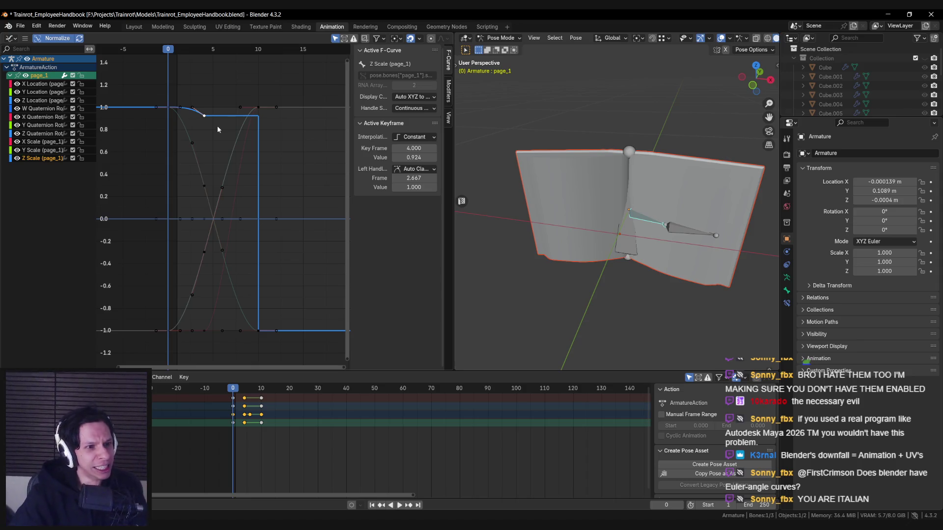
middle_click_drag(487, 152, 511, 169)
key("ctrl+s")
middle_click_drag(487, 240, 496, 292)
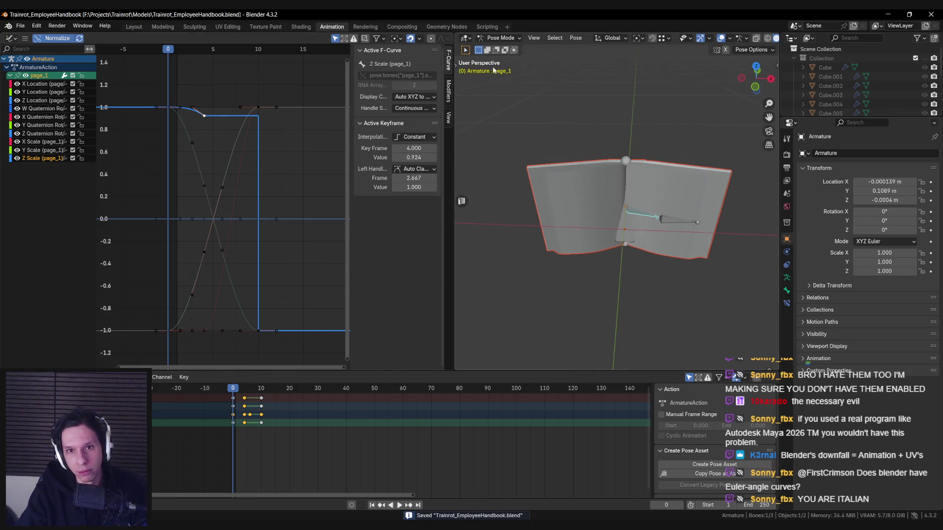
Step: Switch the book rig to Object Mode and save the file
left_click(499, 38)
left_click(497, 49)
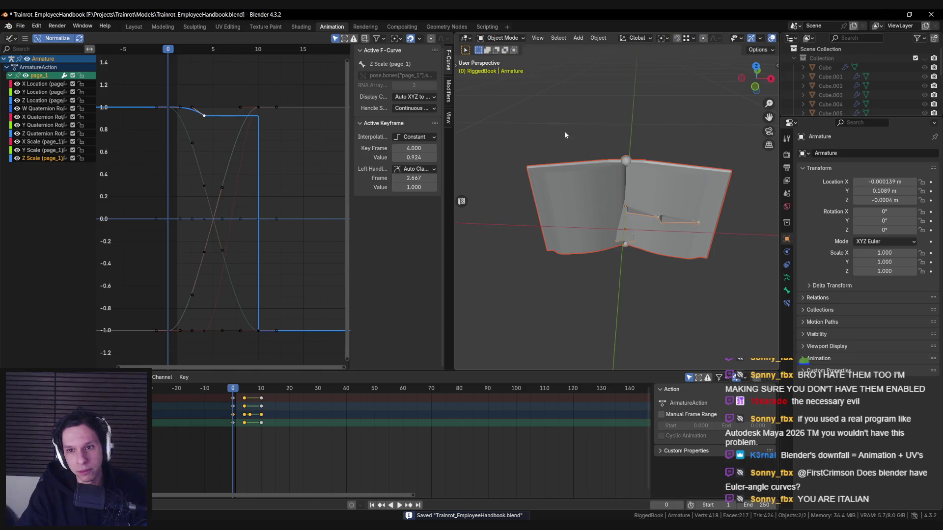
middle_click_drag(556, 127, 603, 205)
key("ctrl+s")
Step: Open the Motion Capture (.bvh) export browser, cancel it, and switch to the Unreal Editor
left_click(21, 26)
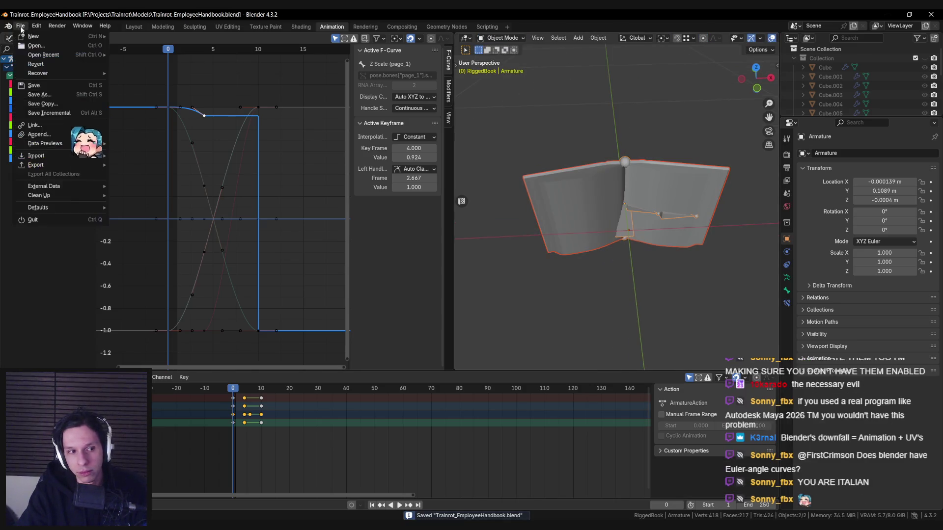
mouse_move(45, 163)
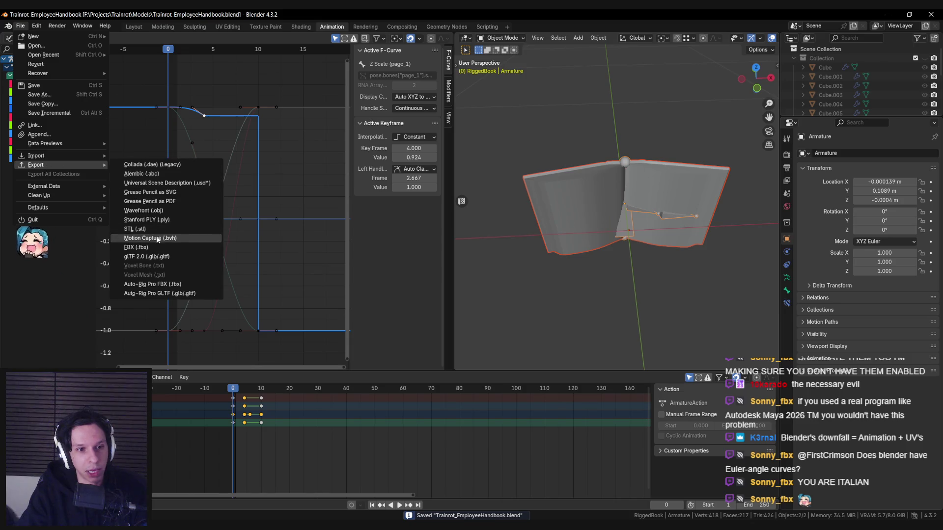
left_click(158, 239)
left_click(643, 393)
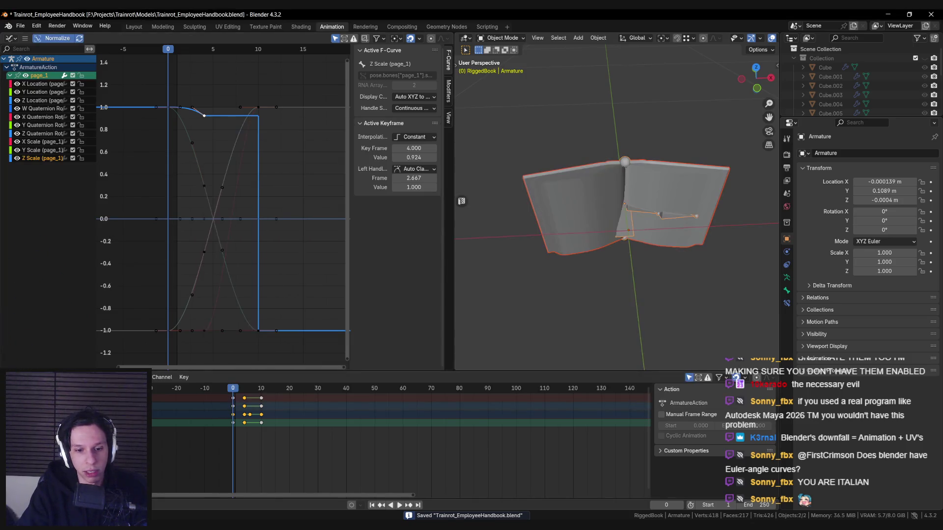
left_click(321, 486)
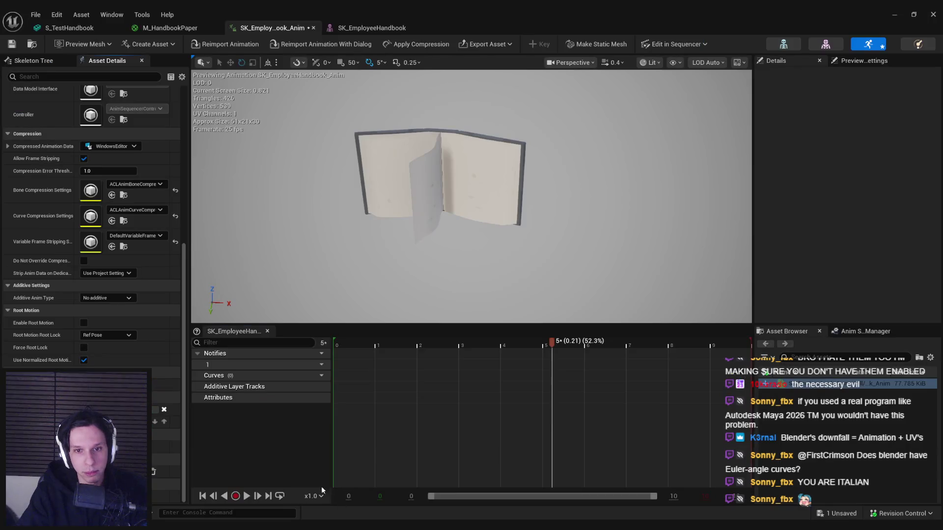
Step: Reimport the page-turn animation, scrub it to check the page pose, and return to Blender
left_click(203, 46)
mouse_move(526, 345)
left_mouse_down()
mouse_move(353, 336)
mouse_move(343, 346)
mouse_move(552, 364)
mouse_move(746, 365)
mouse_move(298, 382)
left_mouse_up()
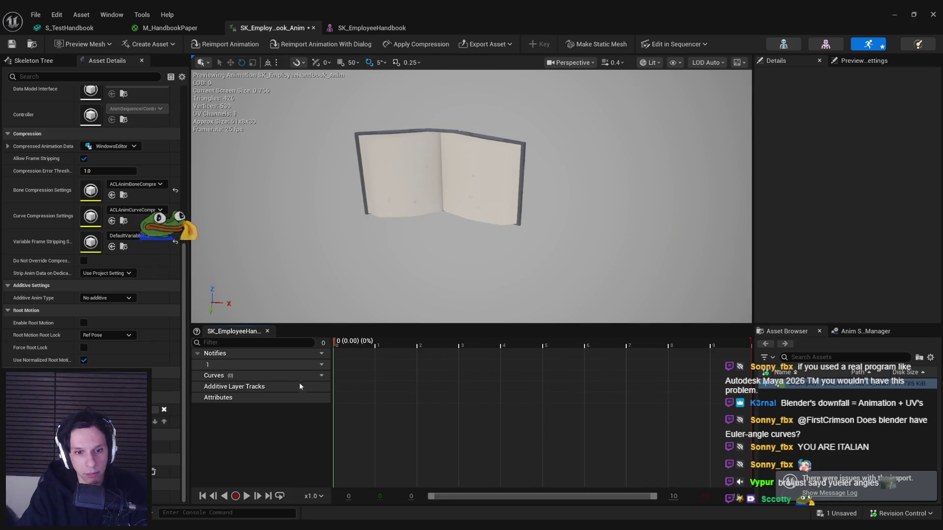
key("alt+Tab")
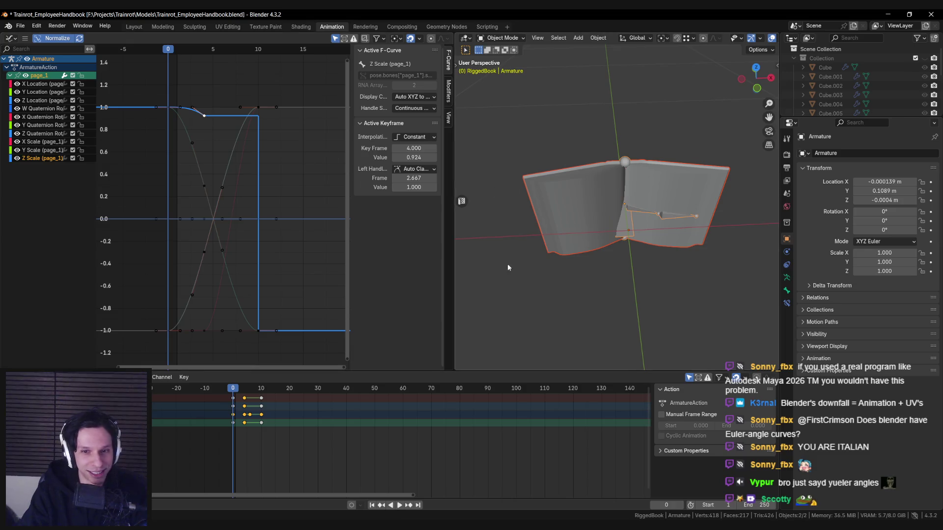
Step: Put the rig in Pose Mode and delete page_1's Z Scale channel in the Graph Editor
left_click(501, 38)
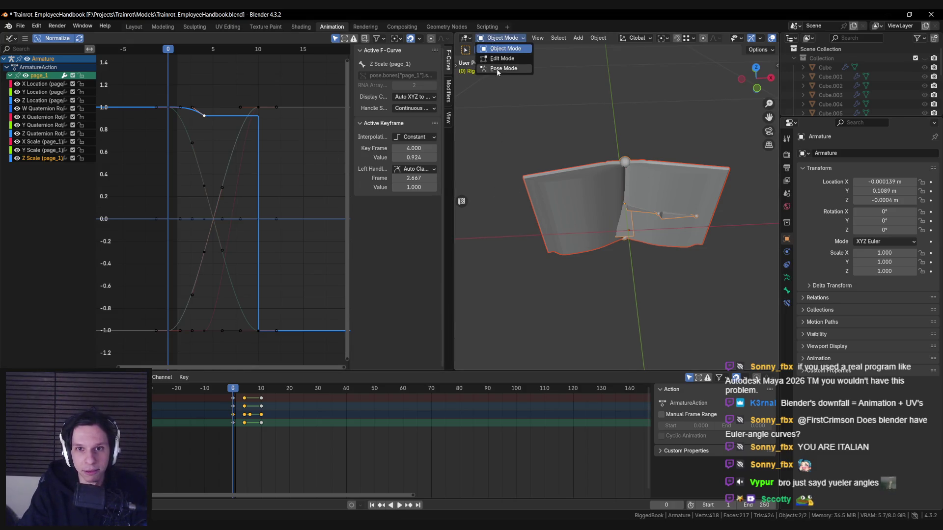
left_click(496, 70)
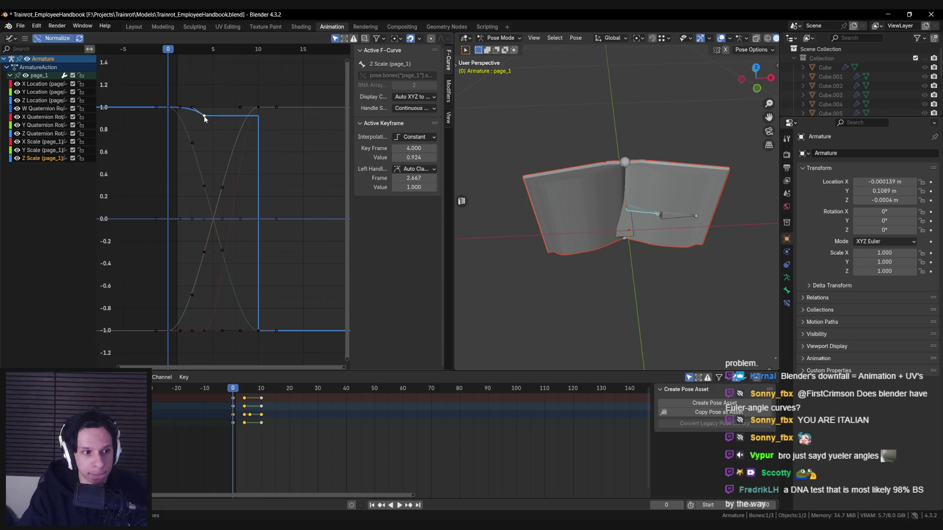
middle_click_drag(223, 140, 217, 143)
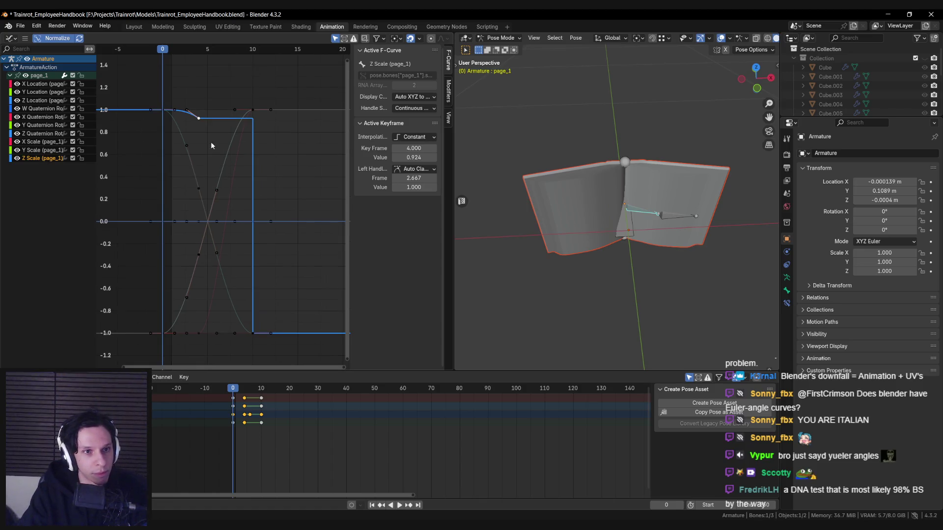
left_click_drag(17, 150, 17, 100)
middle_click_drag(203, 160, 198, 161)
key("x")
left_click_drag(18, 142, 18, 79)
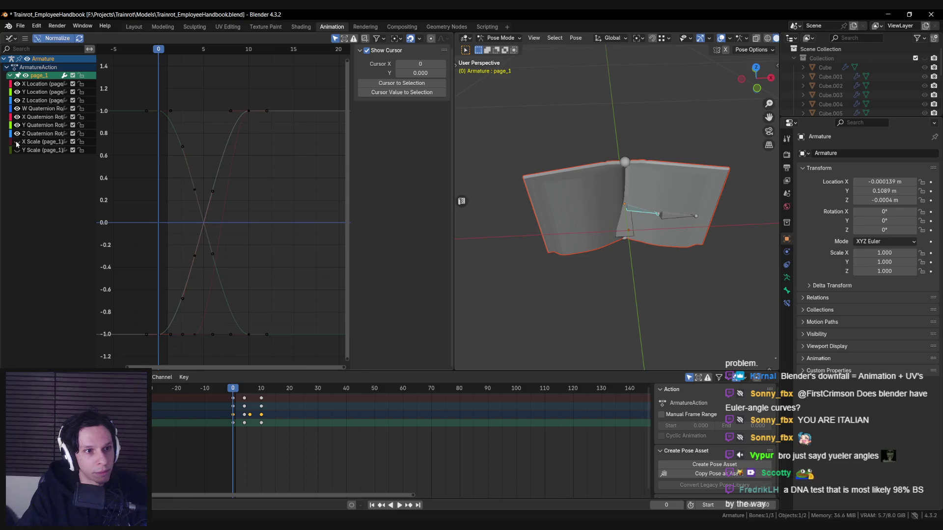
Step: Inspect page_1's X, Y and Z Quaternion Rotation curves and play the animation
left_click(31, 136)
left_click(38, 125)
left_click(39, 119)
left_click(40, 125)
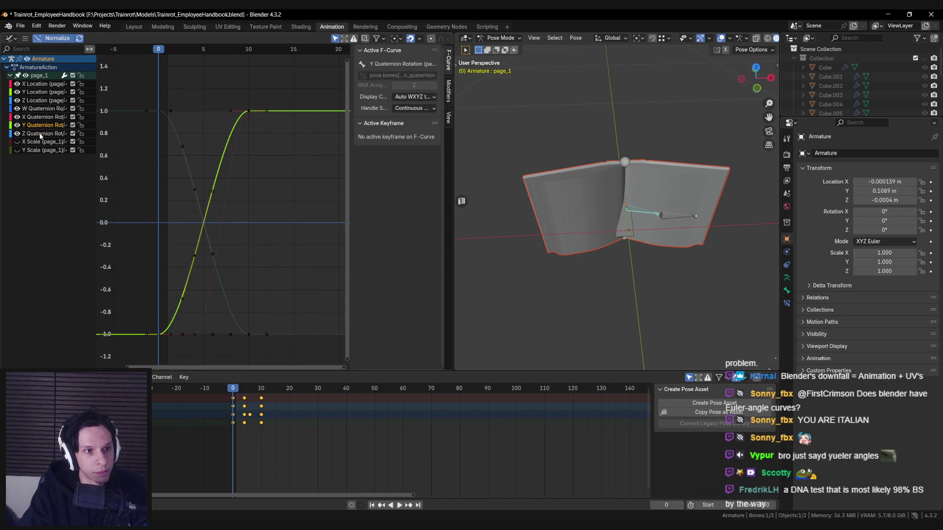
left_click(40, 133)
key("space")
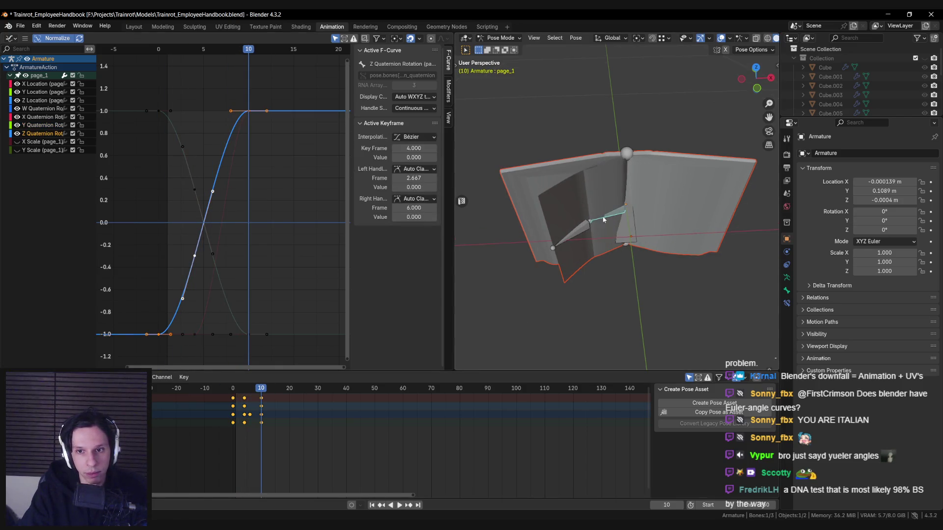
Step: Select the page_2 bone and start rotating it about the Z axis
left_click(599, 216)
mouse_move(599, 216)
middle_mouse_down()
mouse_move(744, 247)
mouse_move(701, 190)
middle_mouse_up()
scroll(715, 237, "up", 2)
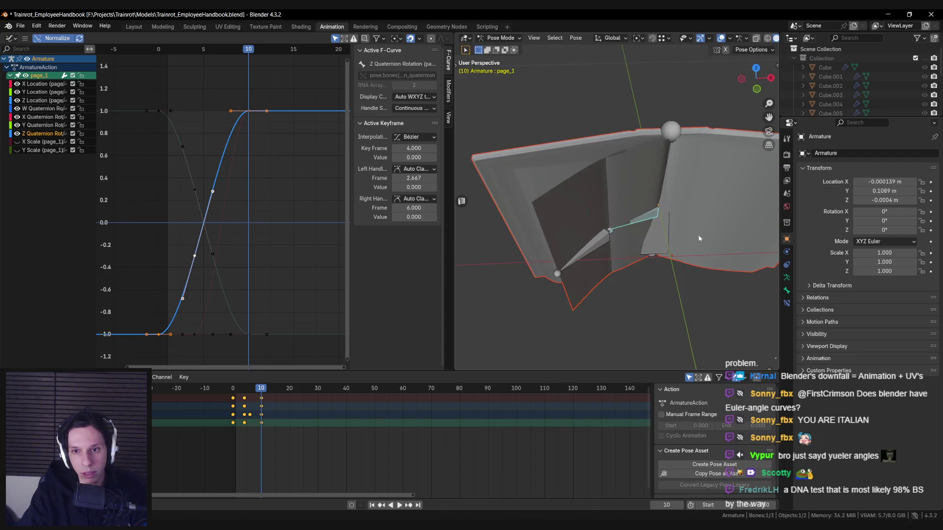
left_click(600, 249)
key("r")
key("z")
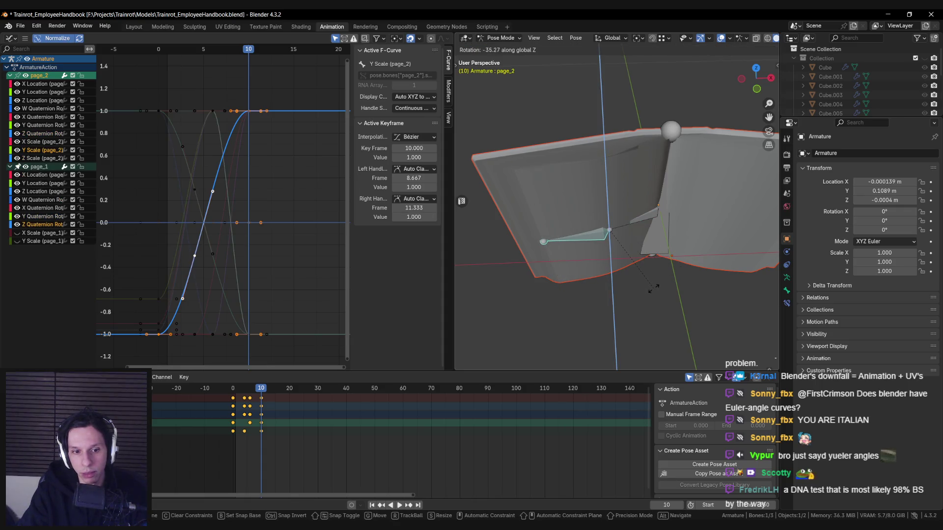
Step: Rotate page_2 about Z and key its pose at frame 4
left_click(653, 288)
left_click_drag(269, 391, 244, 394)
middle_click_drag(632, 295, 647, 282)
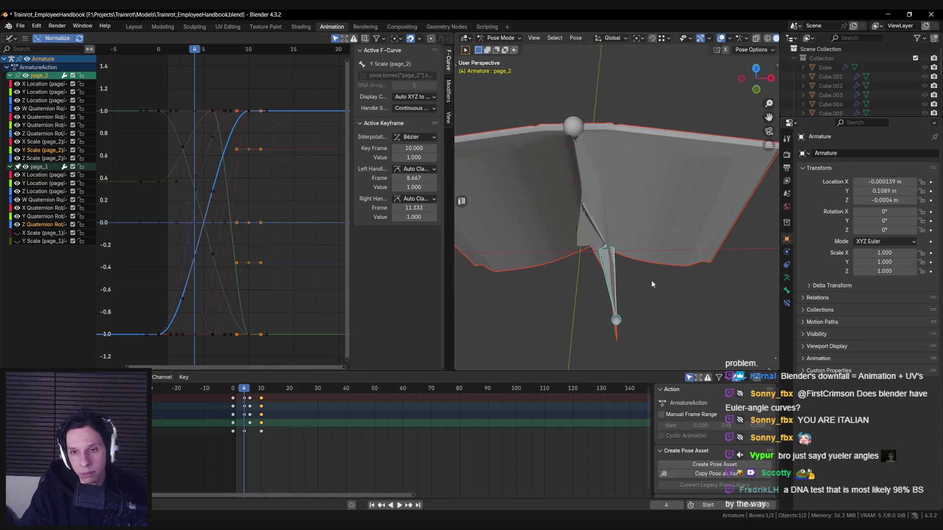
key("r")
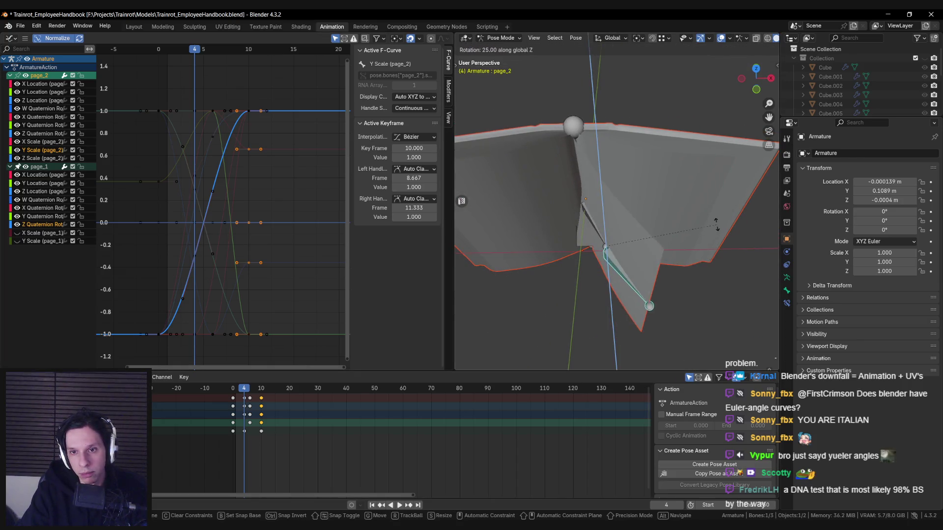
left_click(711, 223)
key("i")
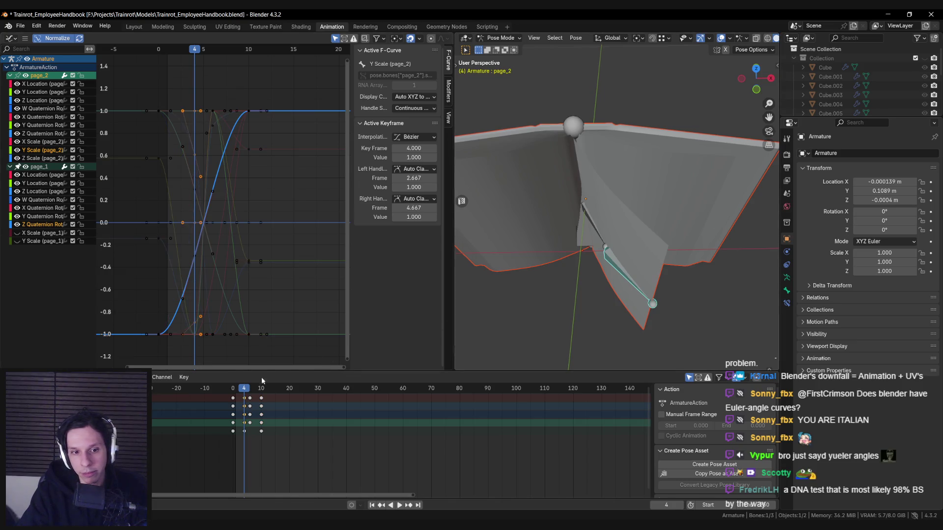
key("space")
Step: Rotate page_2 further about Z and key its pose at frame 6
left_click_drag(245, 390, 251, 390)
key("r")
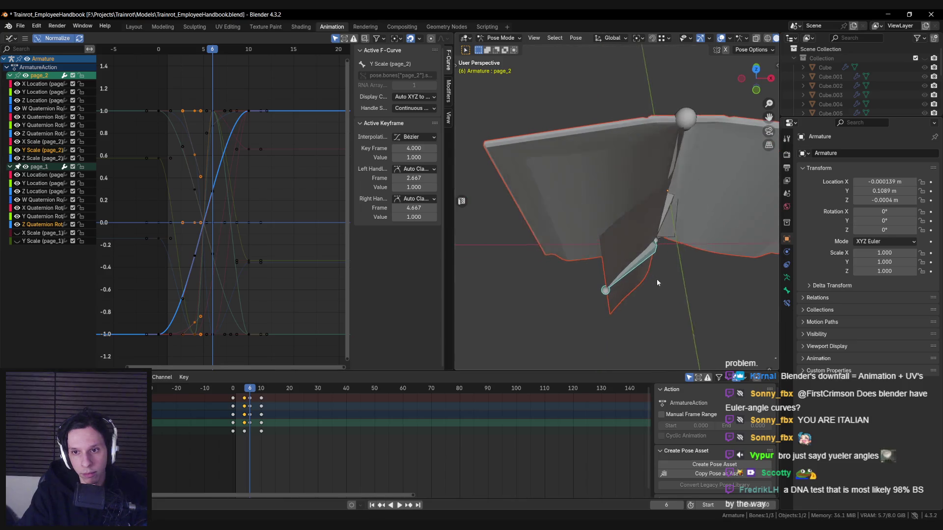
key("z")
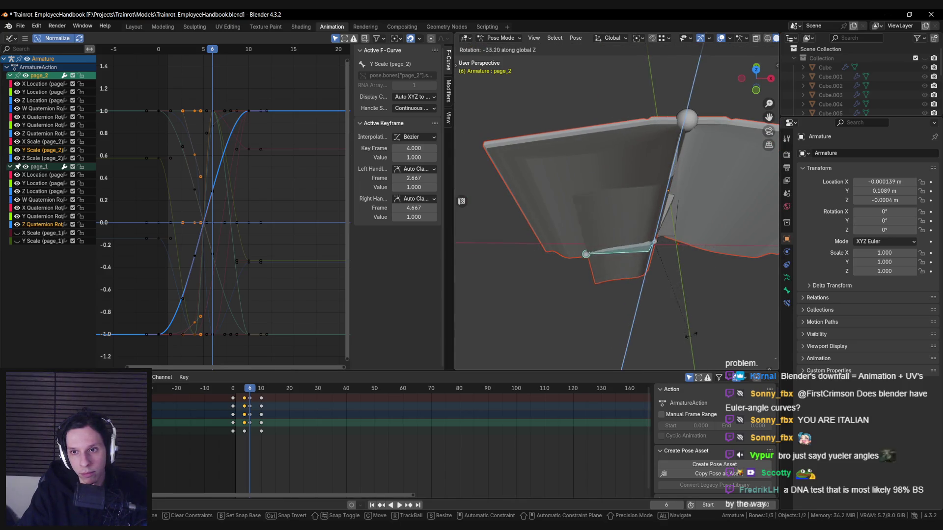
left_click(711, 261)
key("i")
key("space")
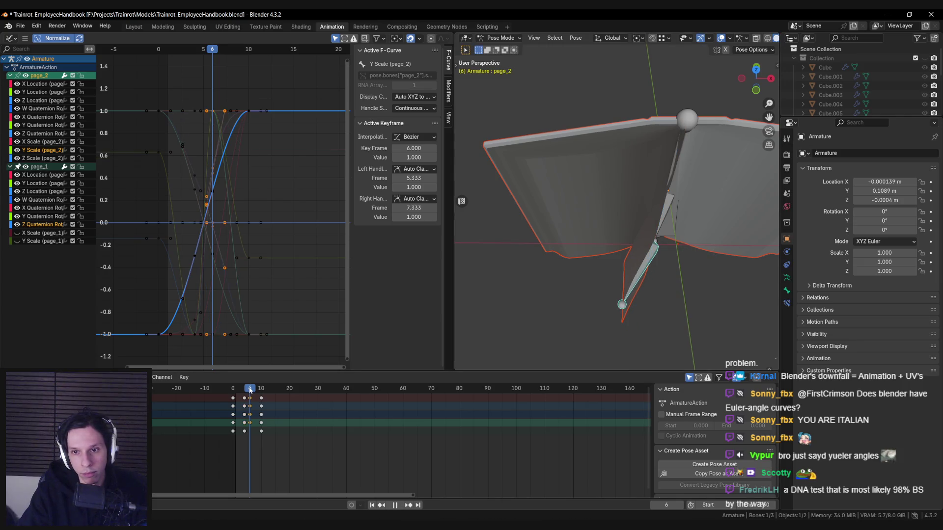
left_click_drag(255, 389, 261, 391)
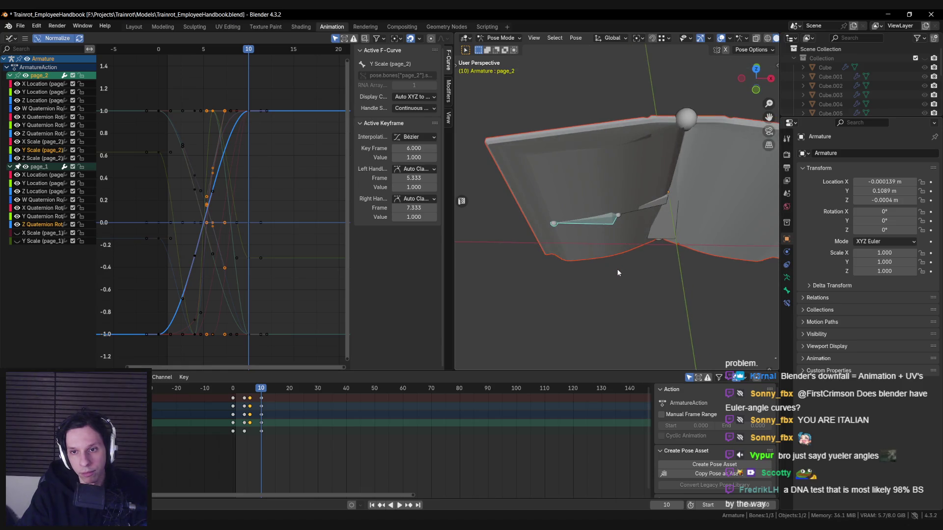
Step: Select page_1 and move it along the X axis instead of rotating it
scroll(618, 272, "down", 1)
scroll(617, 272, "up", 1)
left_click(653, 203)
key("r")
key("z")
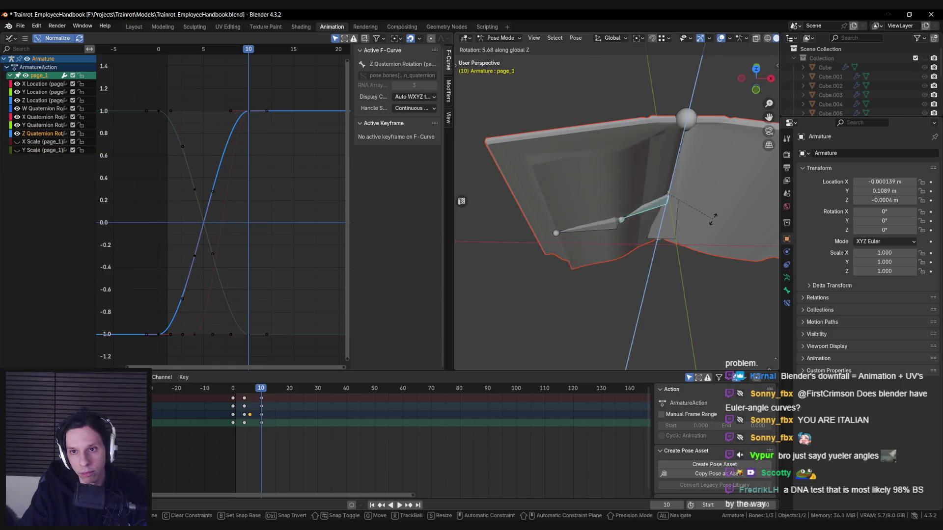
middle_click_drag(698, 202, 632, 239, "alt")
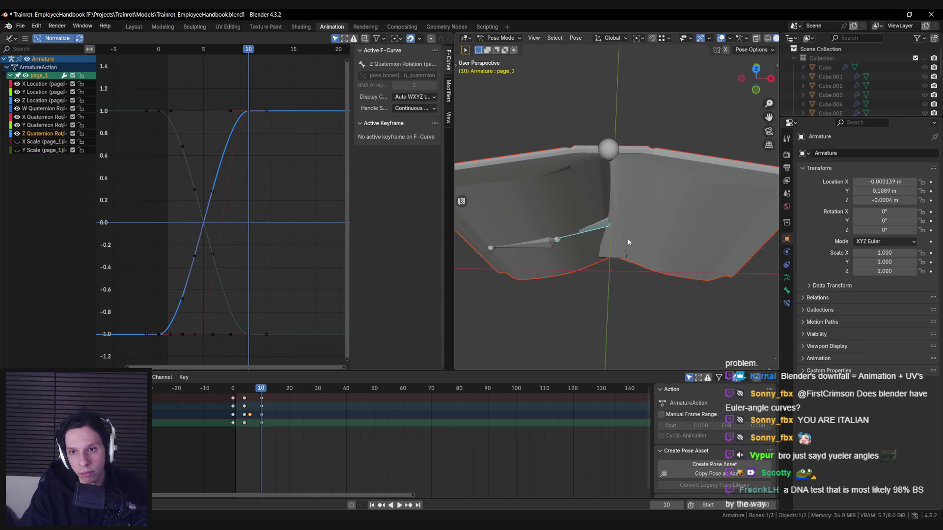
key("g")
key("x")
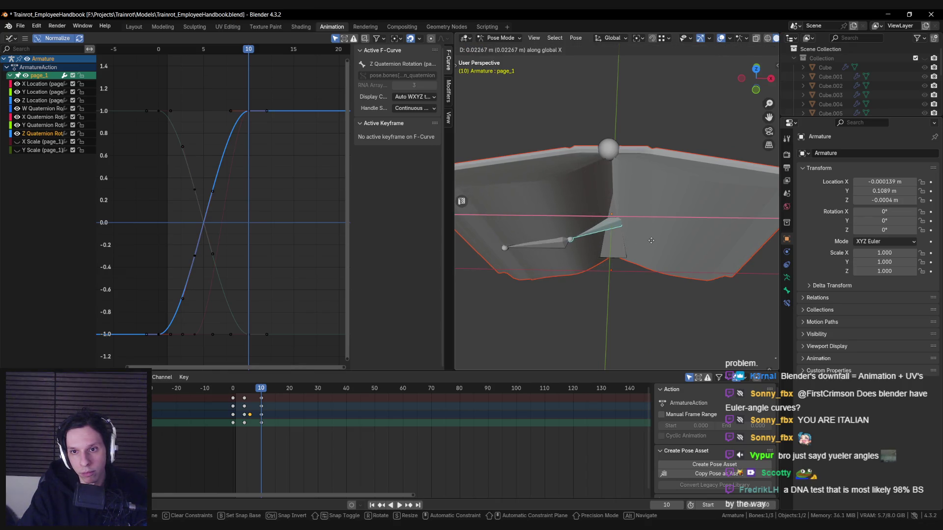
left_click(651, 240)
middle_click_drag(651, 240, 665, 245)
Step: Start an X-axis scale on page_1, cancel it, and reselect page_1
left_click(618, 243, "shift")
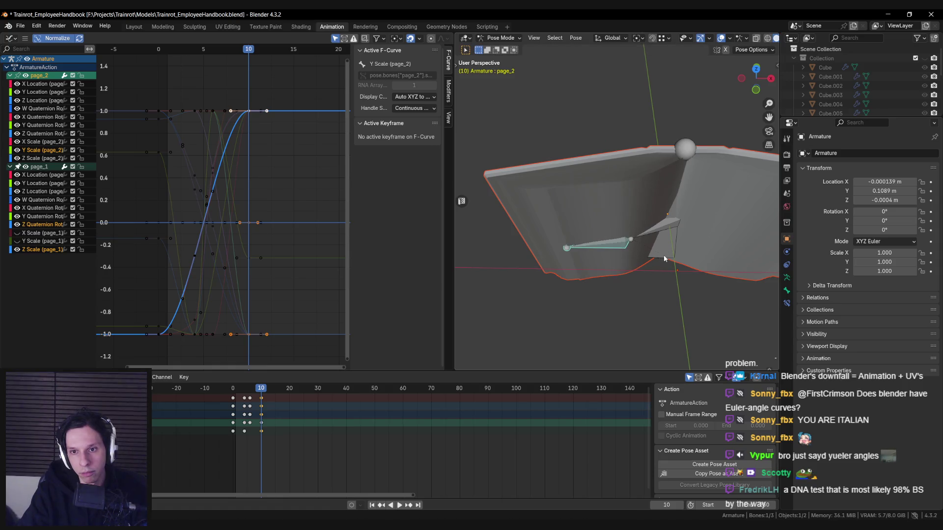
left_click(637, 240)
key("s")
key("x")
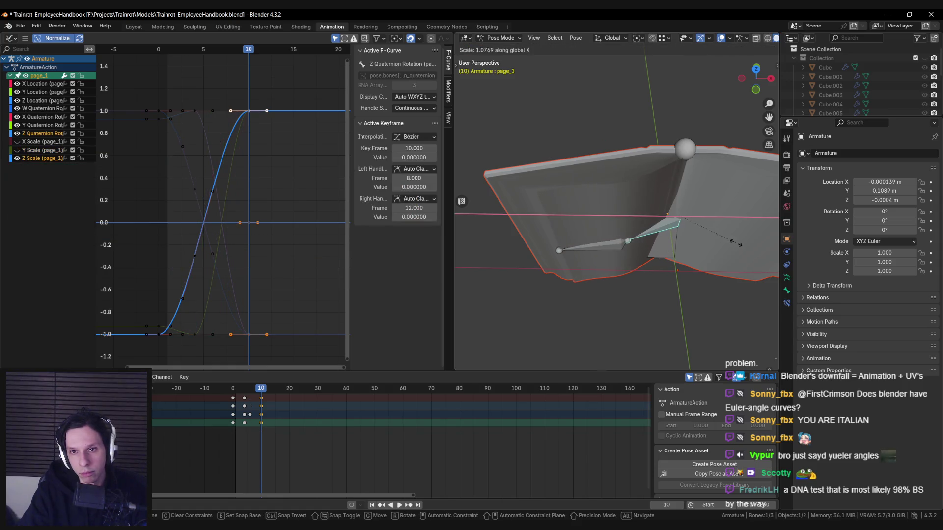
right_click(731, 245)
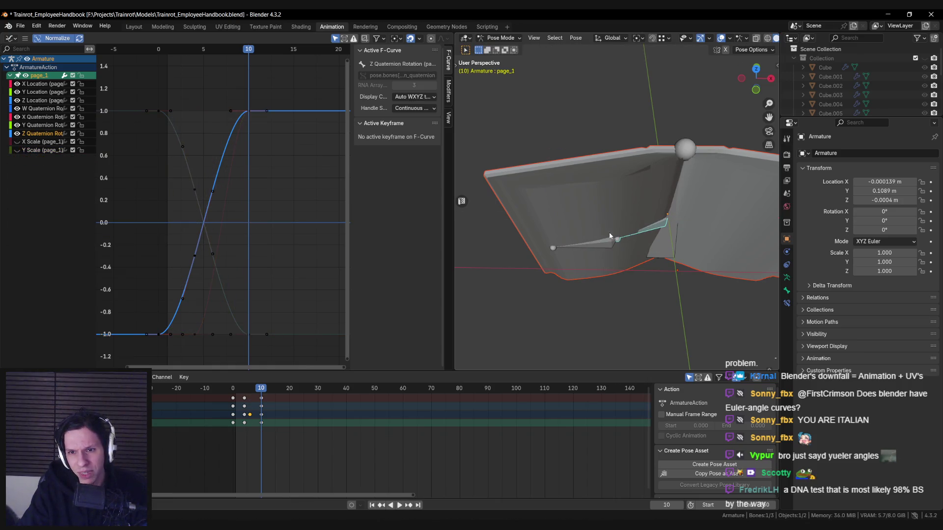
left_click(633, 247)
scroll(720, 248, "down", 3)
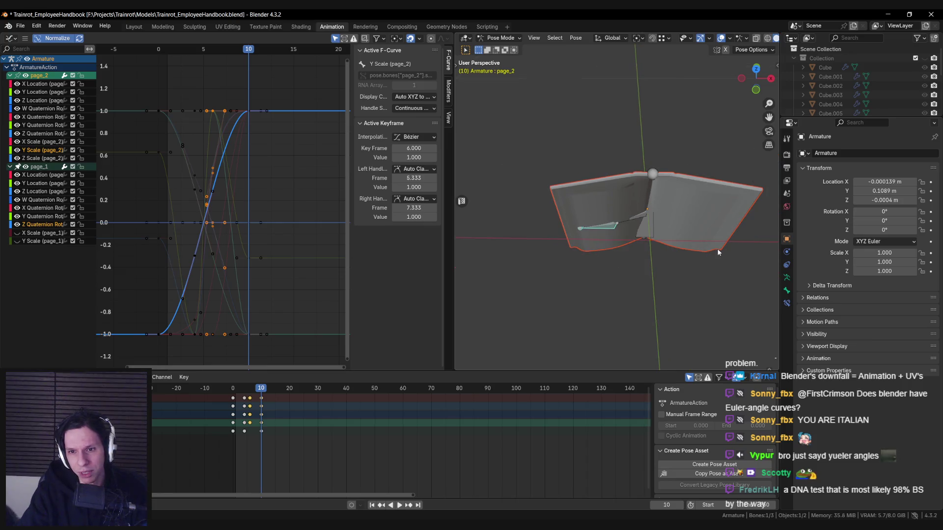
left_click(640, 216)
middle_click_drag(676, 237, 656, 241)
Step: Save the handbook file and return the armature to Object Mode
key("ctrl+s")
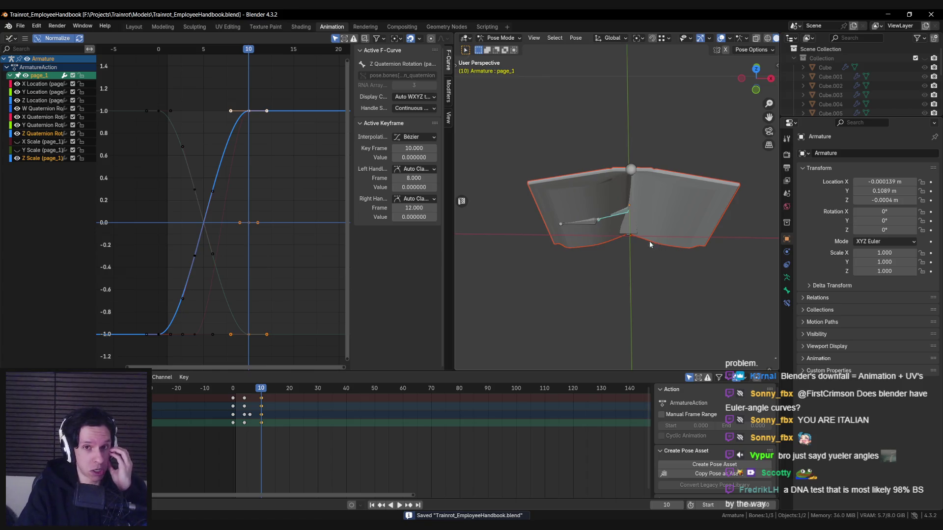
left_click(498, 38)
middle_click_drag(570, 151, 581, 194)
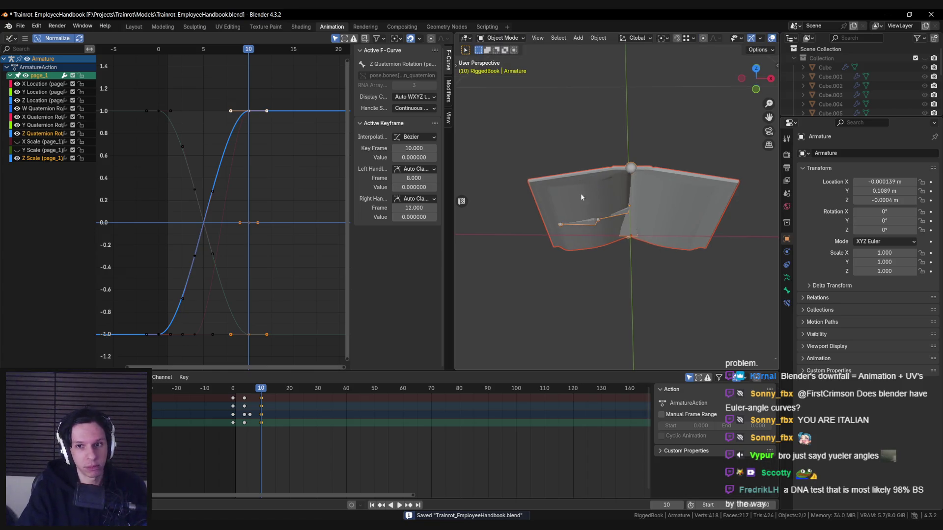
Step: Export the rig as SK_EmployeeHandbook.fbx and switch to Unreal Engine
left_click(20, 25)
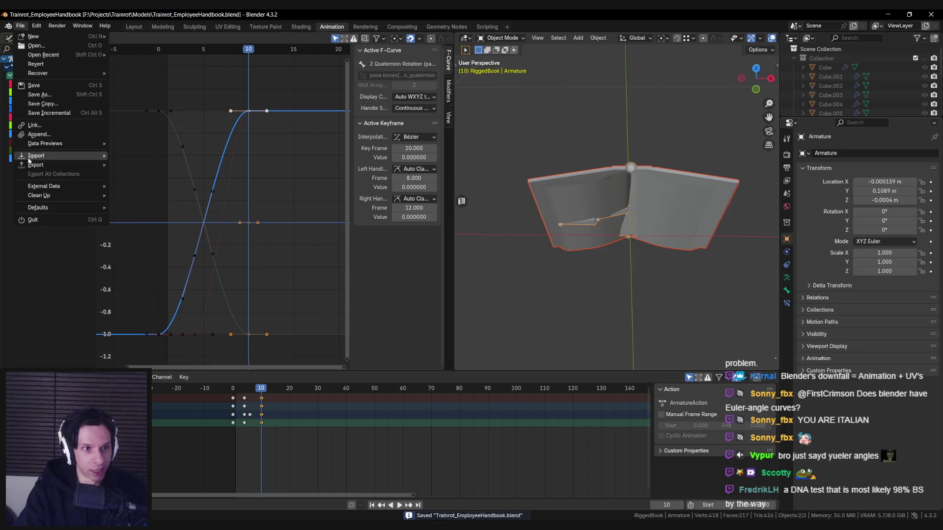
mouse_move(81, 165)
left_click(136, 247)
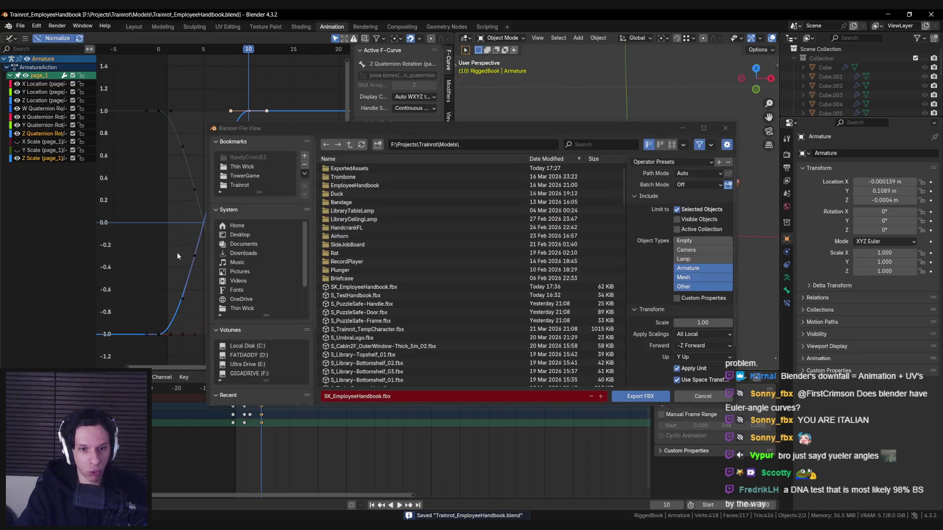
left_click(640, 395)
key("alt+Tab")
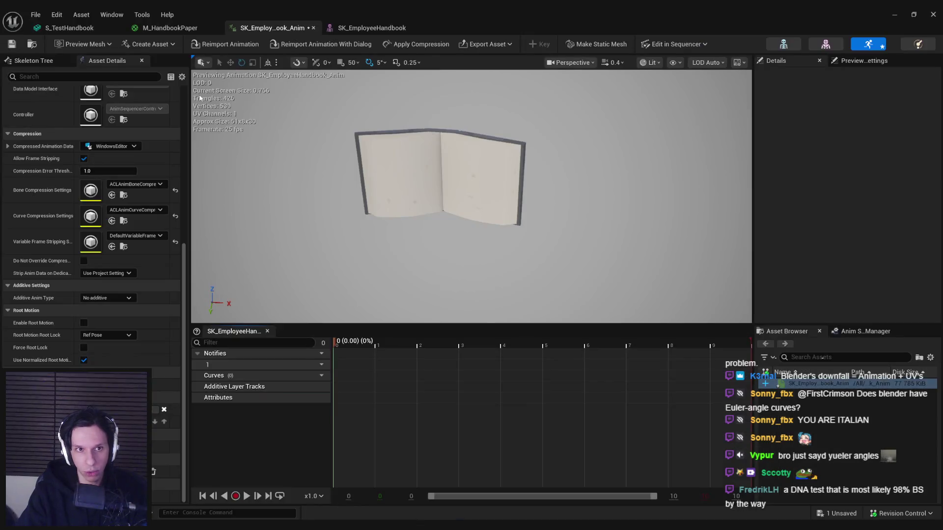
Step: Reimport the animation from the new FBX, preview to frame 7, then open SK_EmployeeHandbook's morph targets
left_click(218, 45)
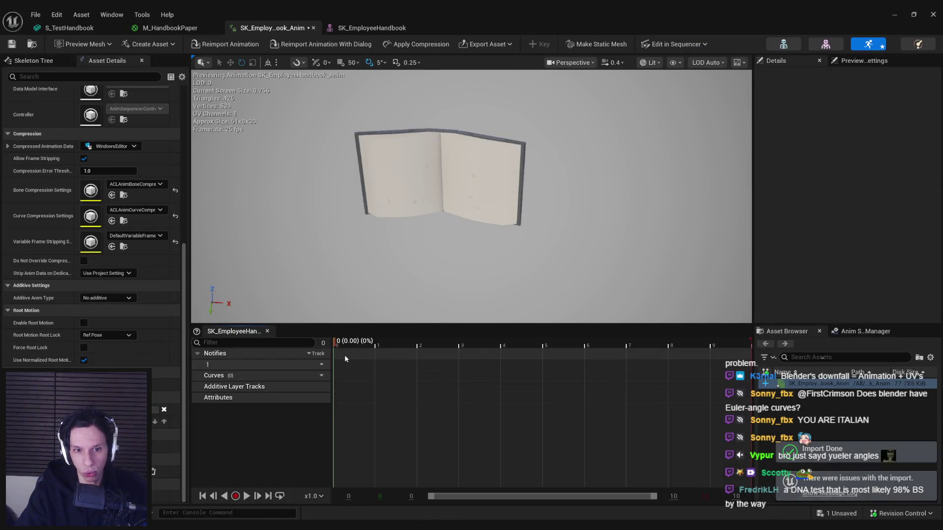
mouse_move(351, 345)
left_mouse_down()
mouse_move(685, 348)
mouse_move(722, 350)
mouse_move(535, 352)
mouse_move(721, 351)
mouse_move(774, 363)
mouse_move(655, 349)
mouse_move(335, 345)
mouse_move(727, 342)
mouse_move(314, 355)
mouse_move(751, 344)
mouse_move(329, 346)
left_mouse_up()
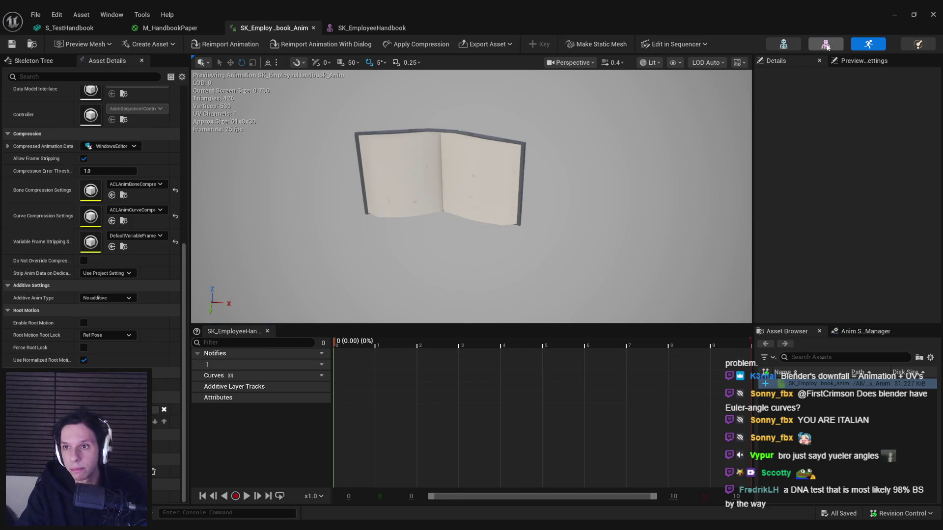
left_click(825, 43)
left_click(833, 61)
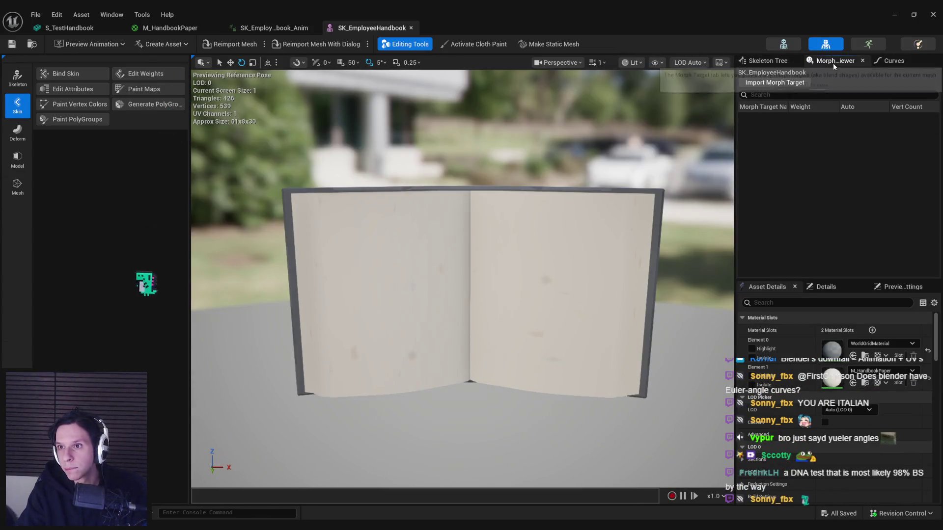
Step: Check the handbook mesh's morph target list and asset details
left_click(877, 61)
left_click(842, 61)
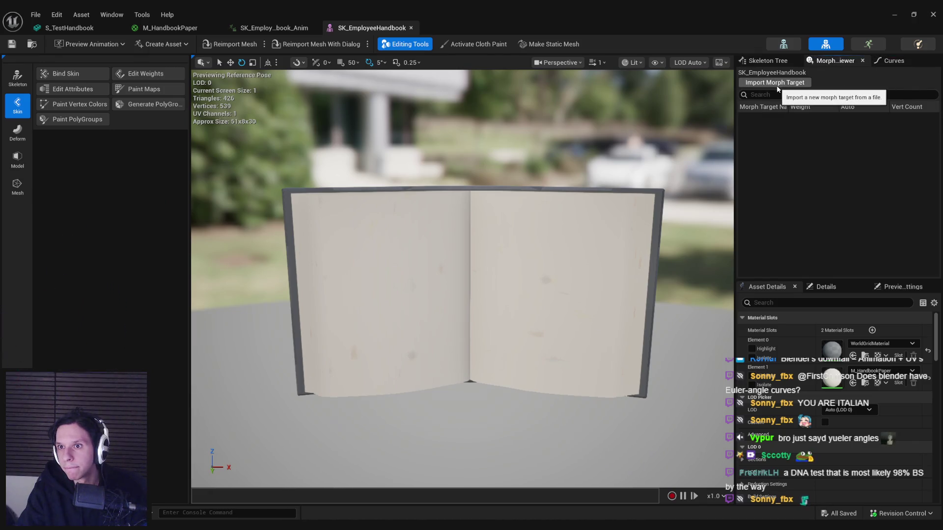
left_click(784, 44)
left_click(825, 44)
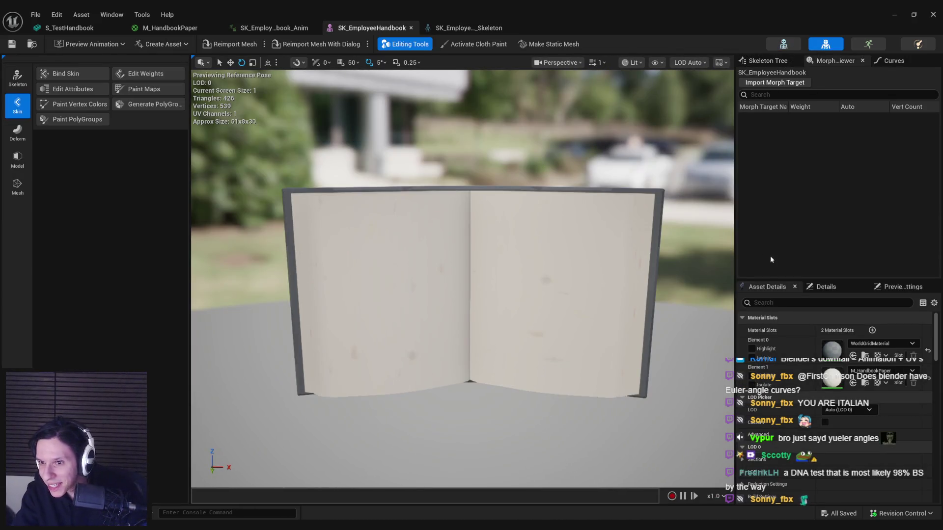
left_click(822, 287)
left_click(756, 289)
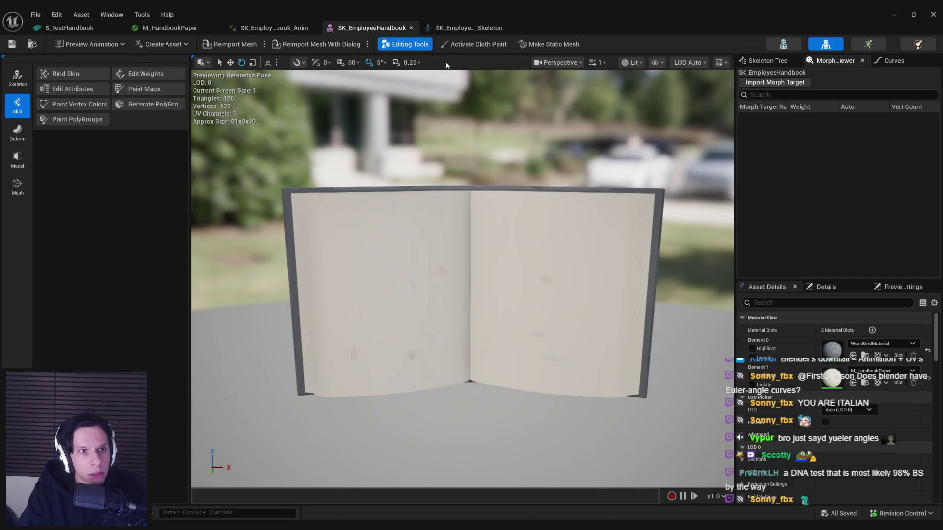
Step: Open the handbook skeleton editor and view its animation curves list
left_click(17, 77)
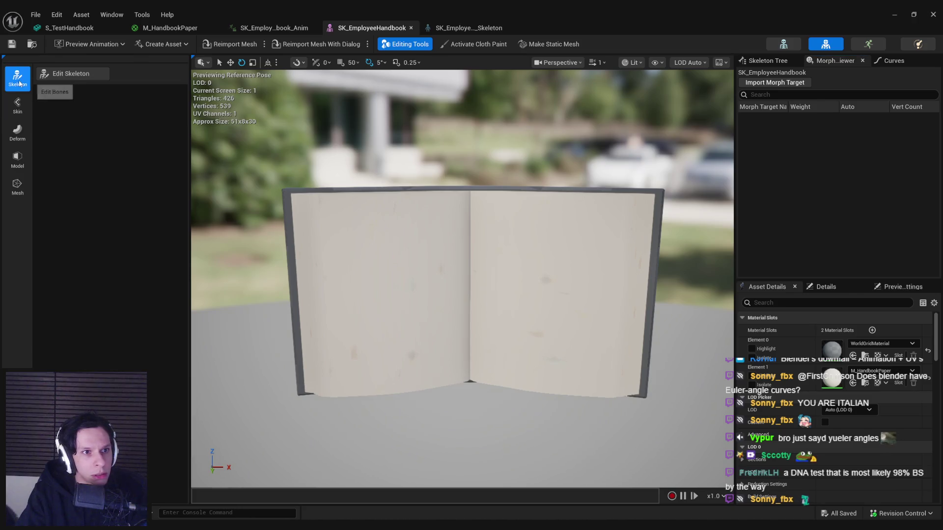
left_click(780, 46)
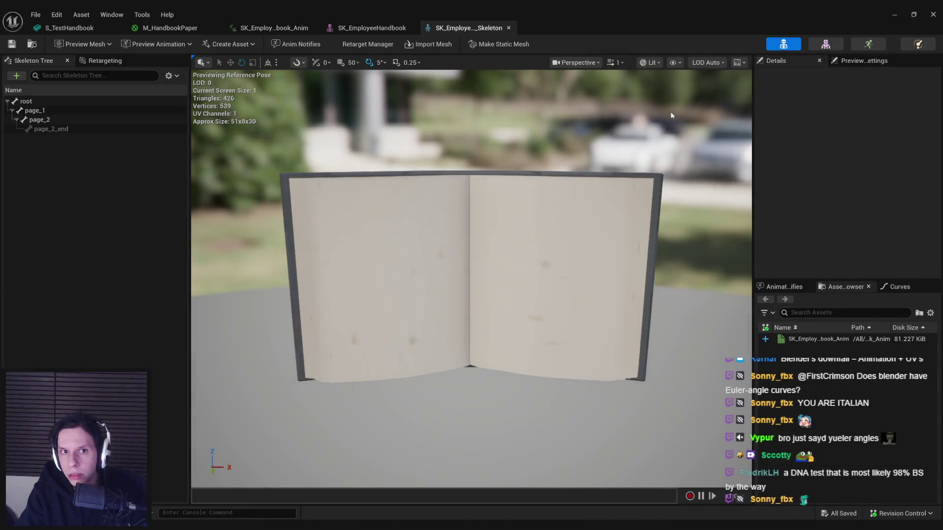
left_click(112, 14)
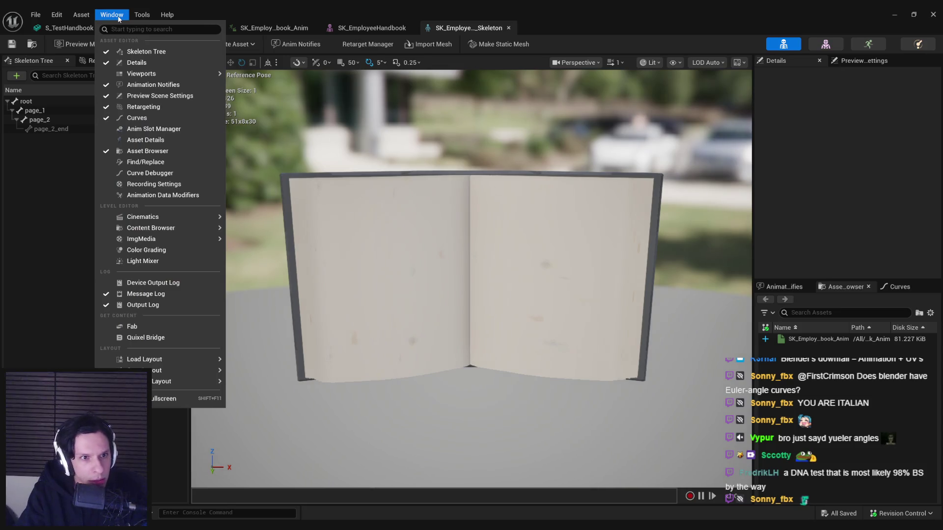
left_click(118, 18)
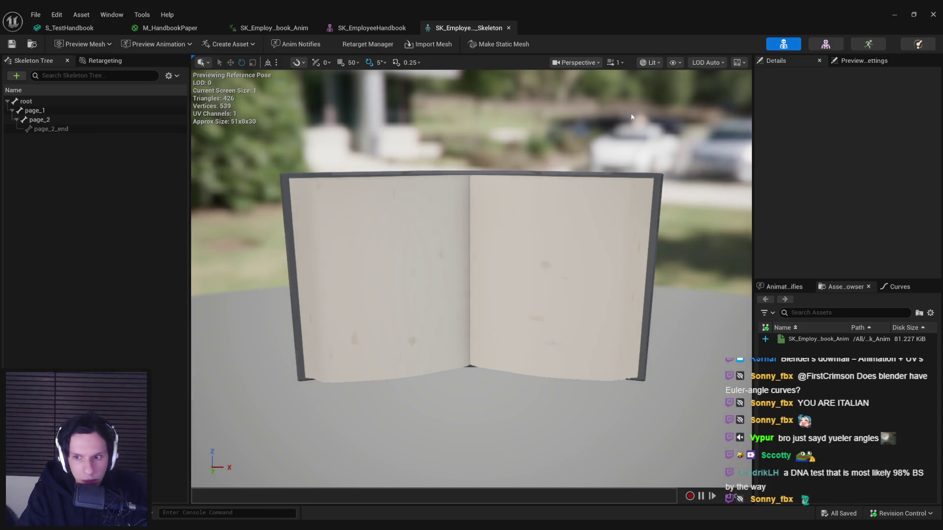
left_click(899, 286)
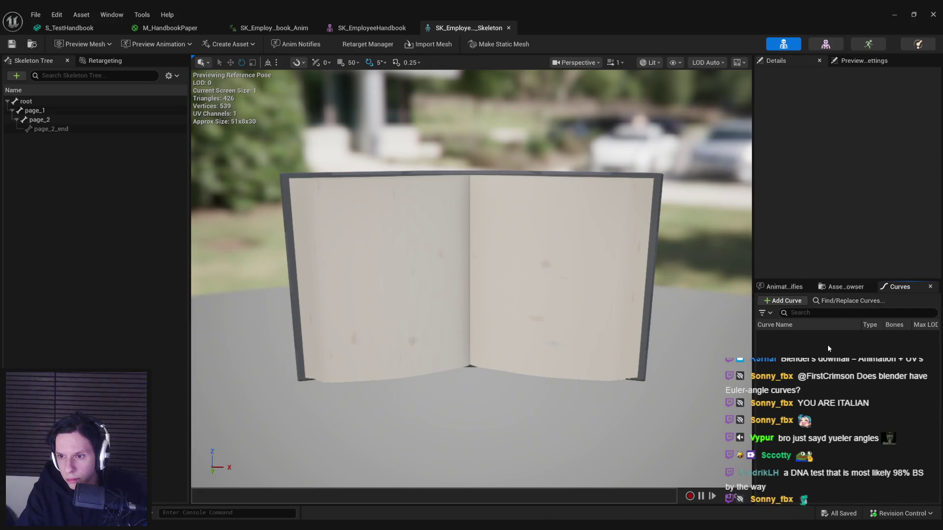
left_click(786, 301)
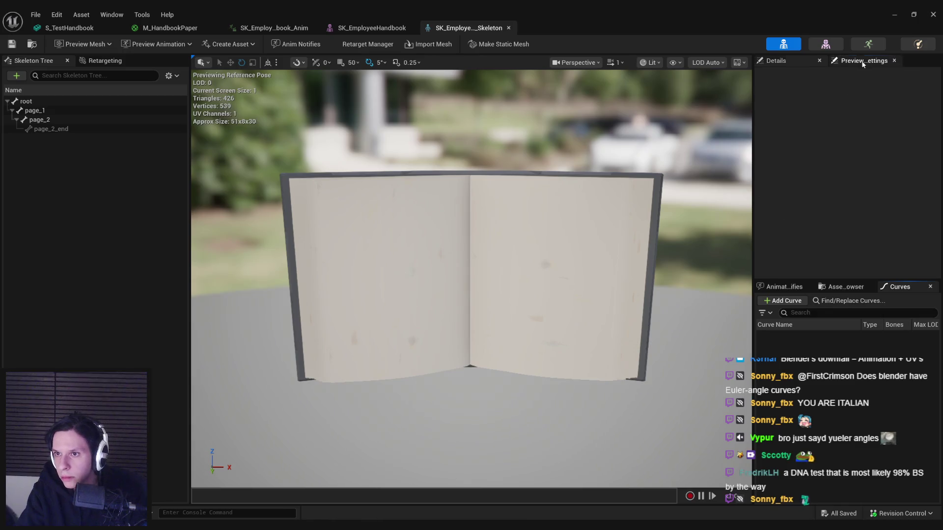
Step: Check the animation asset and mesh curve list via Find/Replace Curves, then return to Blender
left_click(868, 44)
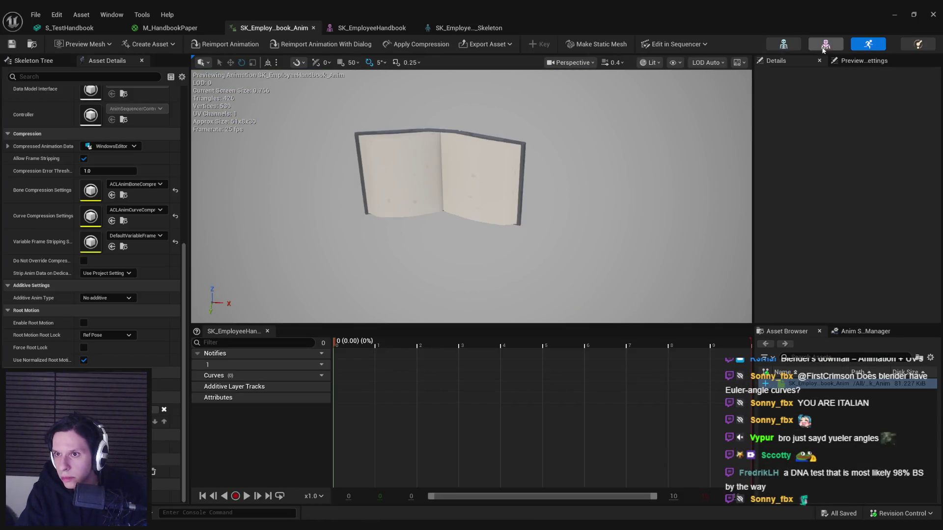
left_click(855, 331)
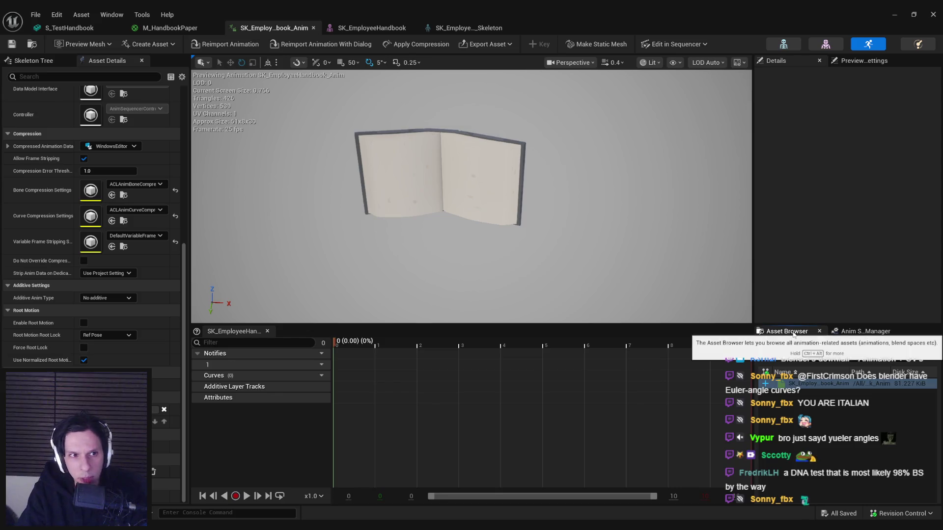
left_click(826, 44)
left_click(767, 61)
left_click(834, 61)
left_click(893, 61)
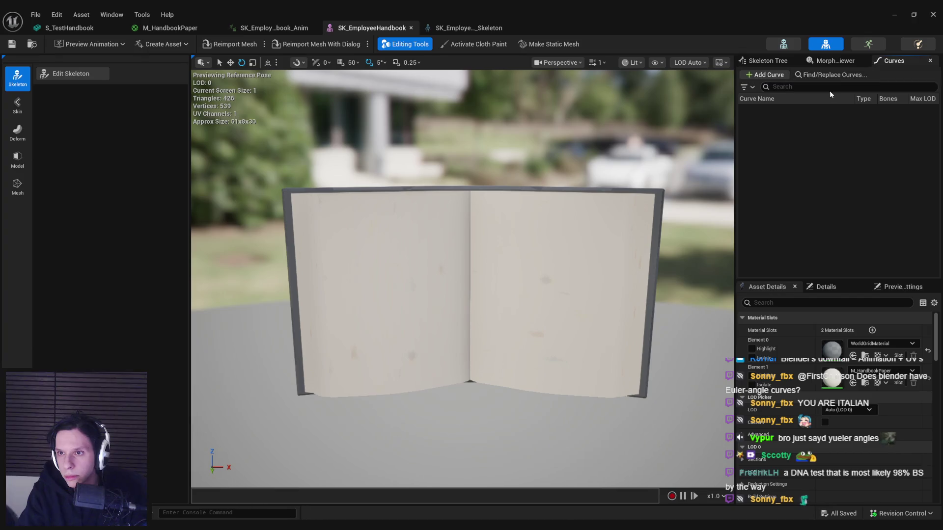
left_click(824, 74)
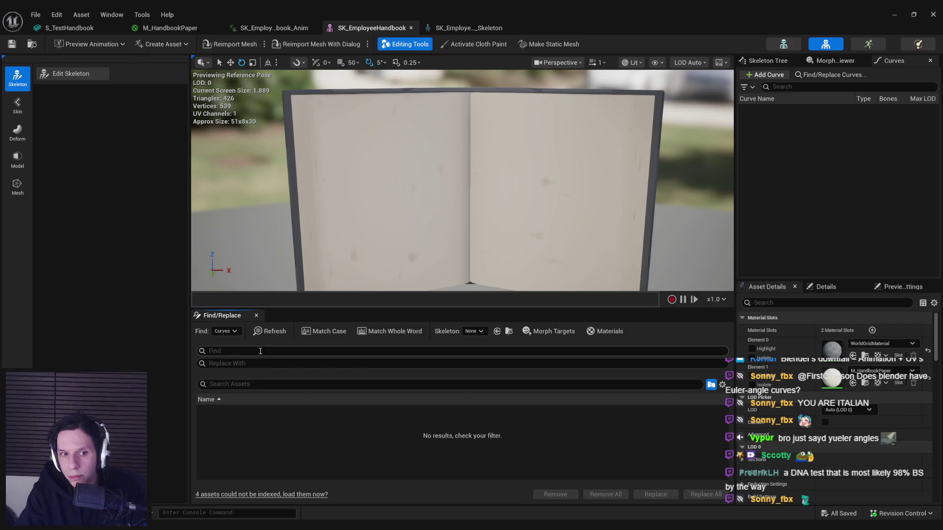
left_click(255, 317)
key("alt+Tab")
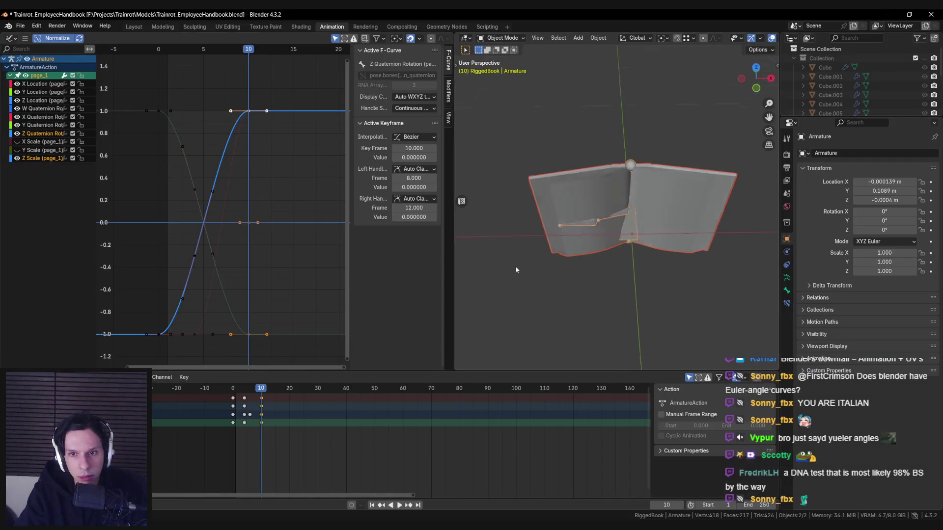
left_click(21, 26)
mouse_move(55, 166)
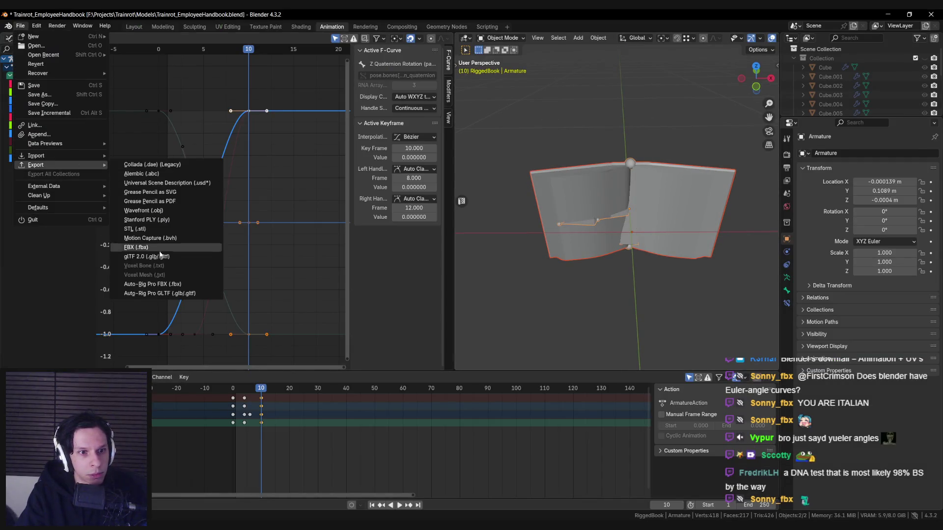
left_click(146, 248)
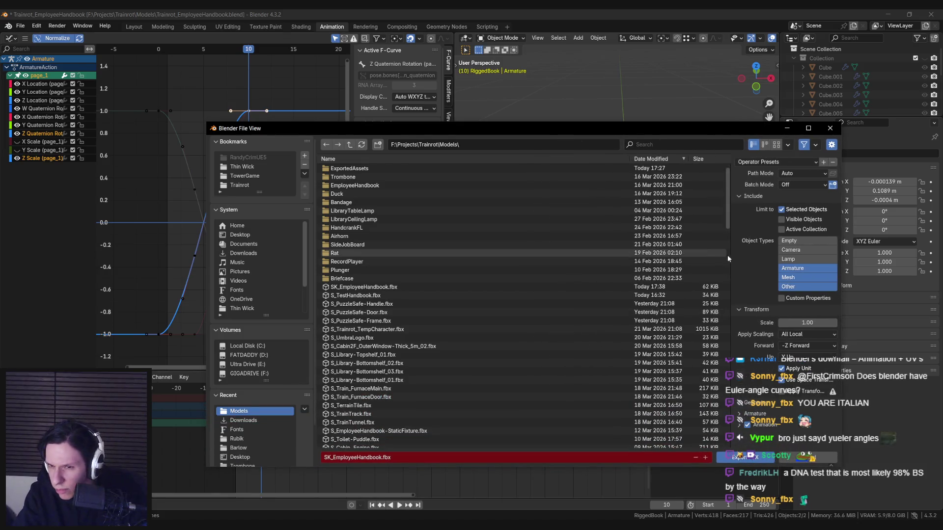
scroll(651, 407, "down", 2)
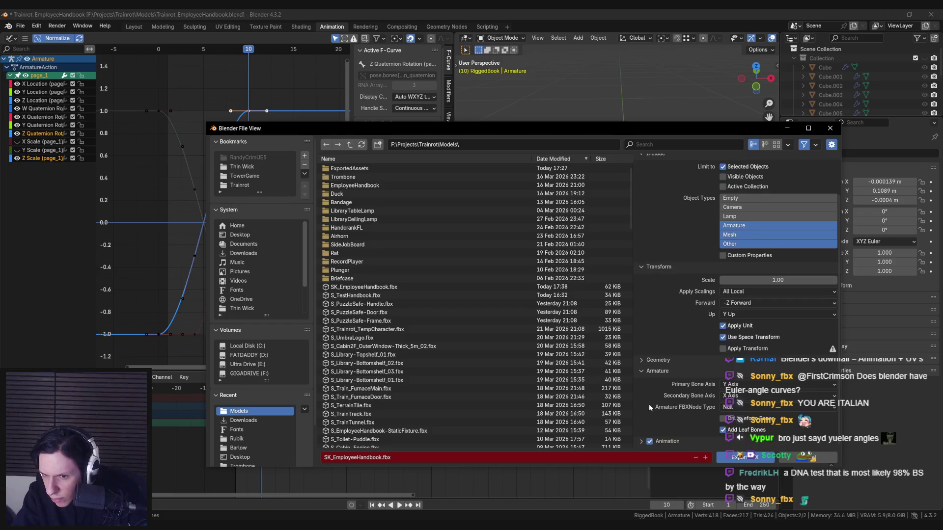
left_click(642, 362)
scroll(646, 375, "down", 3)
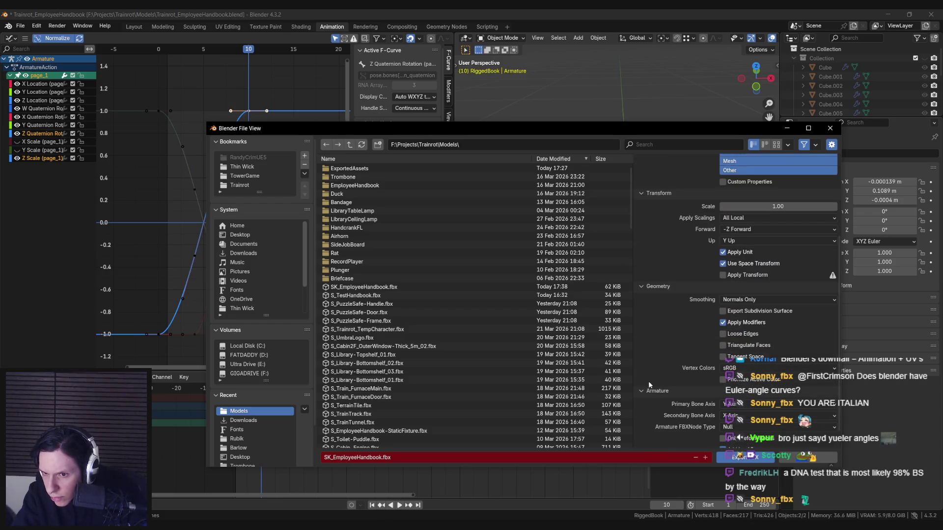
scroll(649, 385, "down", 1)
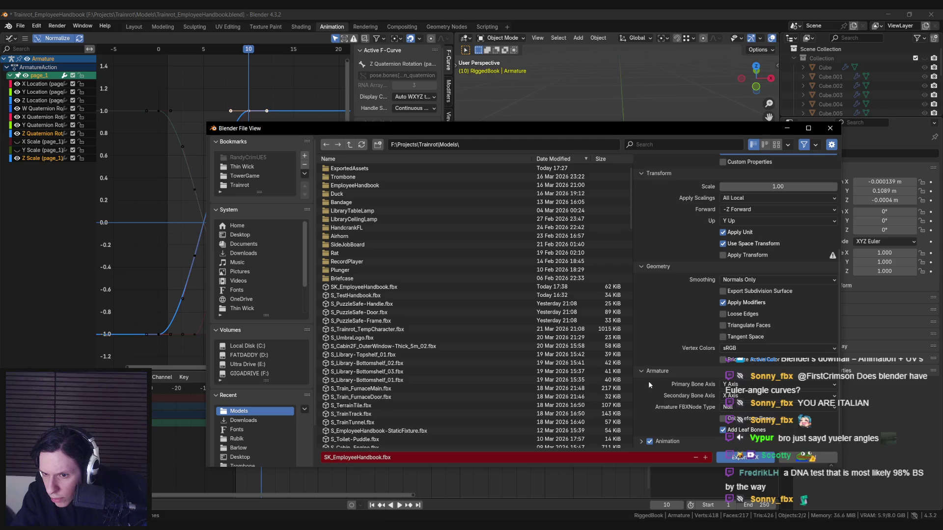
left_click(643, 443)
scroll(641, 418, "down", 3)
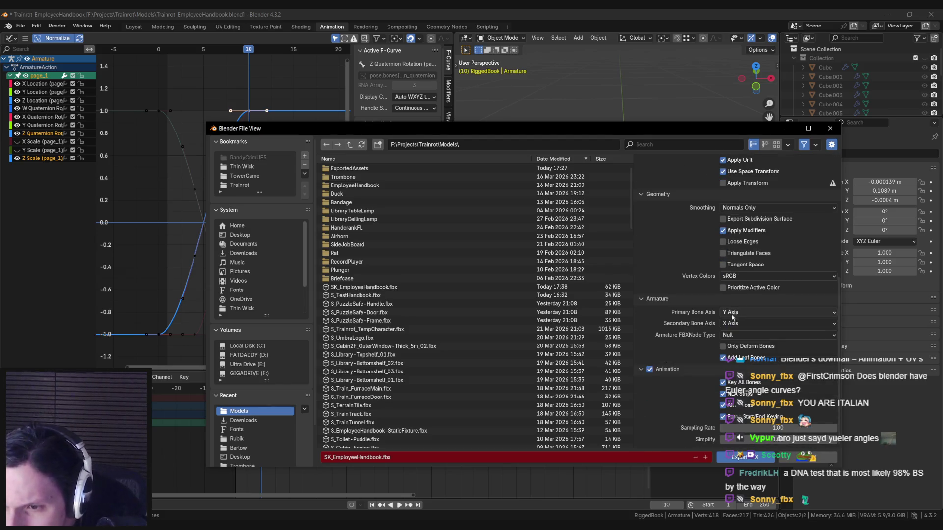
scroll(696, 333, "up", 10)
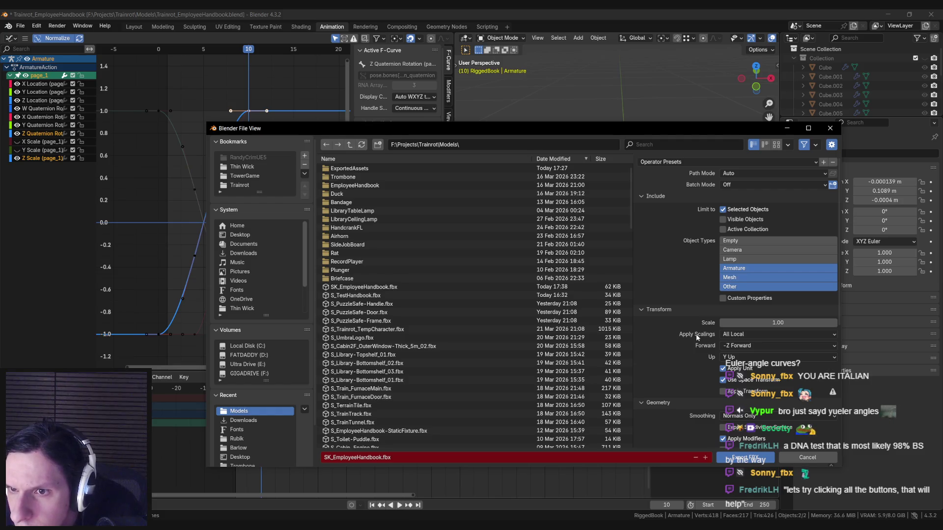
scroll(685, 344, "down", 5)
scroll(686, 345, "down", 1)
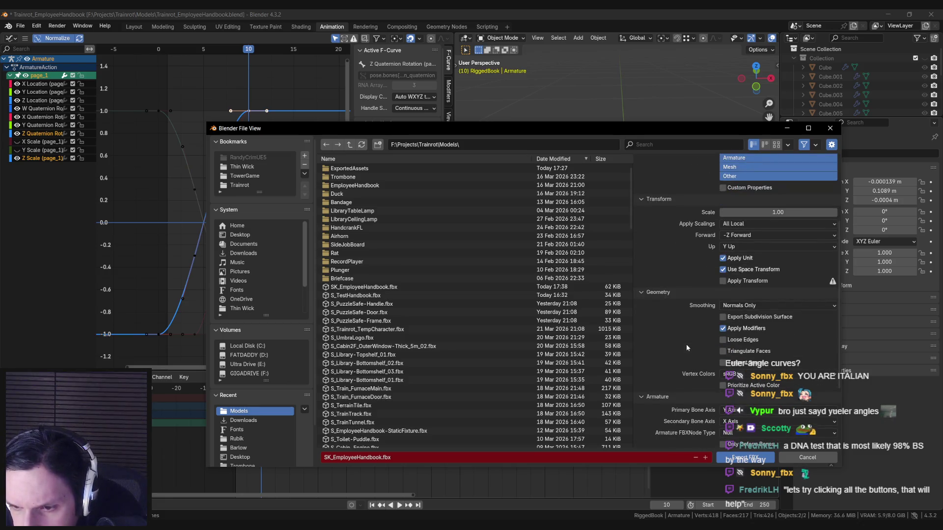
scroll(686, 344, "down", 2)
scroll(686, 343, "down", 2)
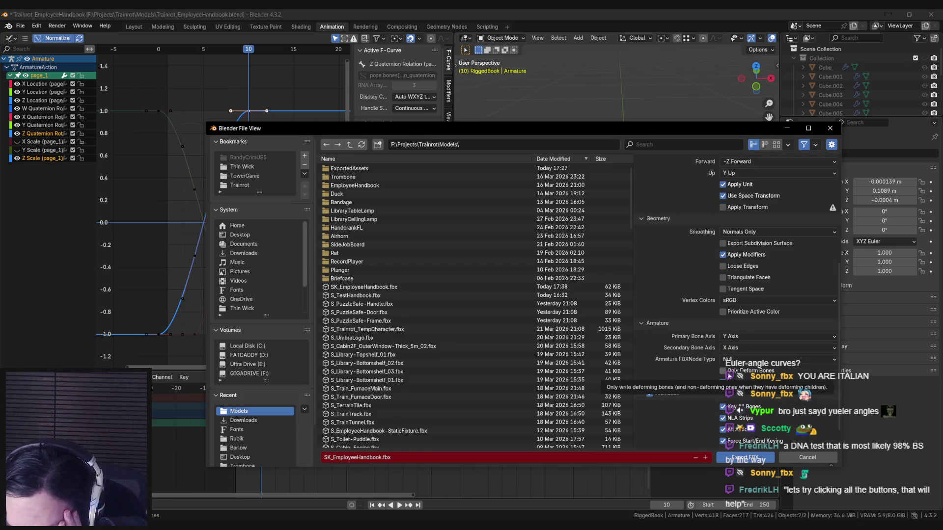
scroll(701, 393, "down", 1)
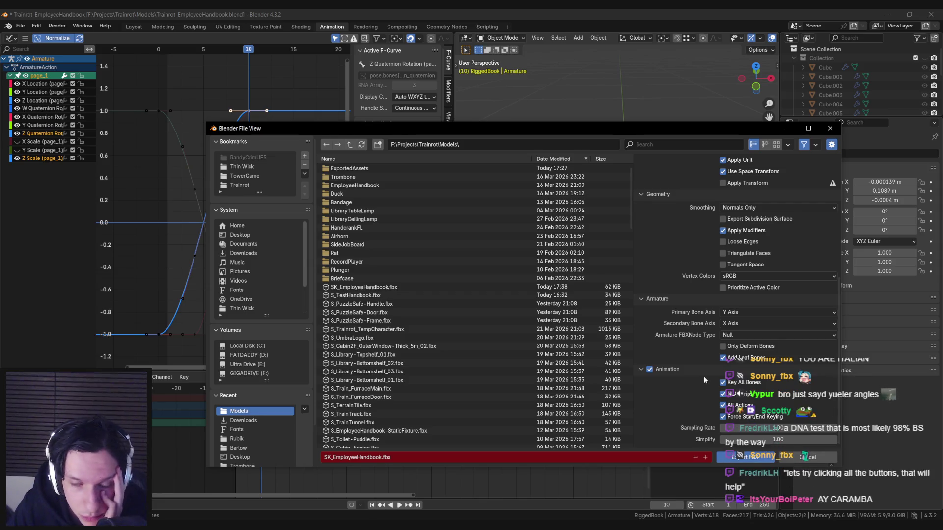
left_click(788, 457)
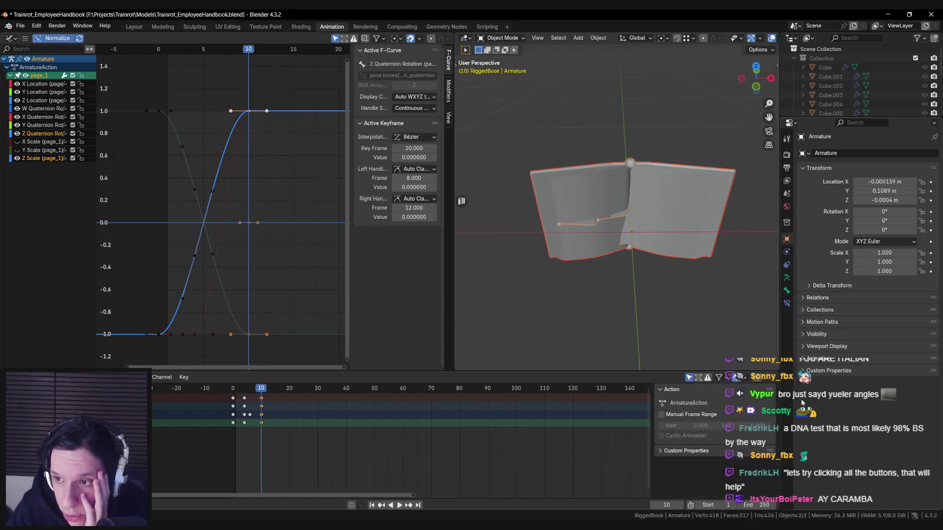
Step: In Blender, view the armature data, then select the book mesh's ClosedState shape key
left_click(786, 289)
left_click(786, 279)
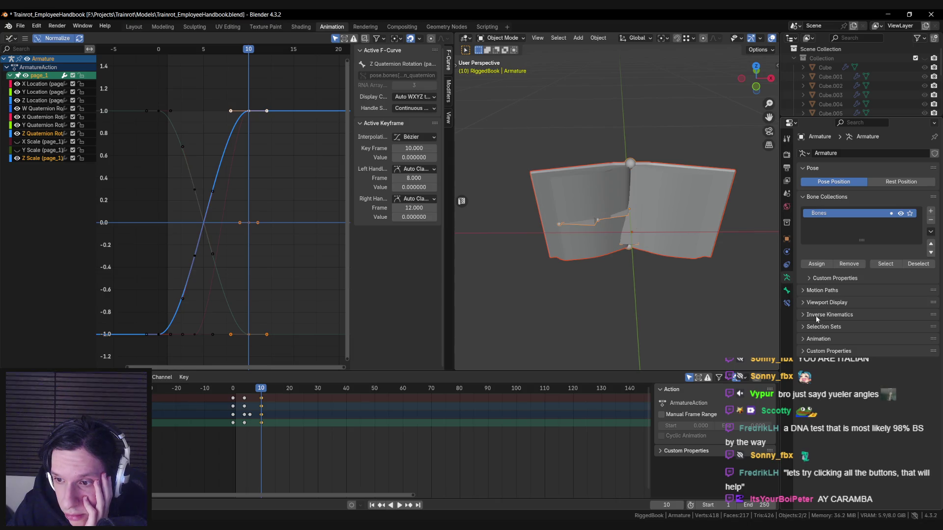
left_click(658, 177)
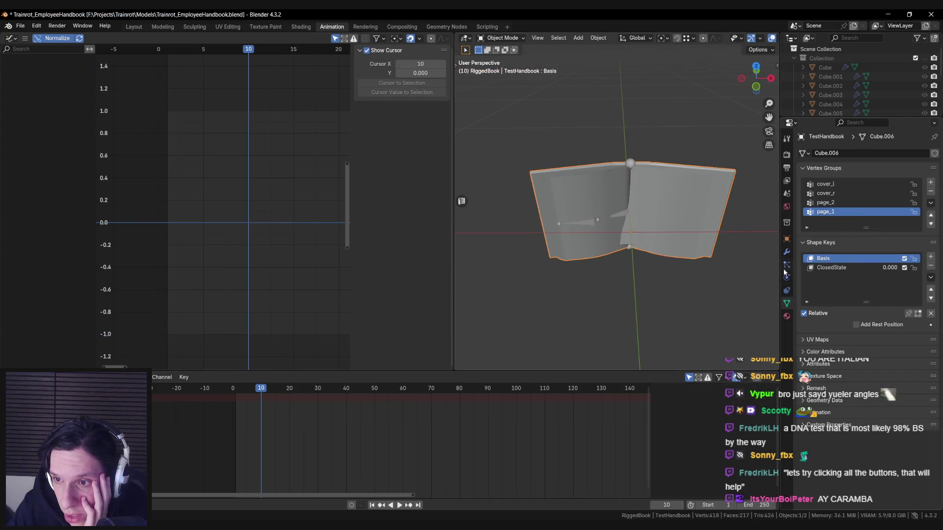
left_click(828, 268)
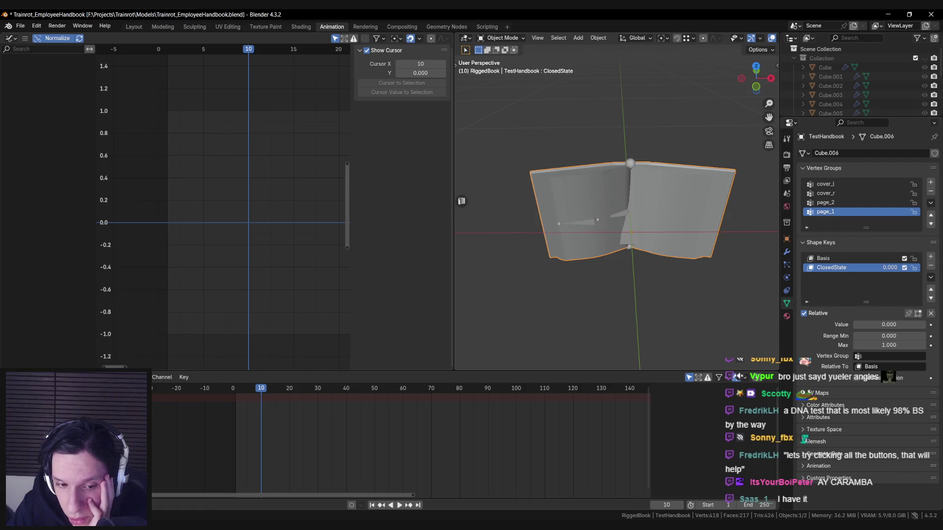
Step: In Unreal, open the handbook's skeleton editor with Preview Scene Settings showing
left_click(374, 491)
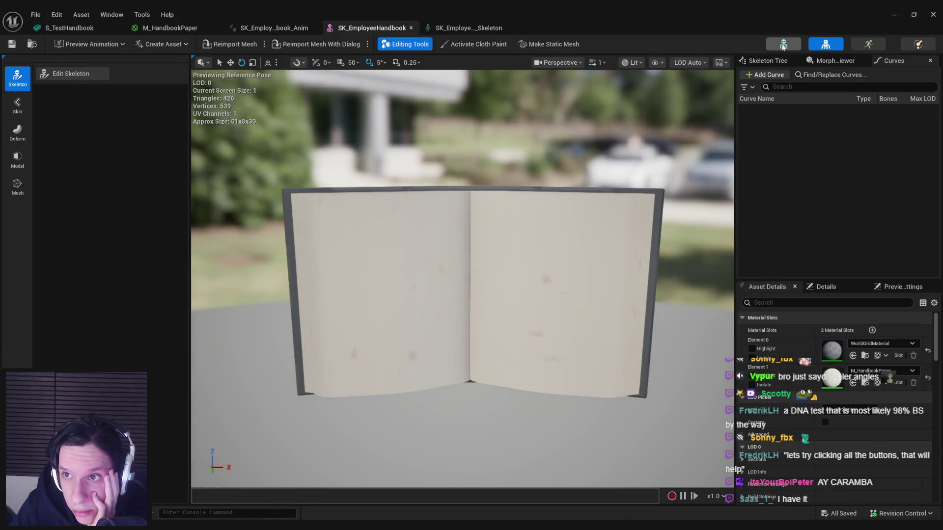
left_click(784, 44)
left_click(847, 64)
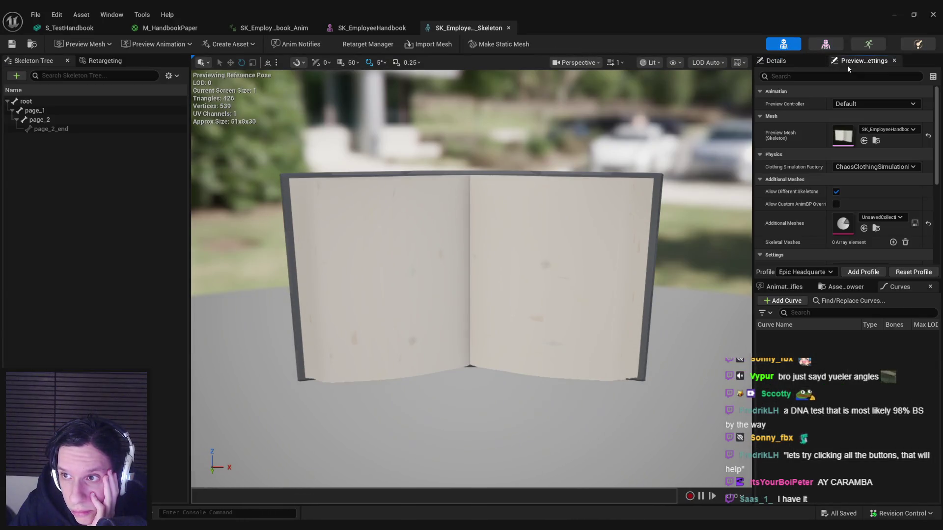
left_click(787, 303)
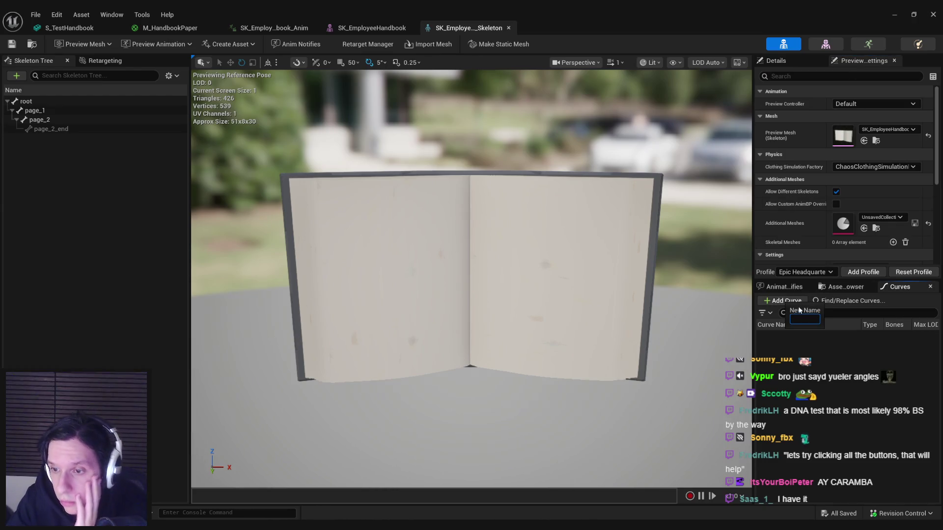
type("ClosedState")
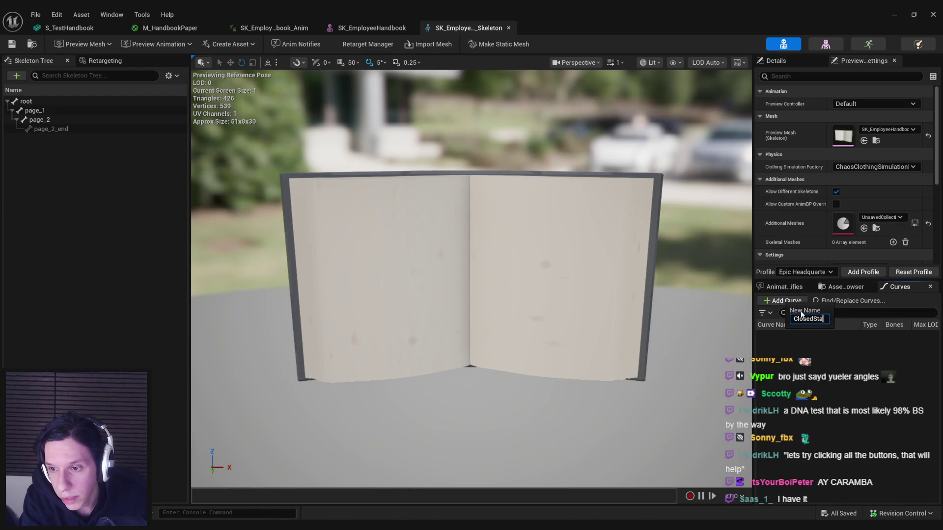
key("Return")
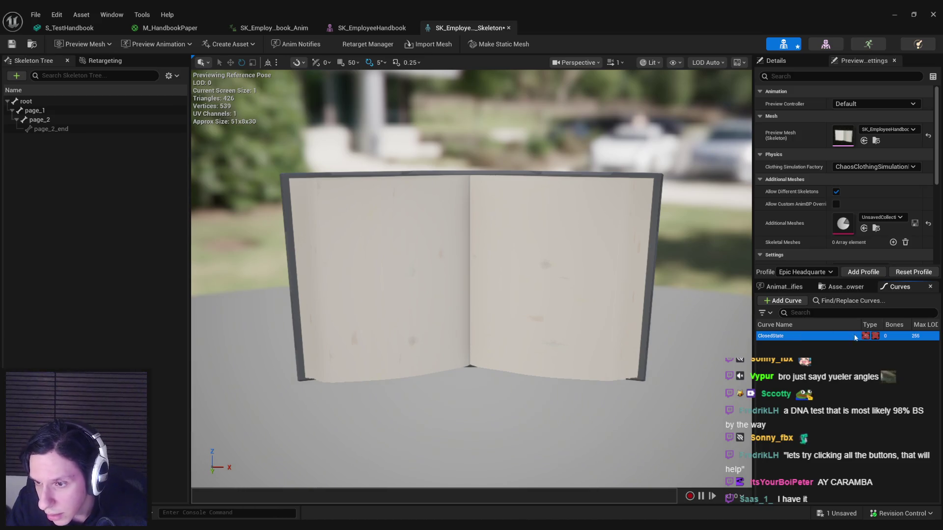
left_click(875, 336)
left_click(875, 337)
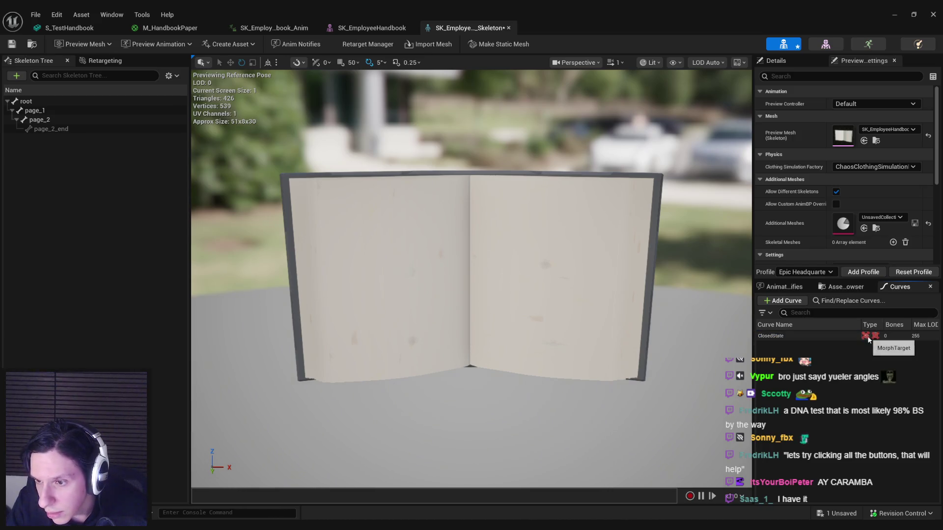
left_click(865, 337)
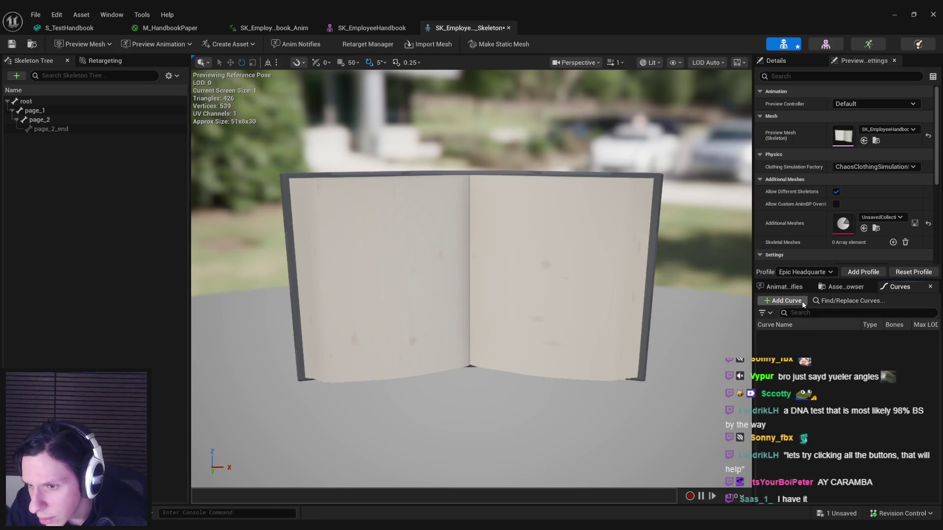
left_click(841, 301)
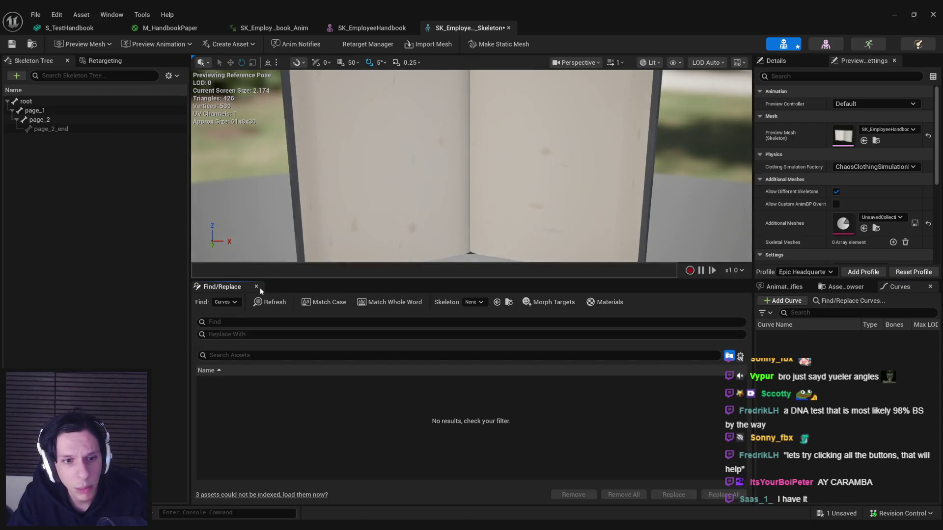
left_click(256, 286)
left_click(12, 44)
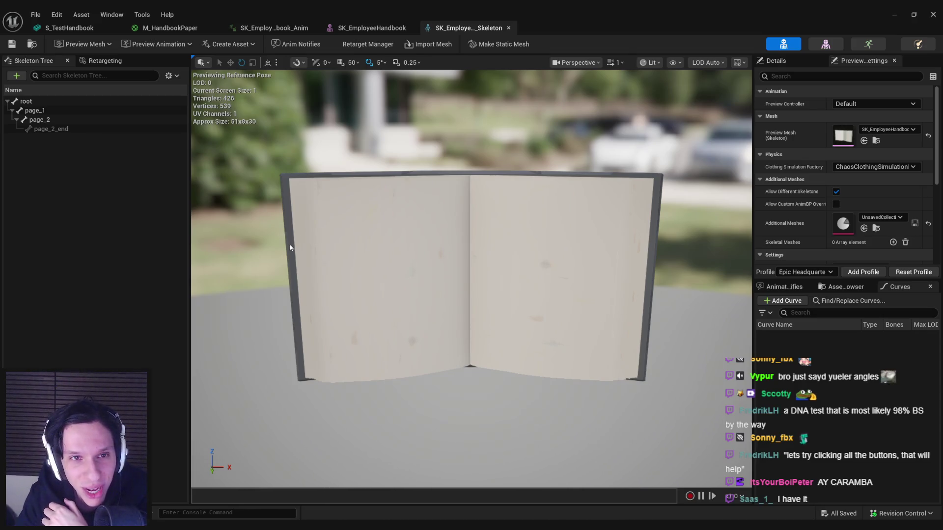
Step: Browse the skeleton's Retargeting, Import Mesh, Create Asset and Preview Animation menus without changes
left_click(395, 45)
left_click(412, 45)
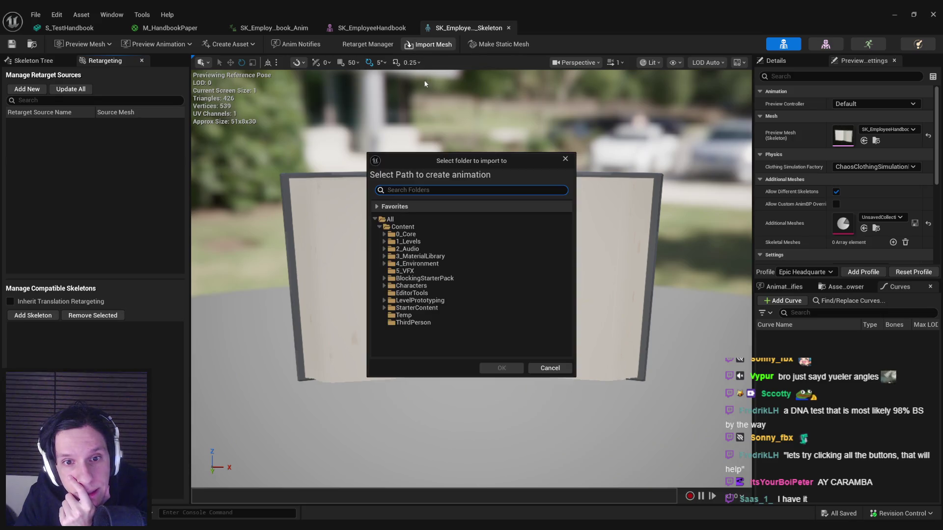
left_click(550, 368)
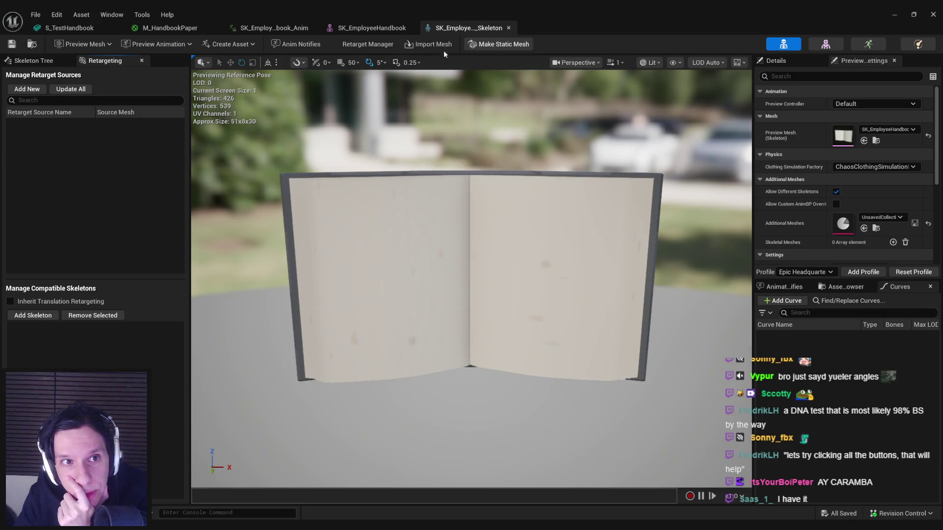
left_click(207, 47)
left_click(211, 47)
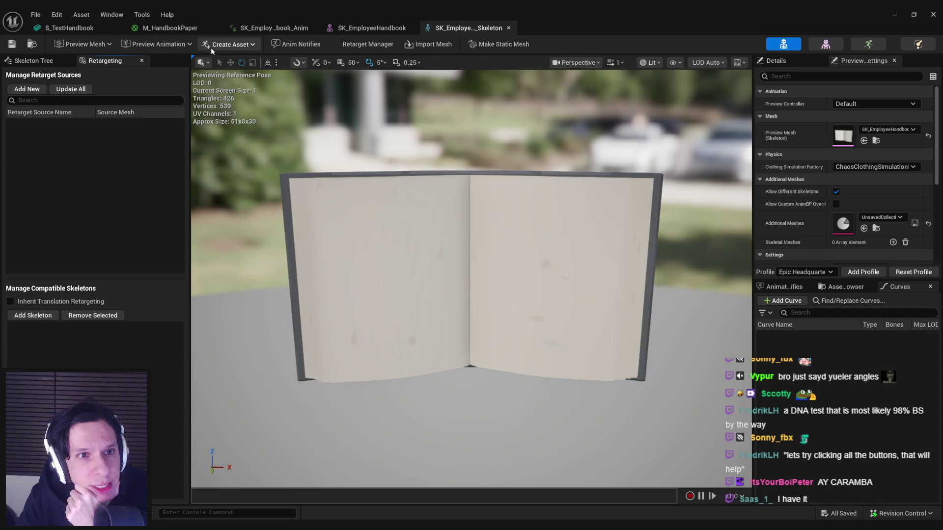
left_click(180, 47)
left_click(180, 47)
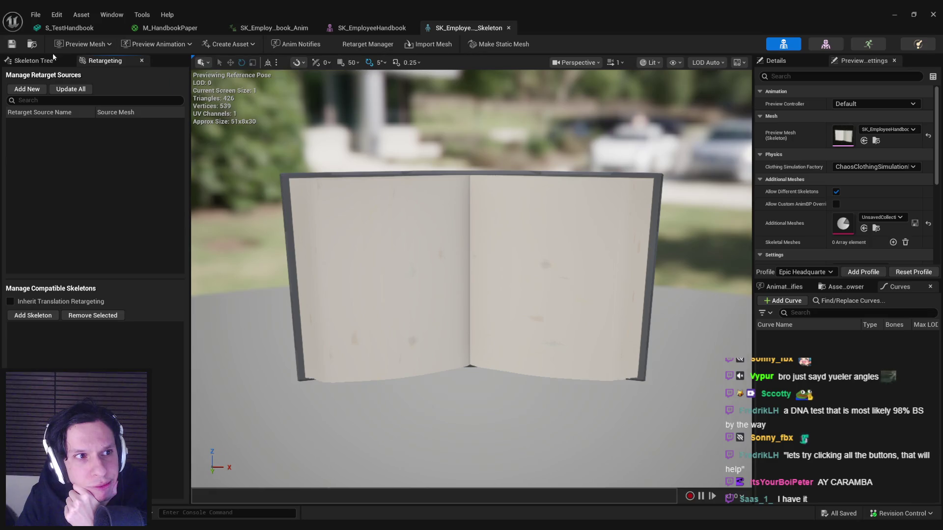
Step: Check the skeleton tree display options, then return to the GameWorldLevel editor
left_click(34, 61)
left_click(171, 75)
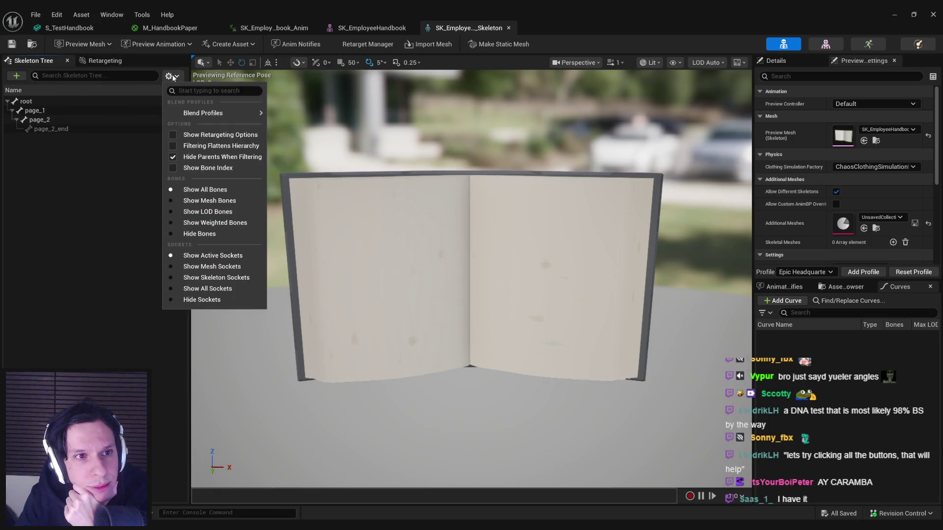
left_click(172, 76)
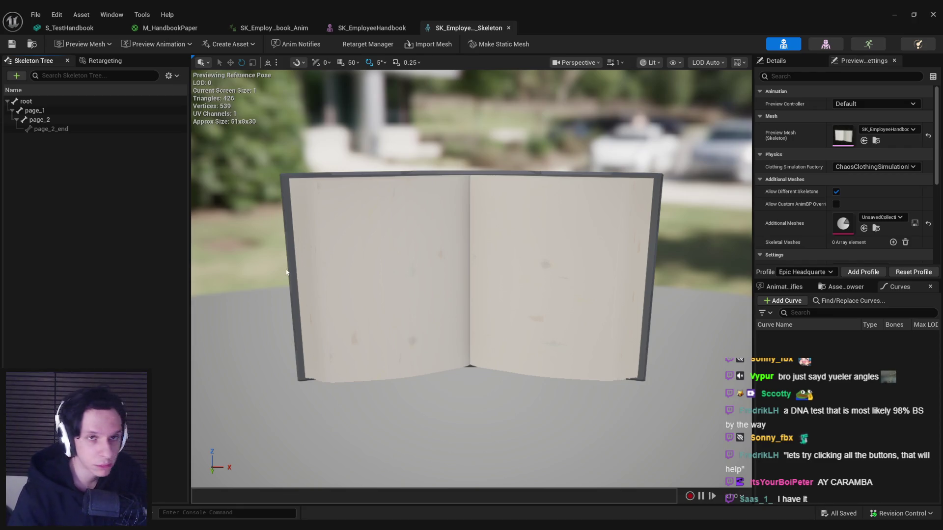
key("alt+Tab")
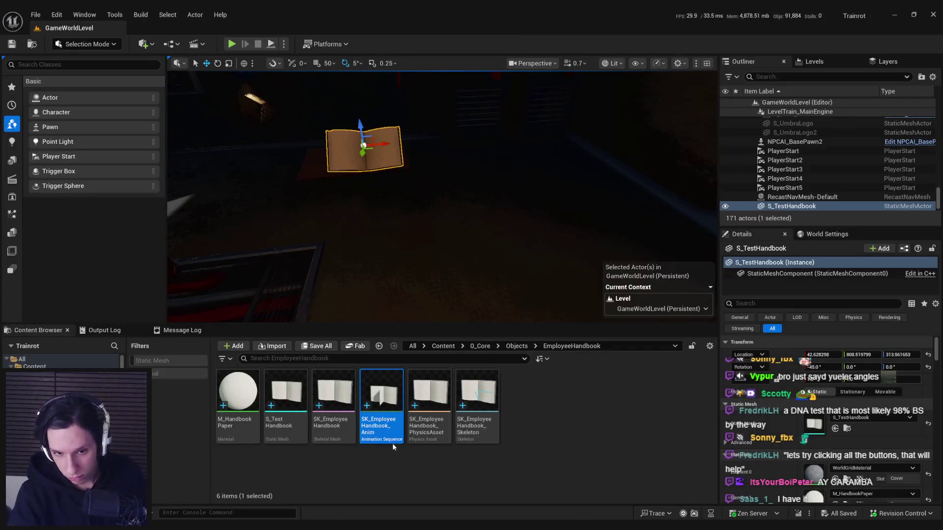
Step: Force delete the four old SK_EmployeeHandbook assets
left_click(327, 426)
left_click(479, 423, "shift")
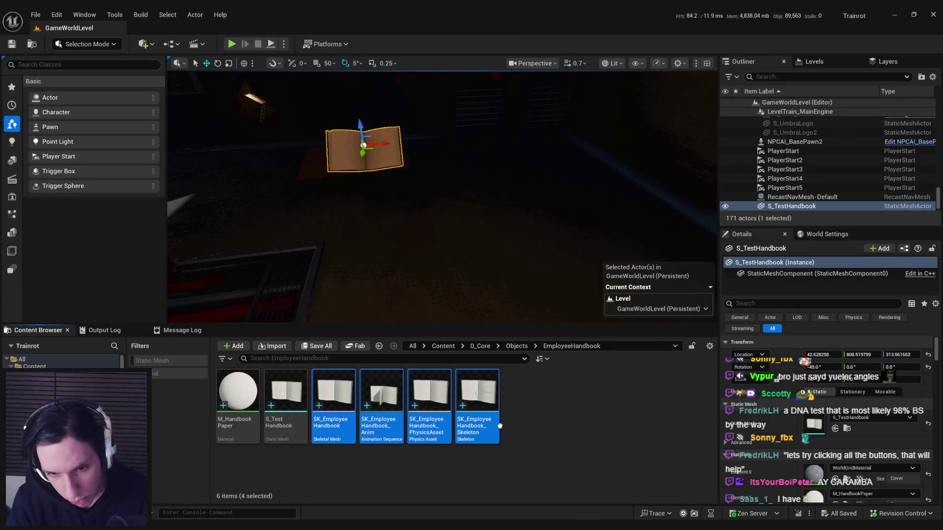
left_click(426, 420)
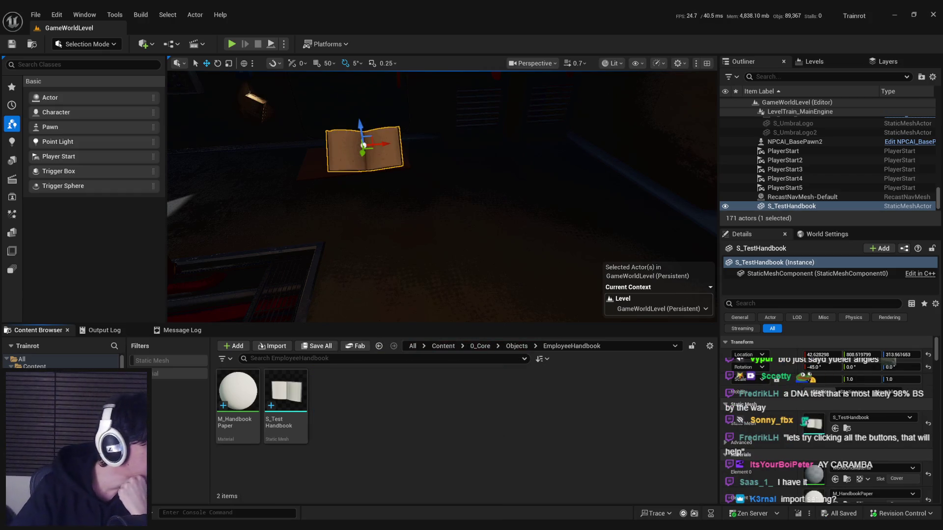
Step: Import SK_EmployeeHandbook.fbx with Convert Statics with Morph Targets to Skeletals enabled
left_click_drag(409, 430, 416, 446)
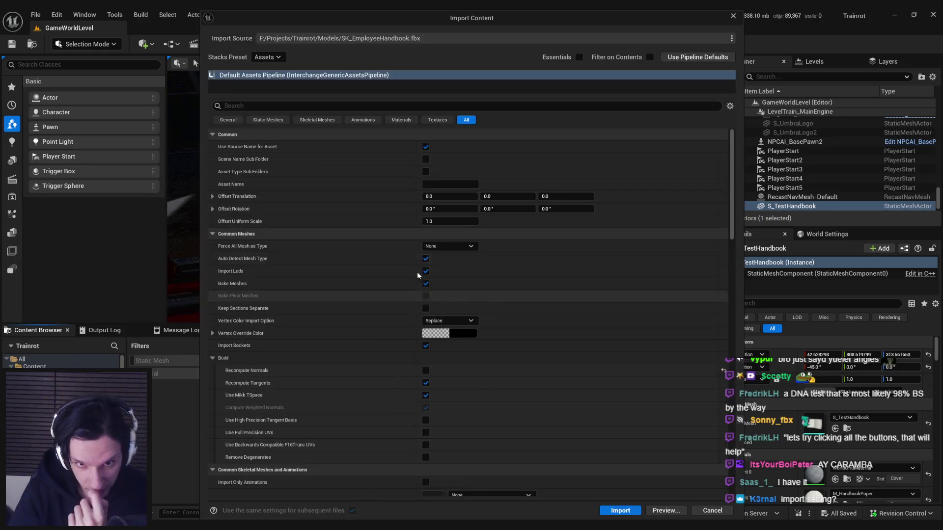
left_click(407, 106)
type("morph")
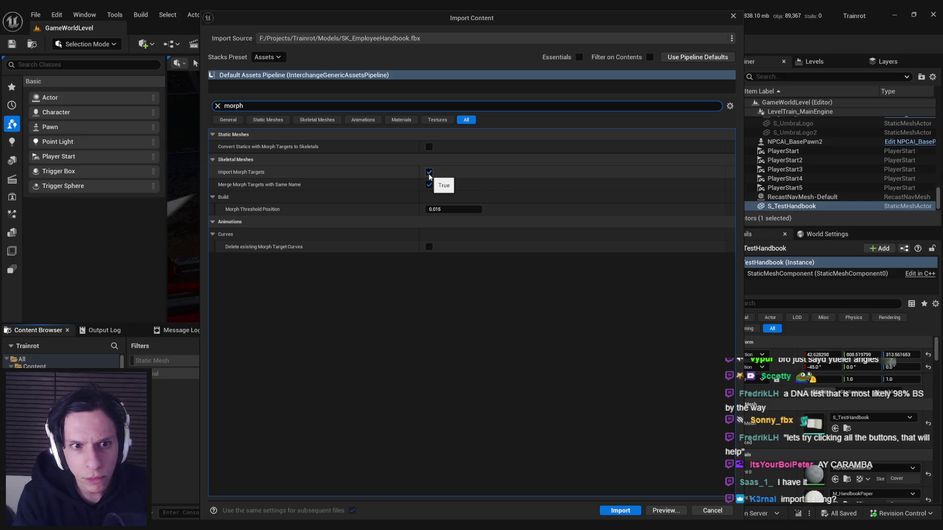
mouse_move(308, 148)
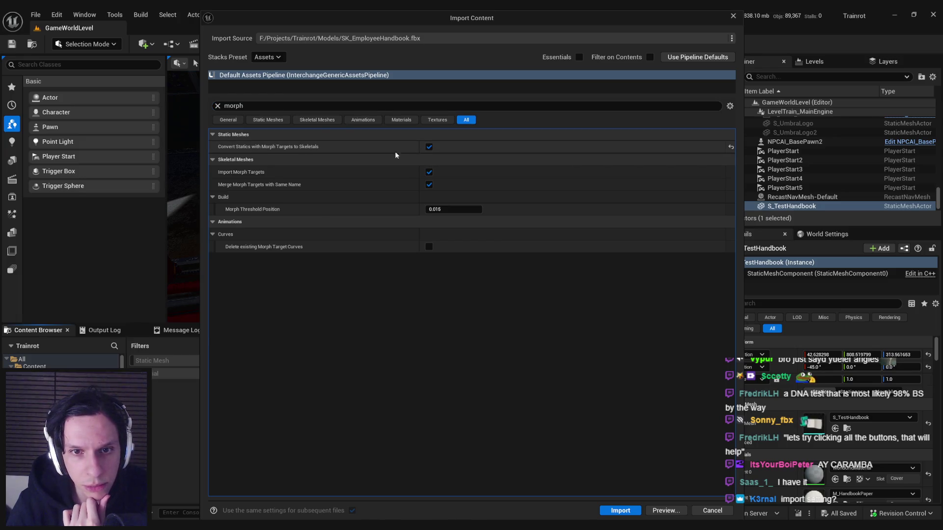
left_click(429, 146)
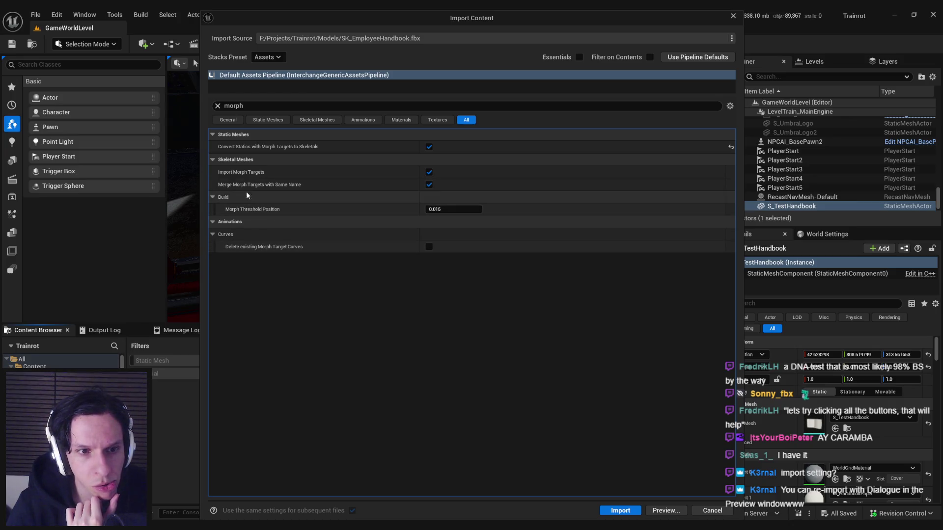
mouse_move(246, 187)
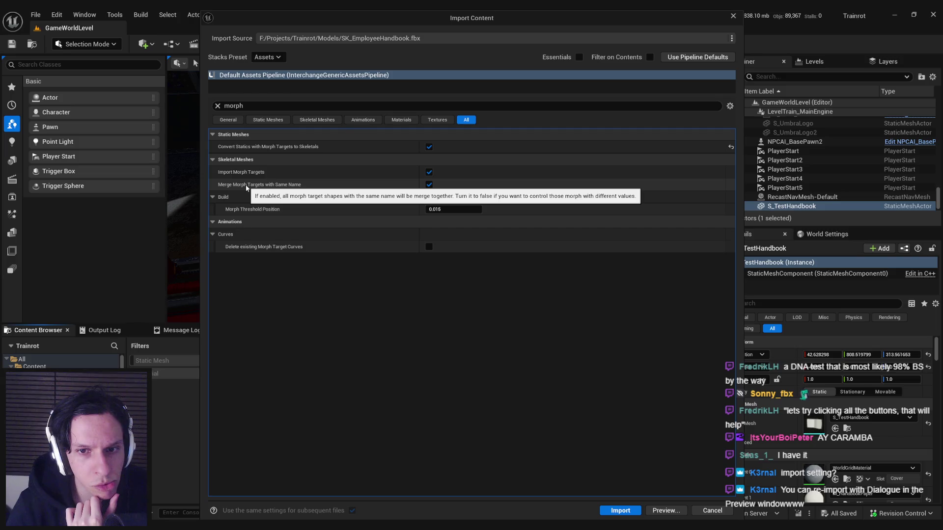
left_click(619, 511)
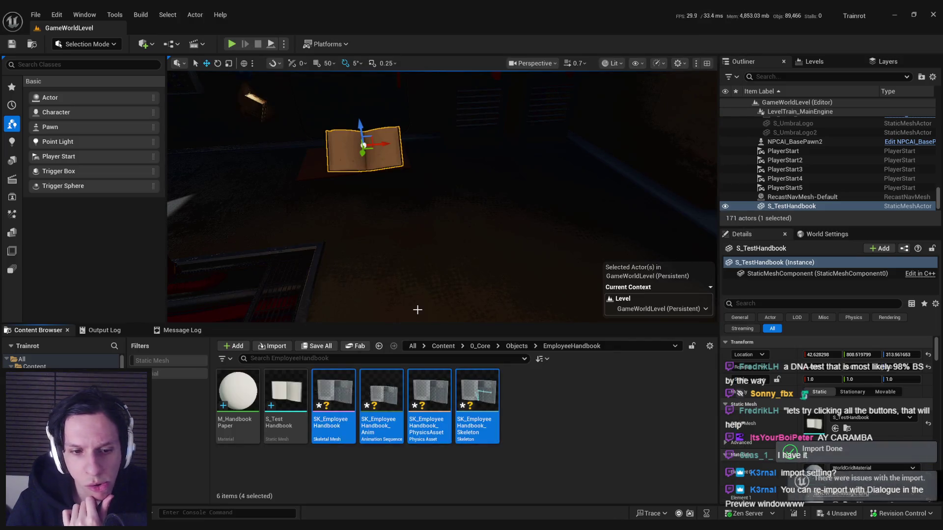
Step: Open the reimported SK_EmployeeHandbook mesh and inspect its morph targets, details and bone hierarchy
left_click(355, 437)
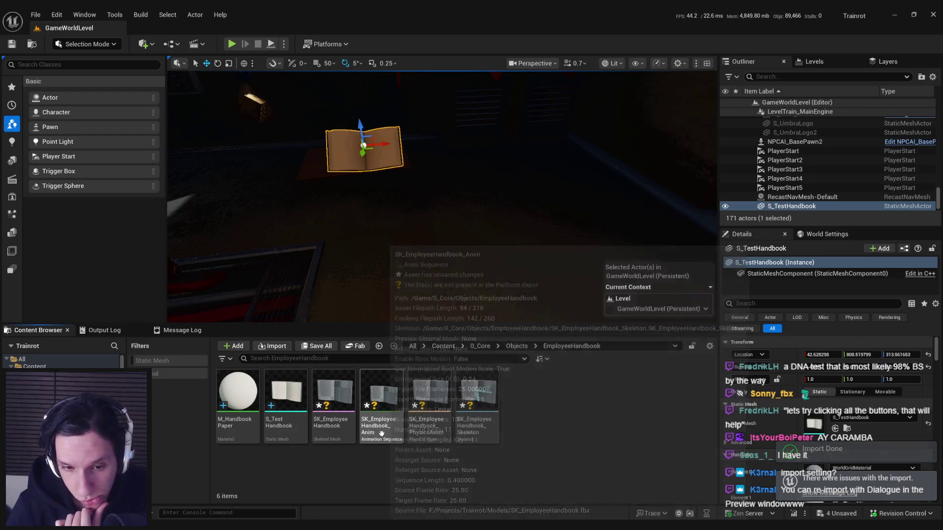
double_click(339, 432)
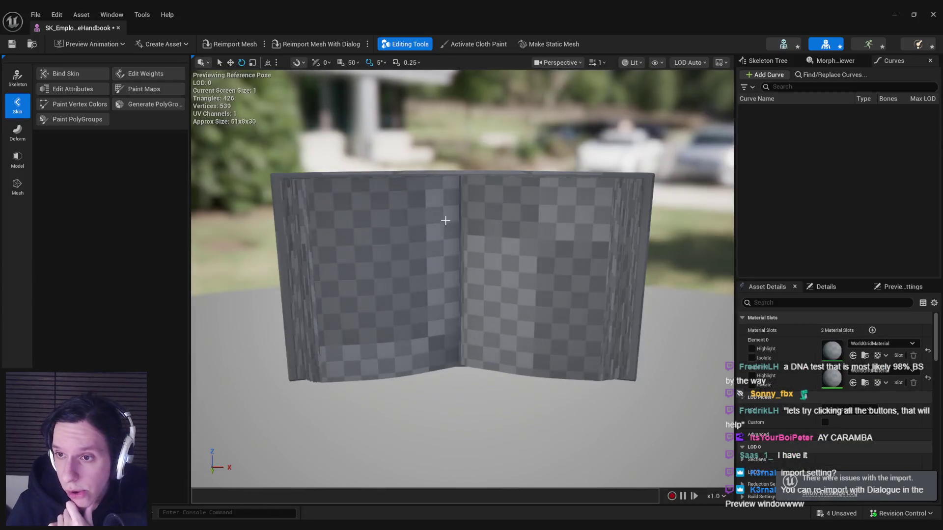
left_click(834, 61)
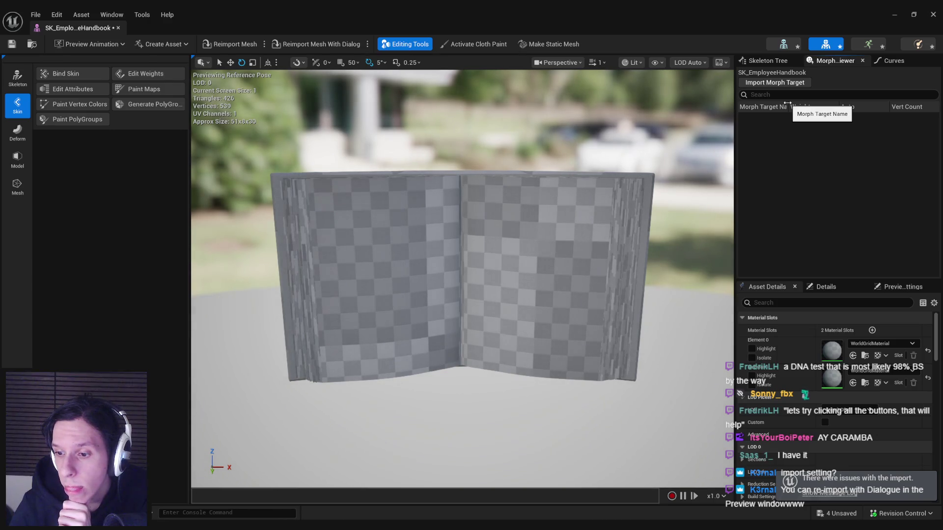
left_click(903, 287)
left_click(827, 286)
left_click(766, 290)
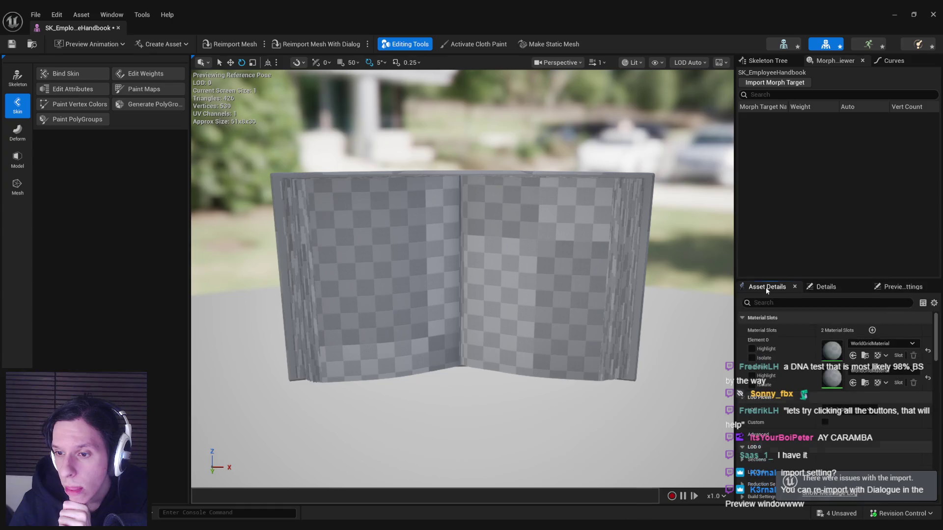
left_click(756, 59)
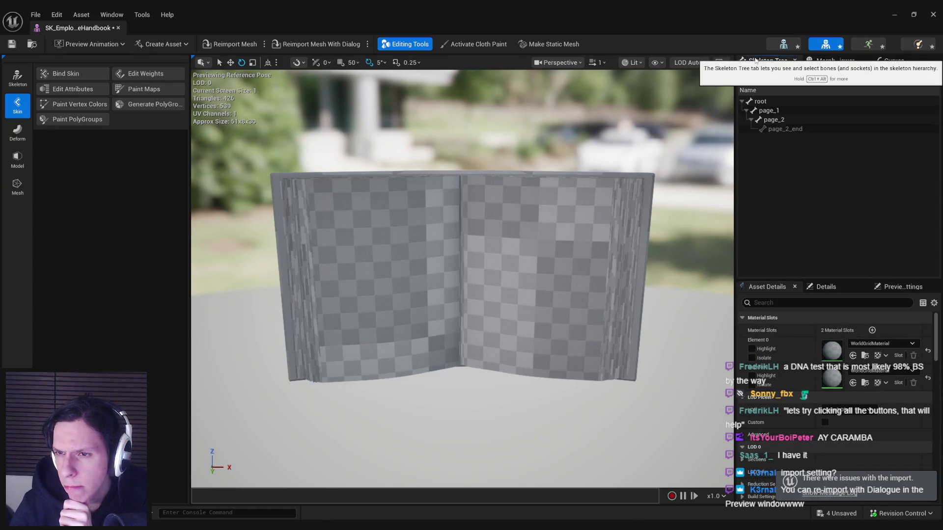
scroll(787, 399, "down", 3)
scroll(787, 398, "down", 5)
mouse_move(935, 390)
left_mouse_down()
mouse_move(936, 486)
mouse_move(941, 334)
left_mouse_up()
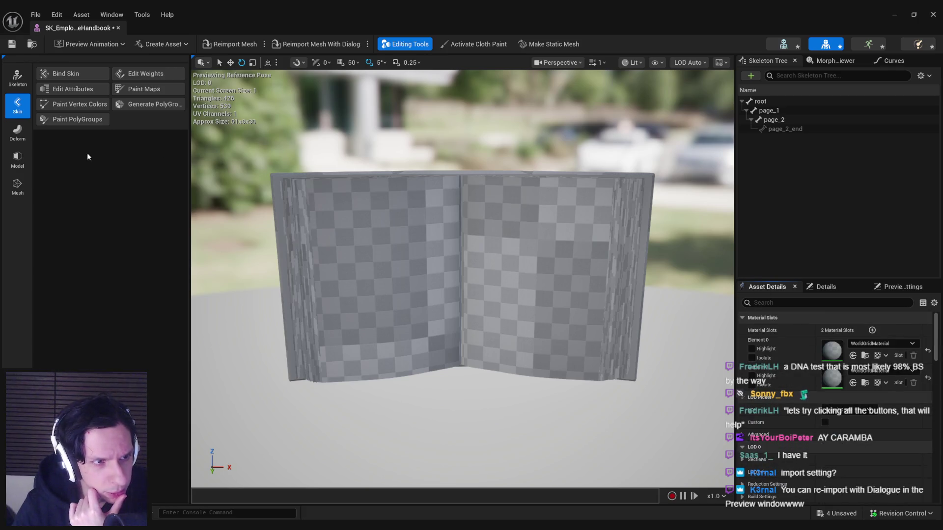
Step: Review the Deform and Skeleton tools, morph targets, animation curves and material slots
left_click(18, 131)
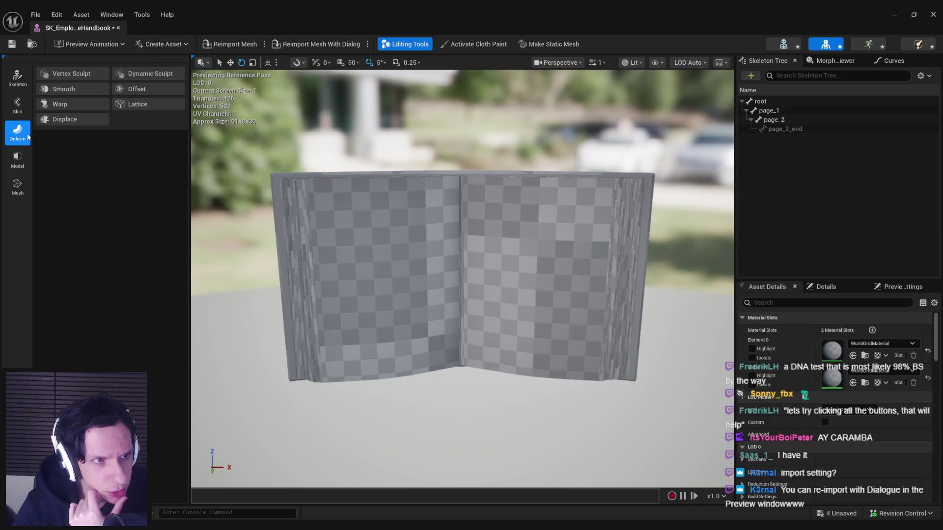
left_click(22, 84)
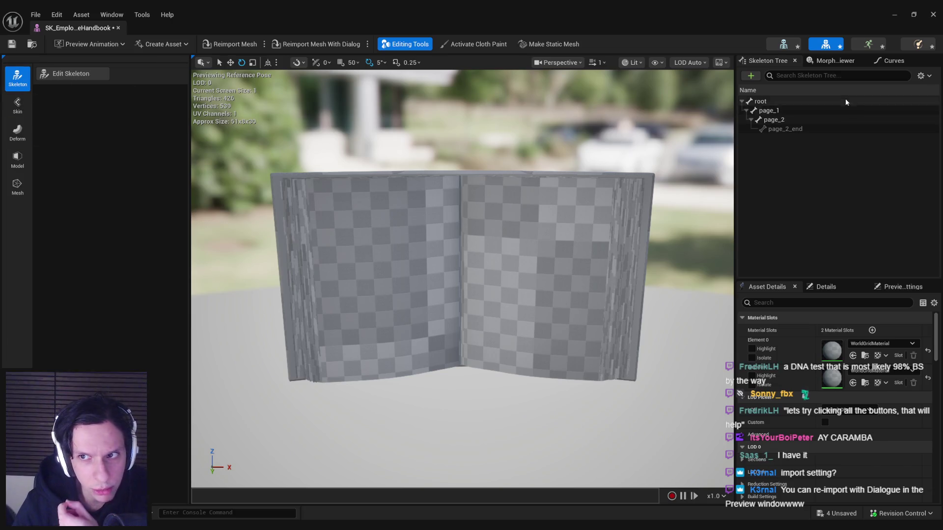
left_click(834, 61)
left_click(892, 60)
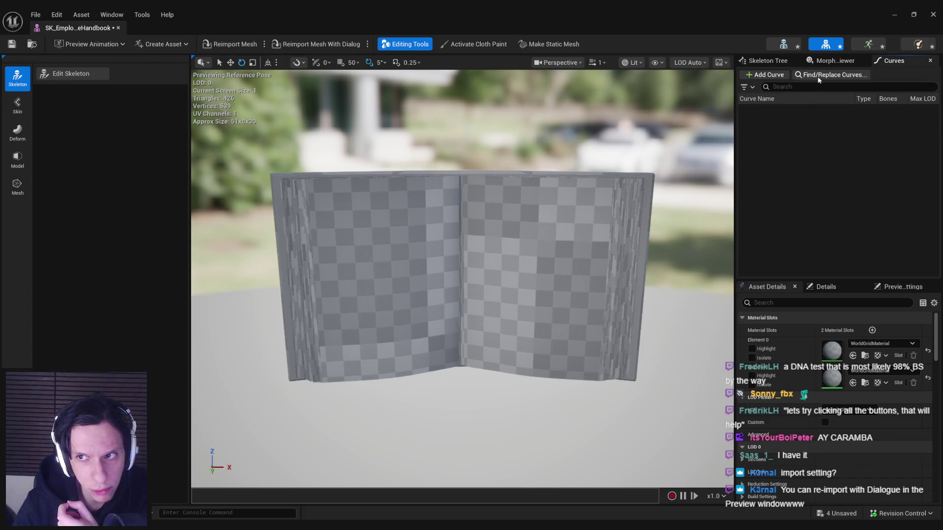
left_click(825, 287)
left_click(764, 288)
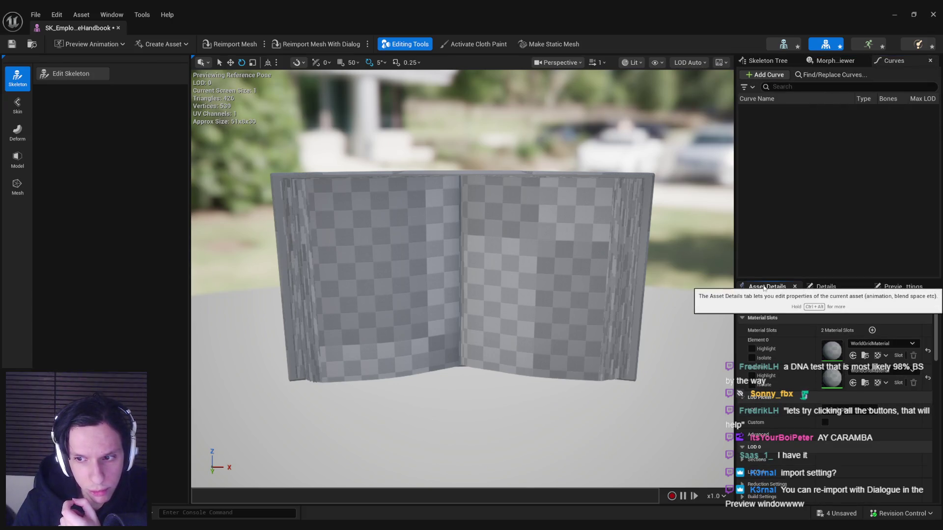
Step: Save SK_EmployeeHandbook, open its skeleton editor, and switch back to Blender
left_click(11, 43)
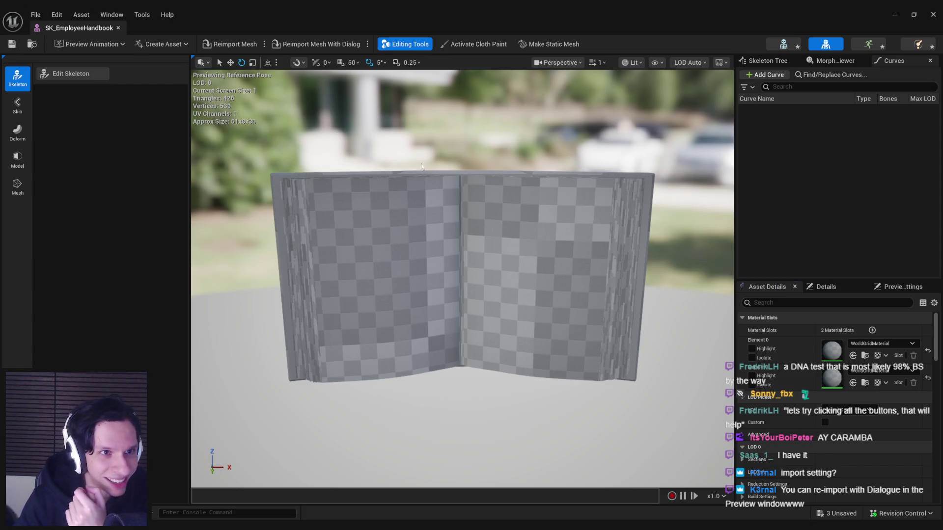
left_click(794, 48)
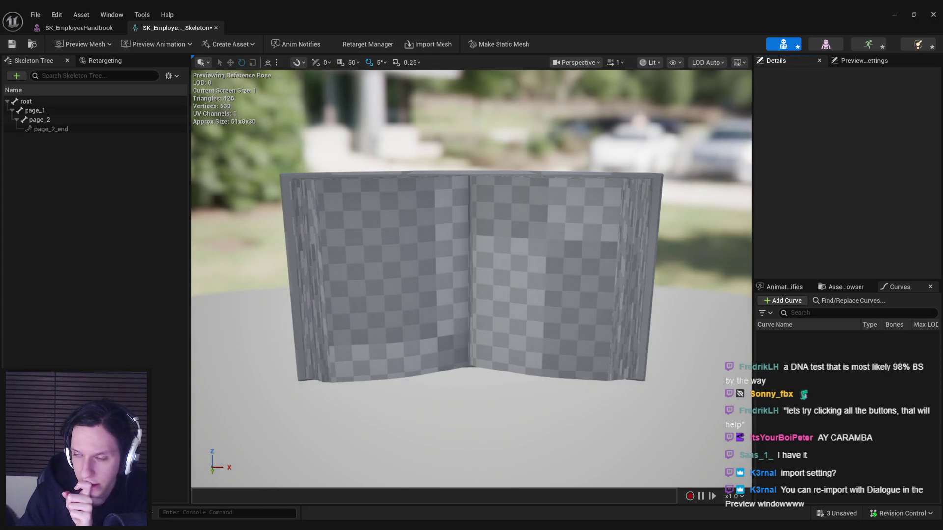
key("alt+Tab")
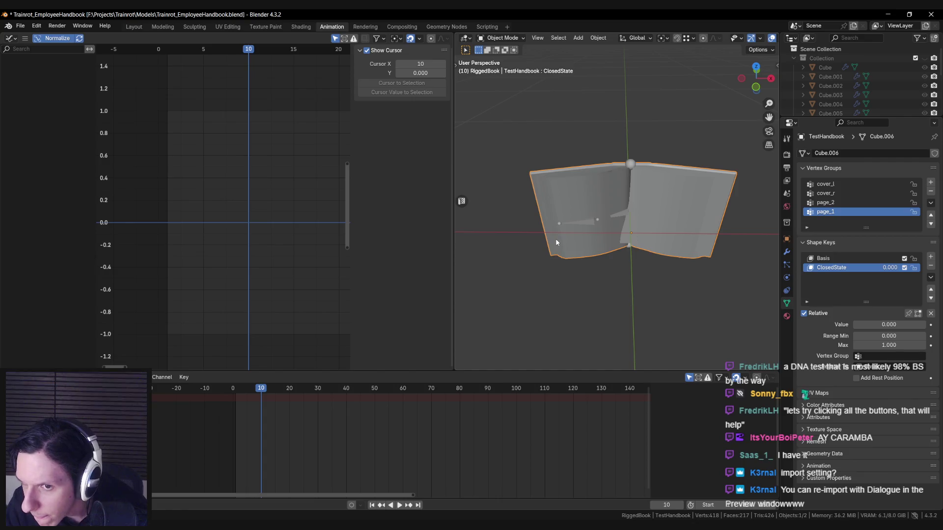
Step: Save the Blender file and orbit the view toward the book's spine
middle_click_drag(555, 237, 558, 232)
key("ctrl+s")
scroll(561, 225, "down", 3)
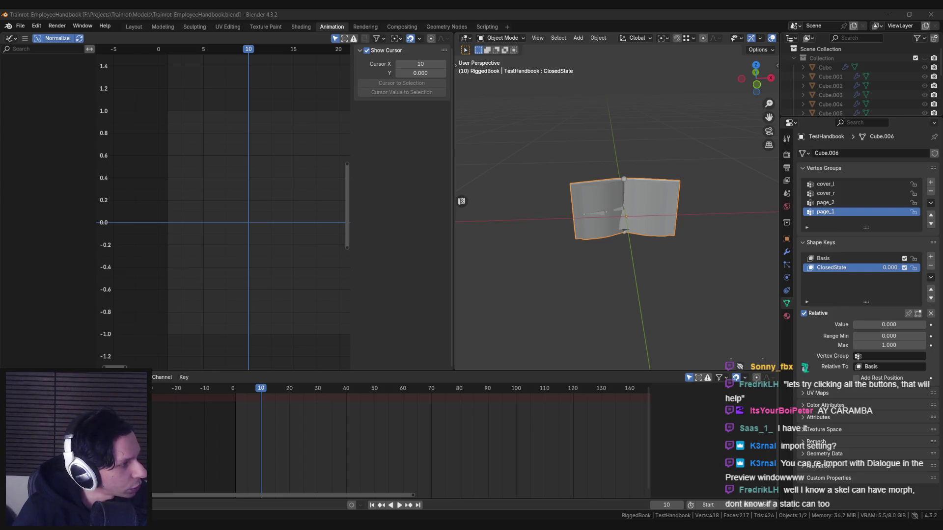
scroll(552, 157, "up", 5)
middle_click_drag(552, 157, 588, 157)
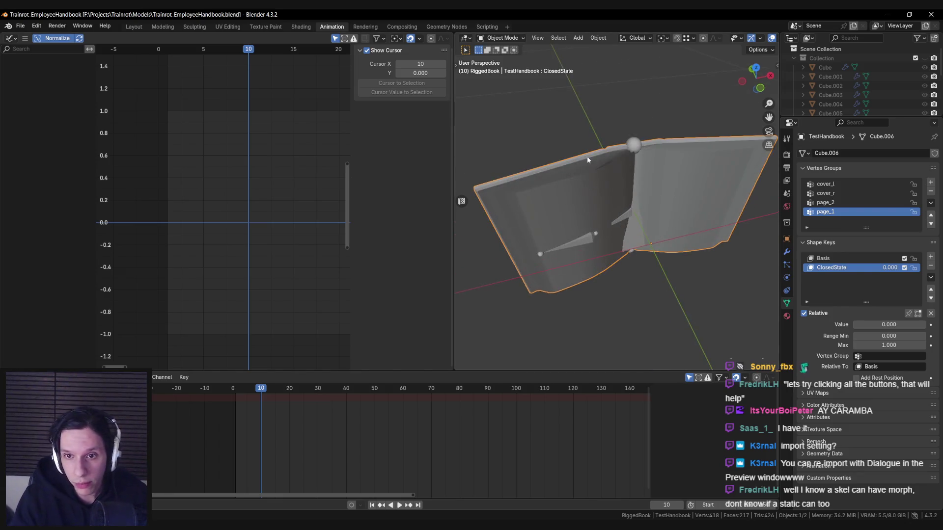
Step: Select the page armature to show its turn F-curves, toggling wireframe and solid shading
left_click(622, 194)
scroll(598, 185, "down", 3)
left_click(602, 199)
key("shift+z")
left_click(628, 170)
key("shift+z")
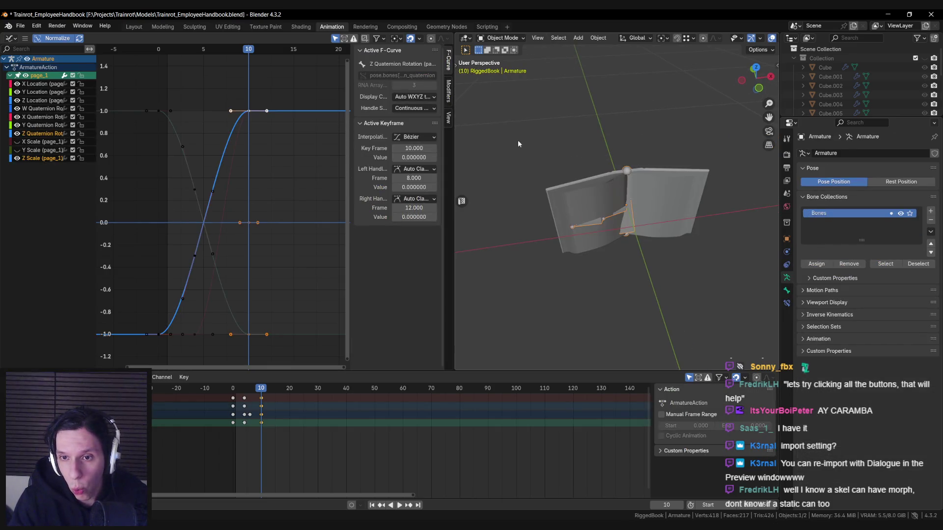
Step: Select the book mesh and save Trainrot_EmployeeHandbook.blend again
left_click(575, 184)
key("ctrl+s")
left_click(21, 25)
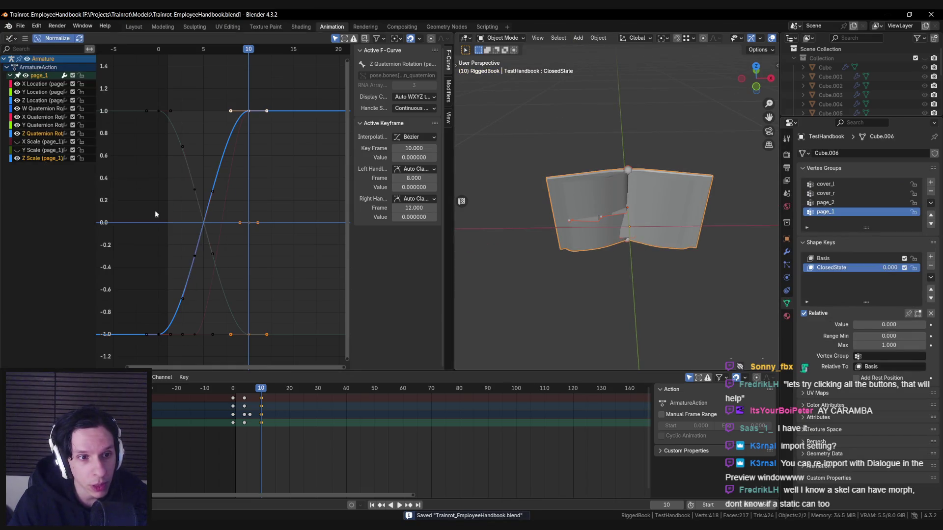
left_click(20, 25)
Step: Export the book as SK_EmployeeHandbook.fbx with Apply Modifiers off, then return to Unreal
mouse_move(49, 165)
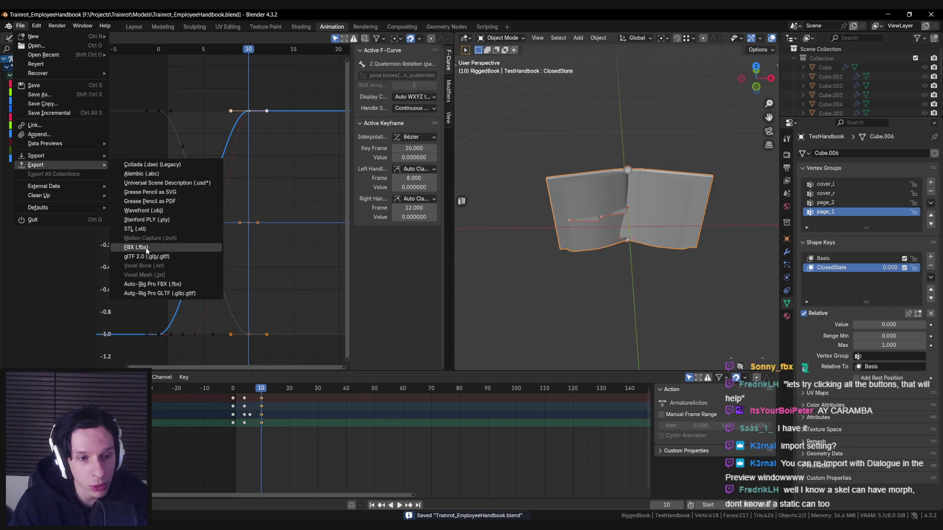
left_click(146, 248)
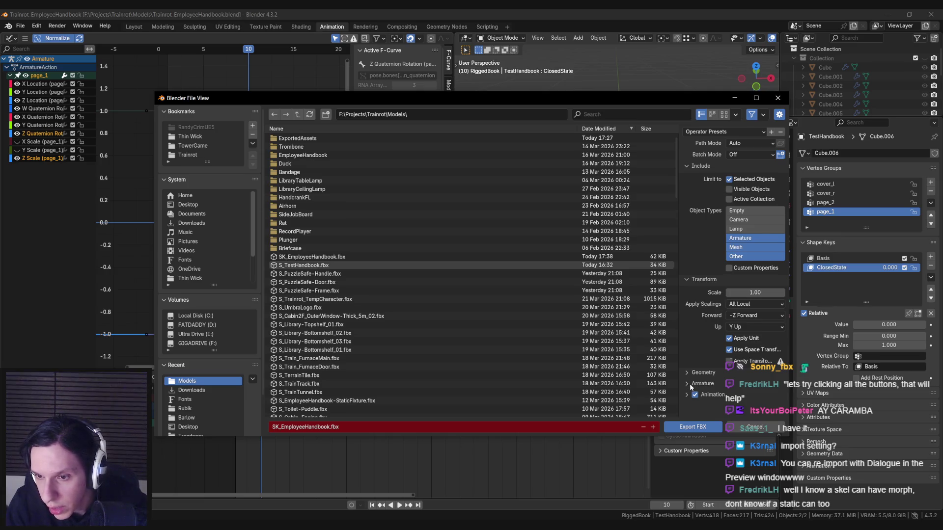
left_click(686, 371)
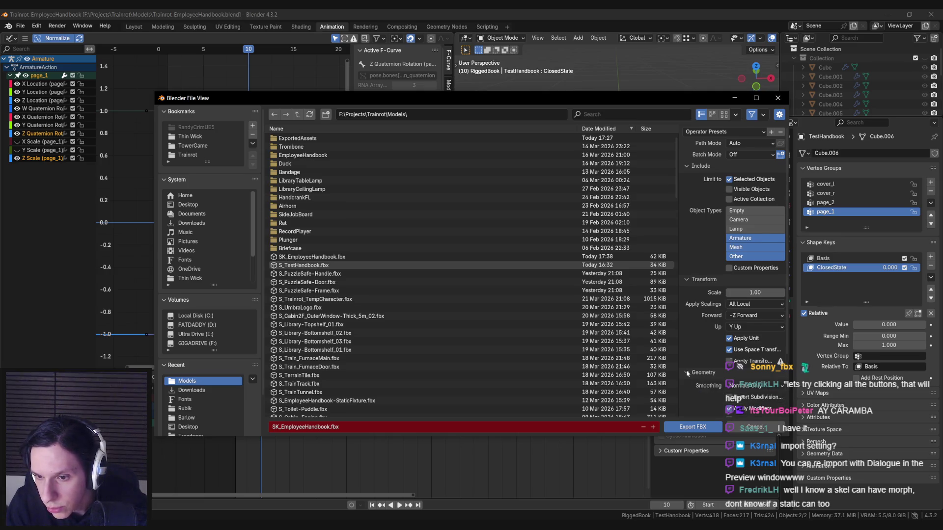
scroll(687, 376, "down", 3)
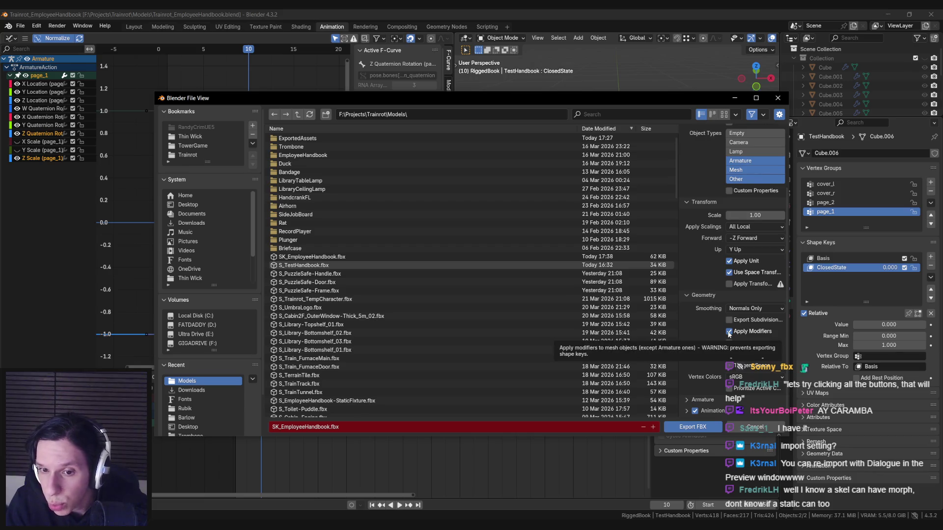
left_click(728, 333)
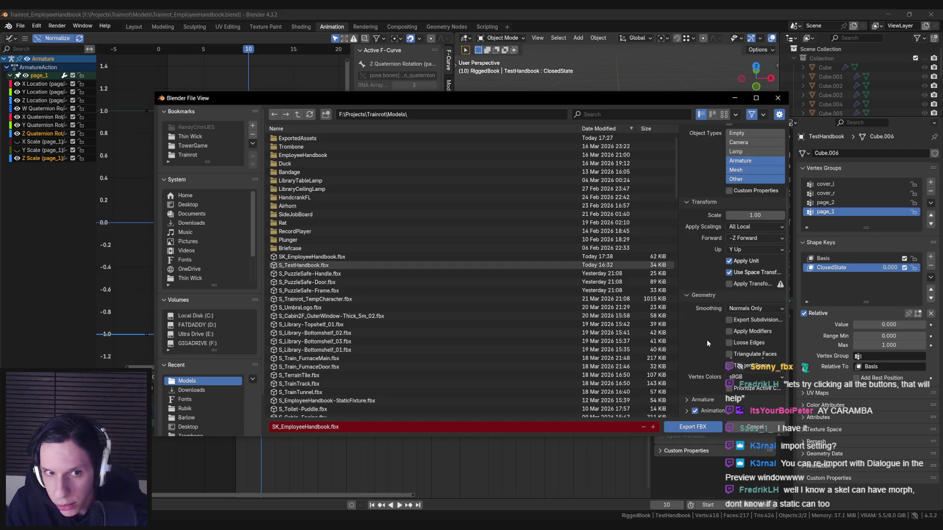
left_click(686, 427)
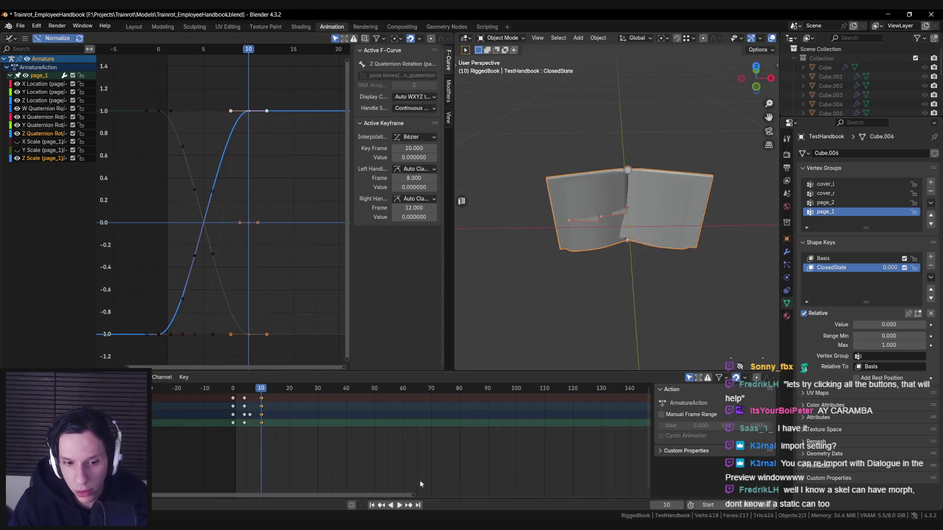
key("alt+Tab")
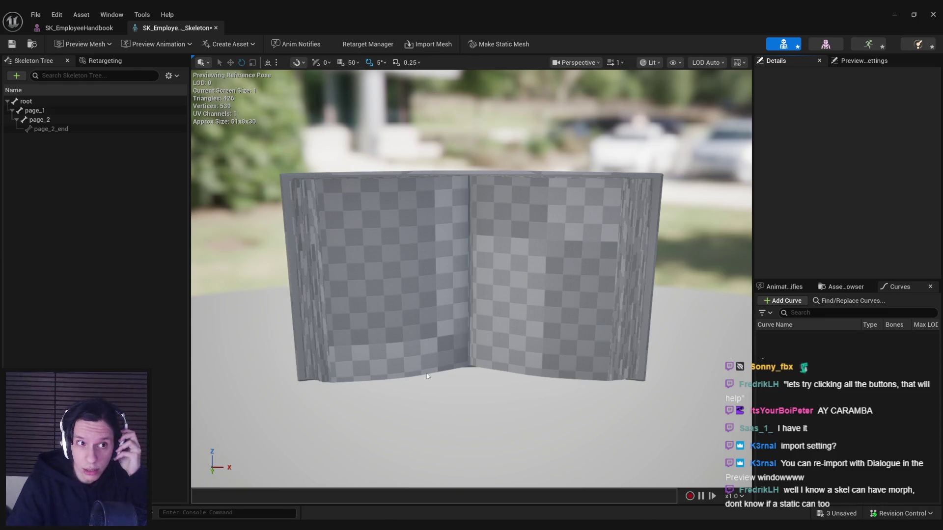
key("ctrl+s")
Step: Close the skeleton editor, check the Message Log, and open SK_EmployeeHandbook from EmployeeHandbook
left_click(933, 15)
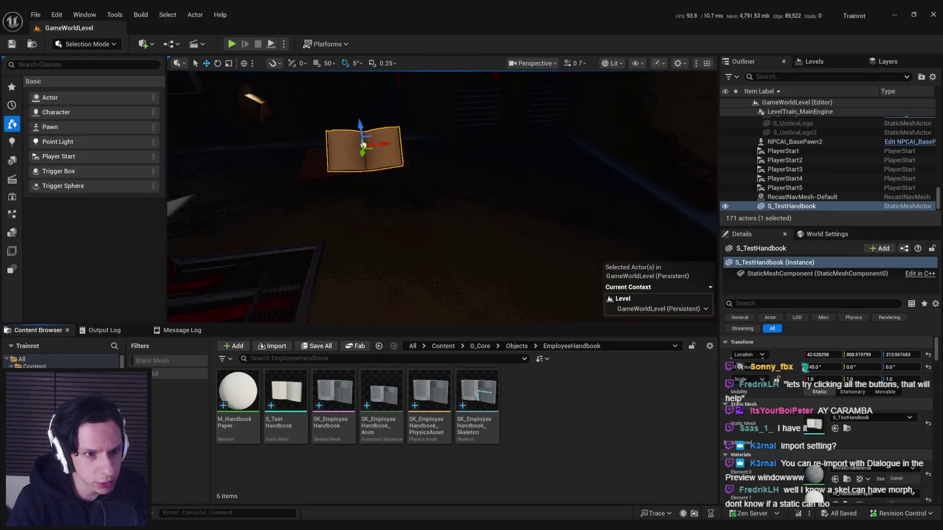
left_click(182, 330)
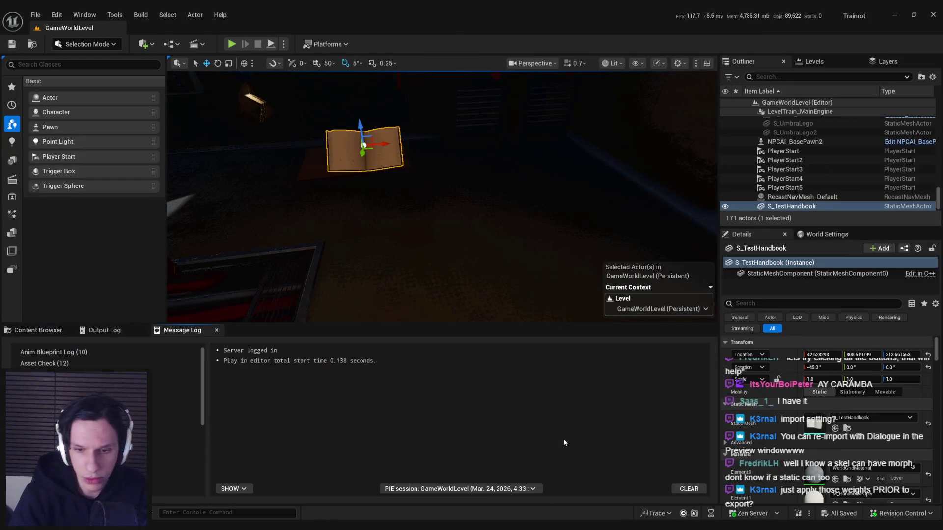
left_click(38, 331)
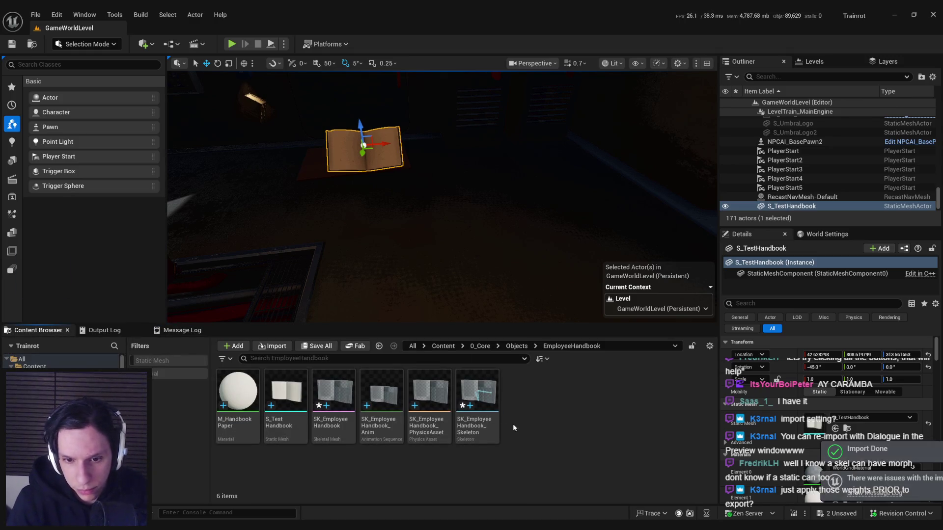
double_click(333, 390)
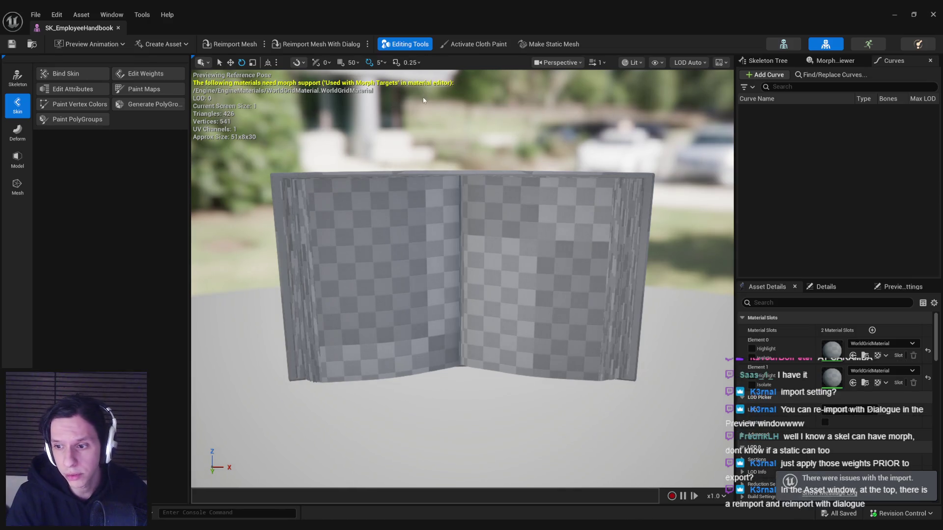
Step: Assign M_HandbookPaper to the mesh's second material slot
scroll(424, 98, "up", 2)
left_click(885, 371)
type("paper")
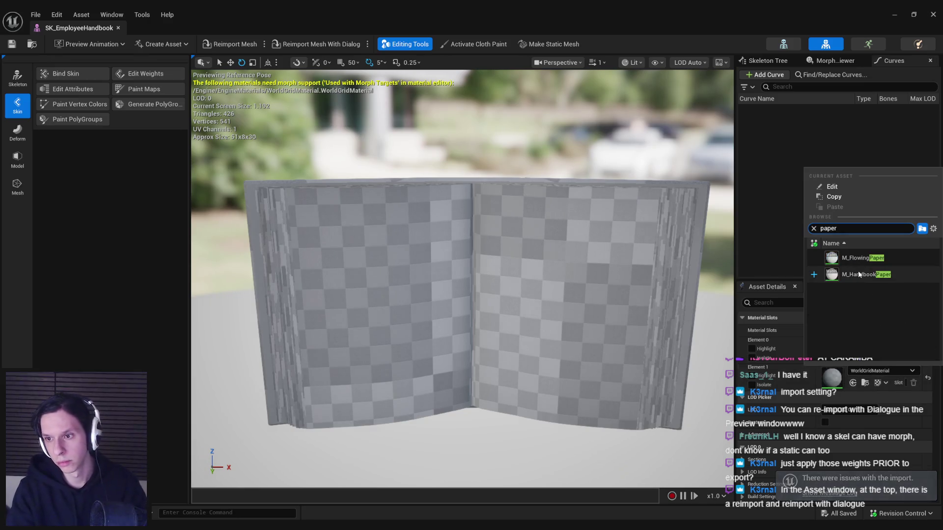
left_click(865, 274)
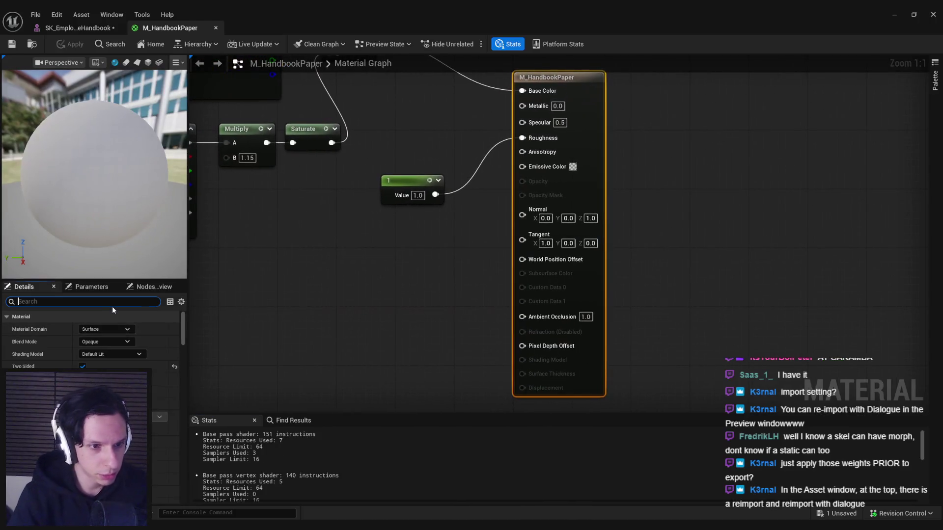
Step: Enable Used with Morph Targets on M_HandbookPaper, apply and save, then view morph targets
left_click(112, 305)
type("mopr")
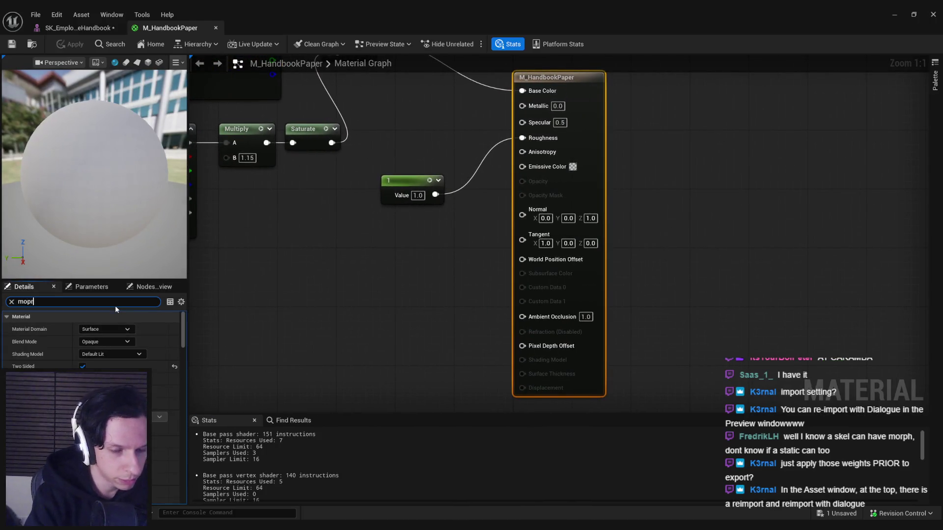
key("BackSpace")
key("BackSpace")
type("rph")
left_click(86, 329)
left_click(70, 44)
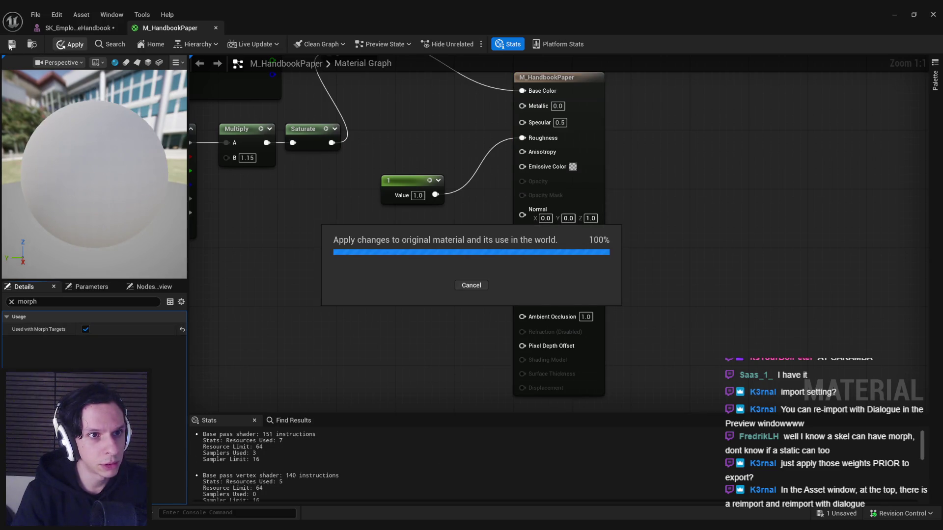
left_click(11, 44)
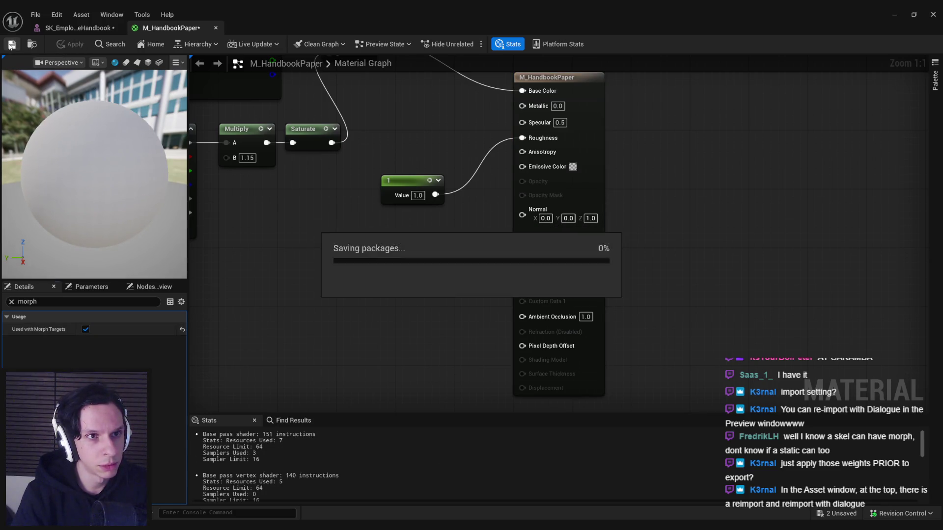
left_click(72, 28)
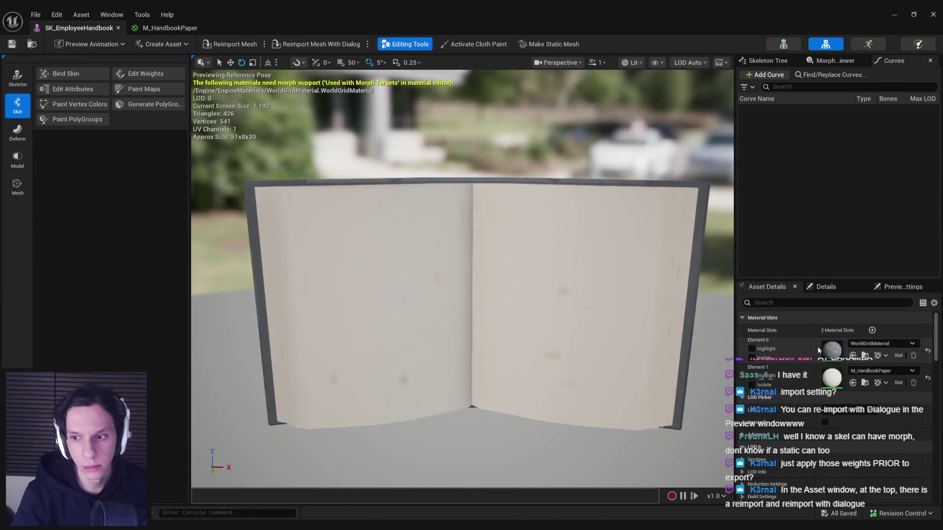
left_click(834, 61)
Step: Drag the ClosedState morph weight to preview the book, reaching -1.0
mouse_move(805, 118)
left_mouse_down()
mouse_move(878, 118)
mouse_move(808, 123)
left_mouse_up()
mouse_move(462, 275)
right_mouse_down()
mouse_move(442, 265)
mouse_move(481, 270)
mouse_move(461, 280)
mouse_move(494, 280)
right_mouse_up()
left_click_drag(816, 117, 761, 117)
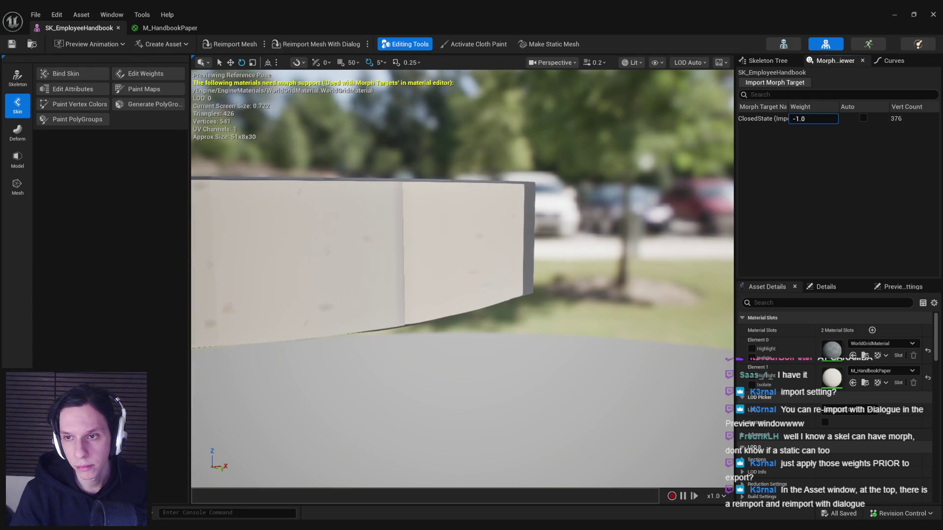
right_click_drag(461, 280, 423, 280)
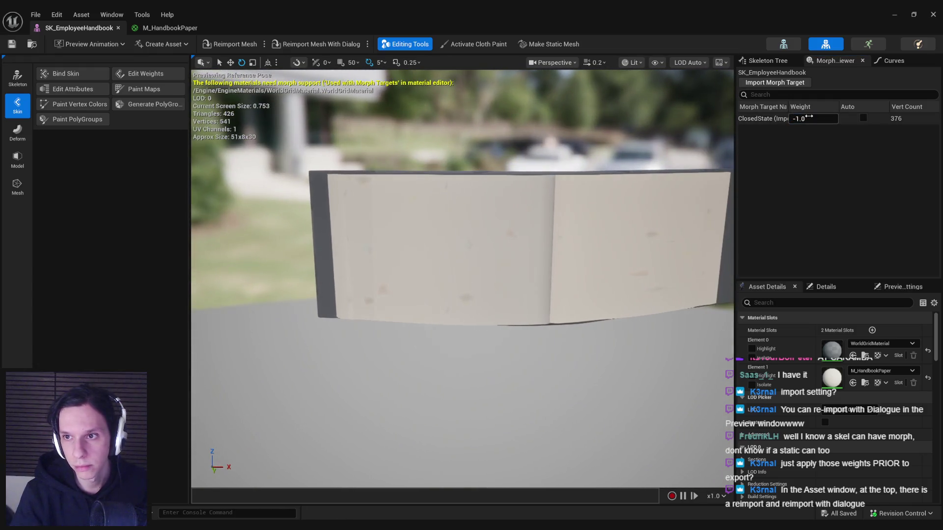
Step: Set the ClosedState morph weight to 0 so the book previews fully open
left_click(809, 119)
type("0")
key("Return")
mouse_move(809, 118)
left_mouse_down()
mouse_move(845, 118)
mouse_move(816, 118)
left_mouse_up()
type("0")
key("Return")
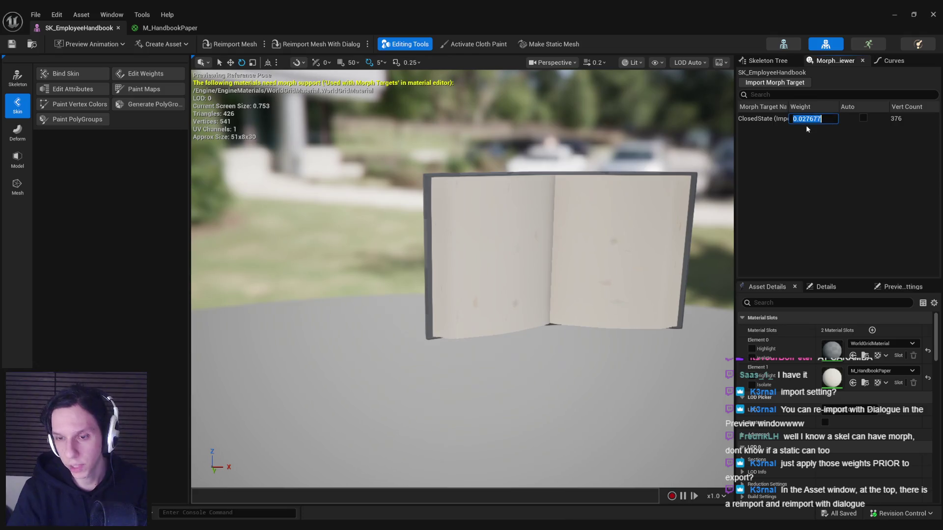
right_click(773, 118)
left_click(756, 136)
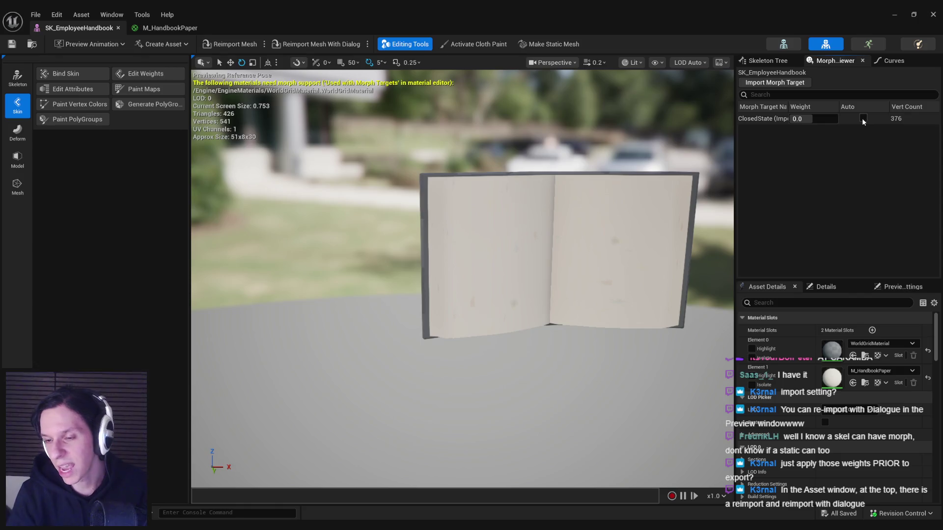
Step: Try the handbook paper material on the first material slot and inspect it
left_click(828, 287)
left_click_drag(540, 294, 511, 267)
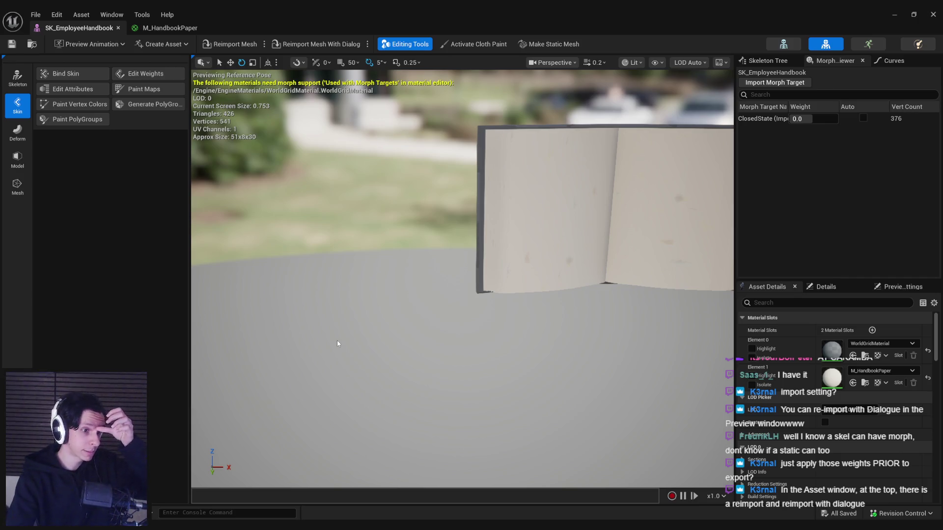
left_click_drag(406, 329, 574, 263)
left_click(887, 343)
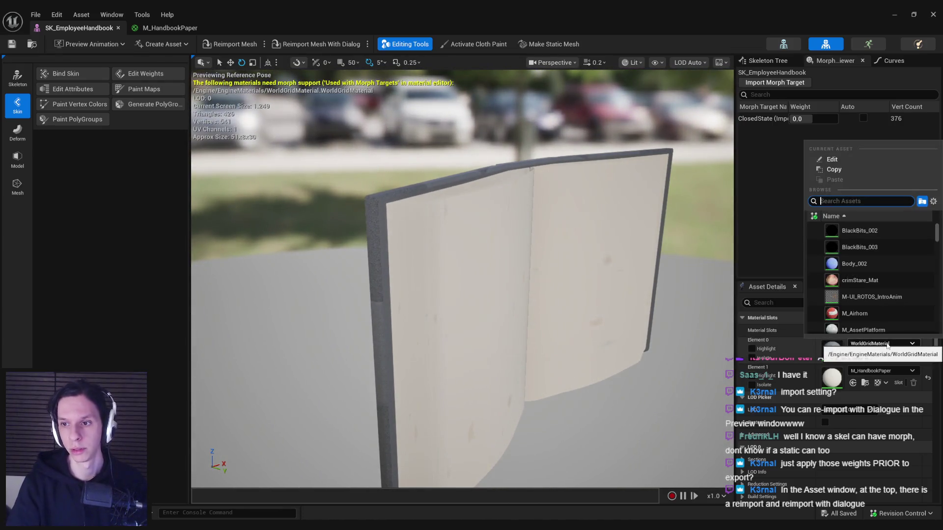
type("handbook")
left_click(880, 236)
mouse_move(638, 245)
left_mouse_down()
mouse_move(717, 243)
mouse_move(614, 243)
left_mouse_up()
mouse_move(496, 256)
left_mouse_down()
mouse_move(530, 256)
mouse_move(497, 256)
left_mouse_up()
Step: Undo the first-slot material change, save the mesh, and return to M_HandbookPaper
key("ctrl+z")
key("ctrl+s")
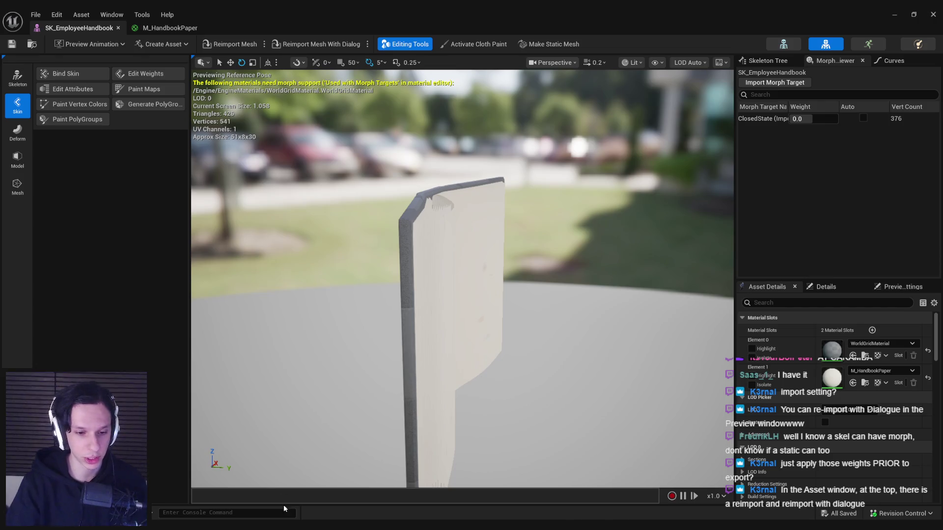
left_click_drag(343, 331, 231, 330)
left_click(171, 28)
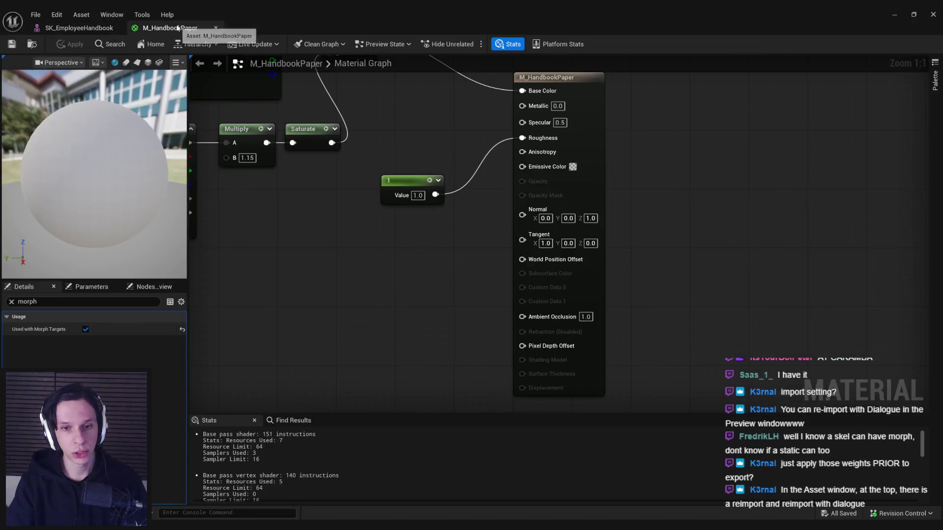
Step: Place SK_EmployeeHandbook_Anim in the level beside S_TestHandbook
left_click(78, 28)
left_click(155, 28)
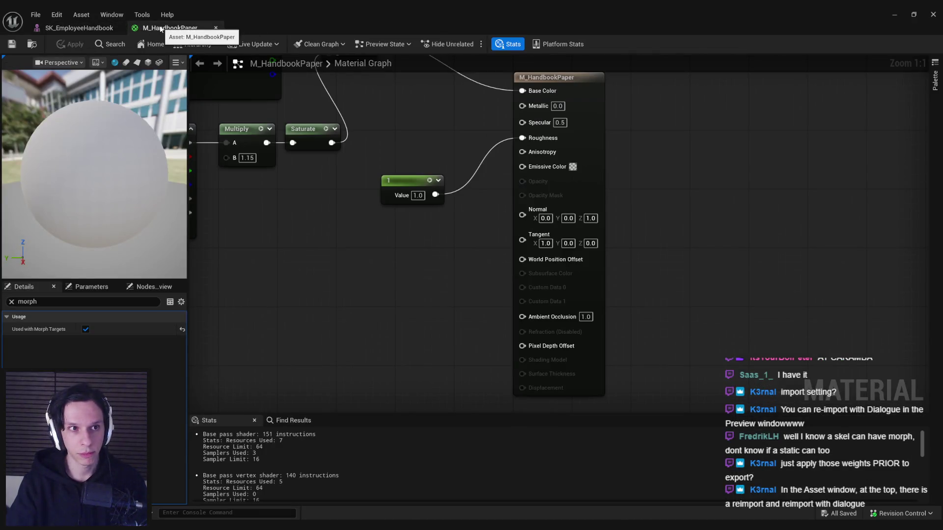
left_click(104, 28)
left_click(894, 15)
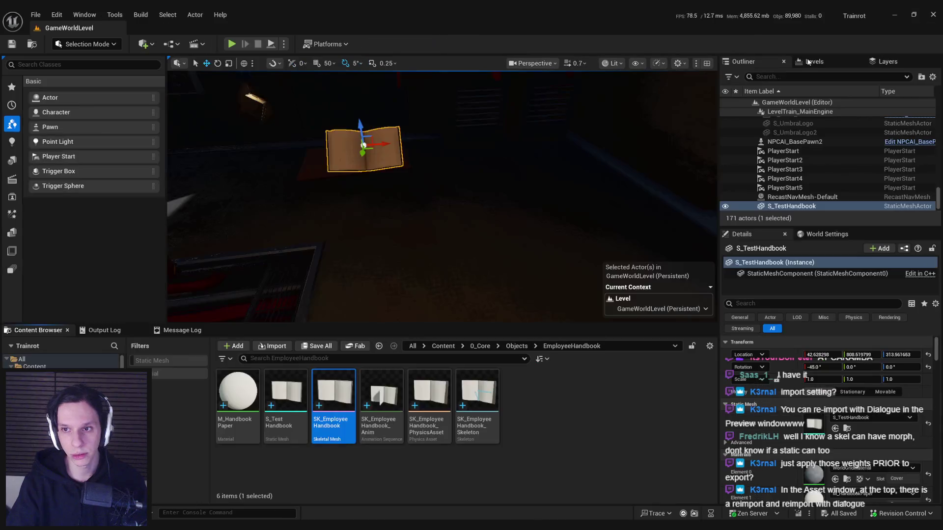
mouse_move(381, 392)
left_mouse_down()
mouse_move(393, 344)
mouse_move(449, 295)
mouse_move(436, 275)
mouse_move(435, 155)
mouse_move(432, 162)
mouse_move(510, 184)
left_mouse_up()
right_click_drag(510, 155, 464, 137)
Step: Start playing the level with Alt+P in fullscreen
scroll(807, 473, "down", 2)
scroll(538, 249, "down", 2)
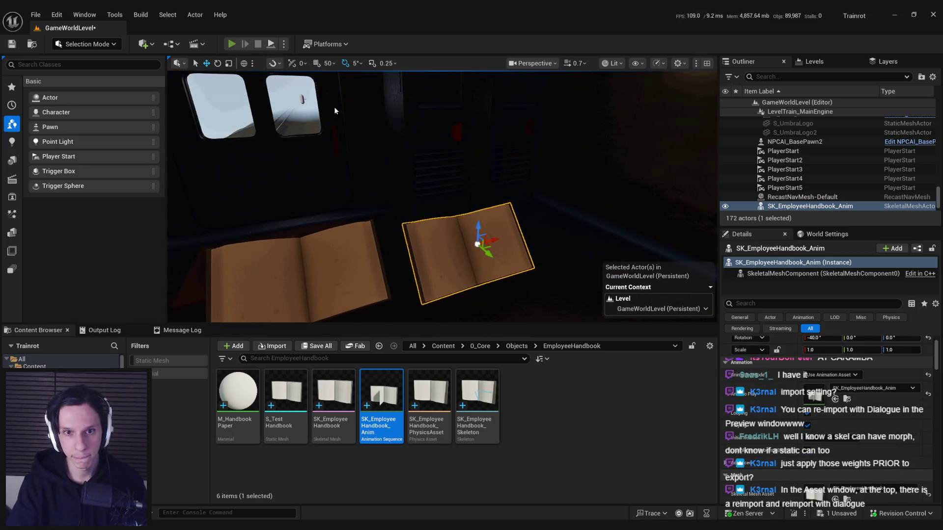
key("alt+p")
key("F11")
Step: Walk the player up to the open books, then stop the play session
key("w")
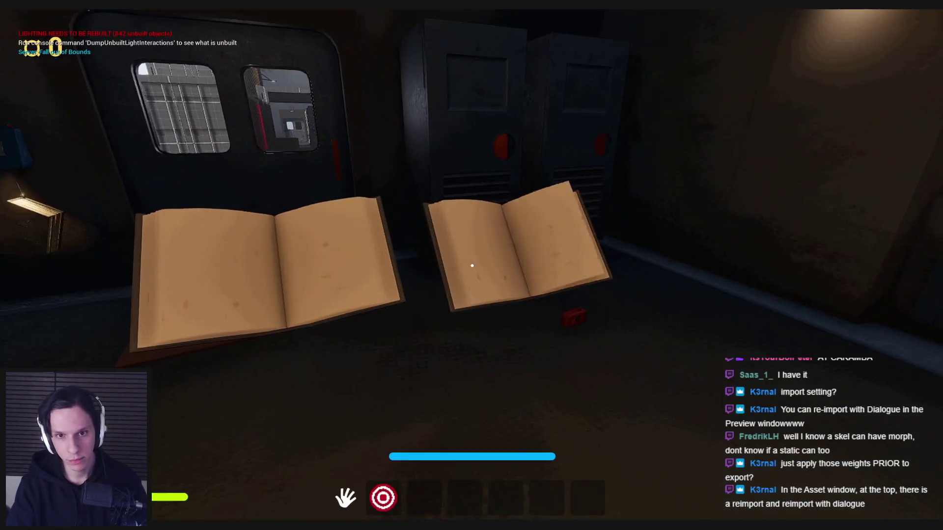
key("w")
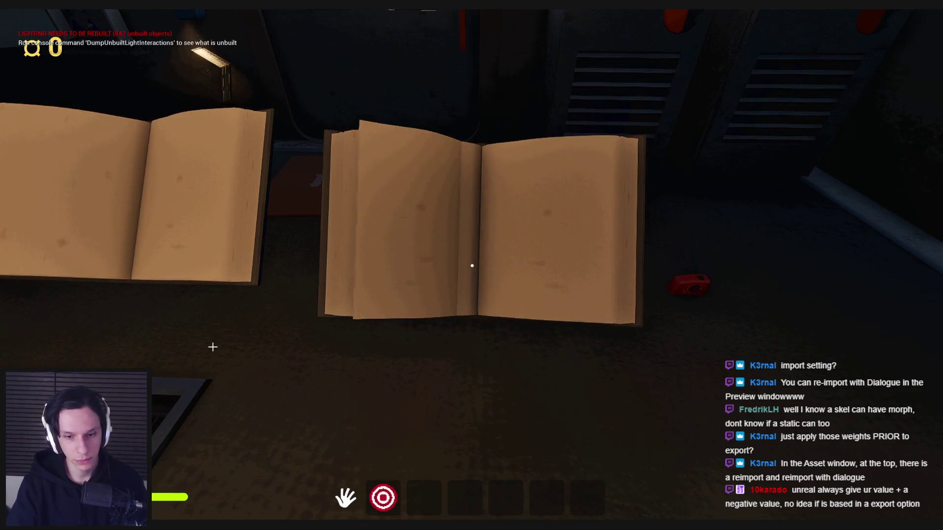
key("Escape")
scroll(805, 467, "down", 2)
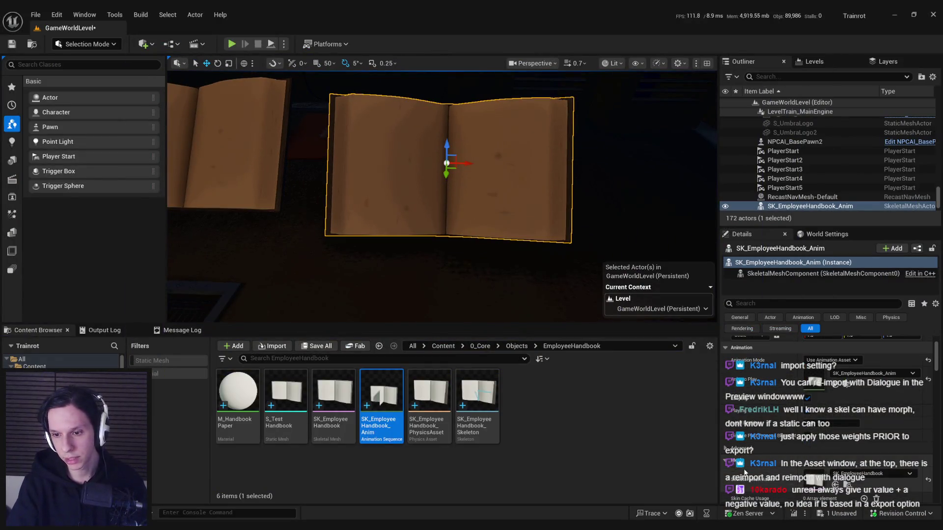
scroll(735, 466, "down", 2)
Step: Edit the handbook animation's PlayRate, replay to watch the page turn, then return to Blender
left_click(828, 430)
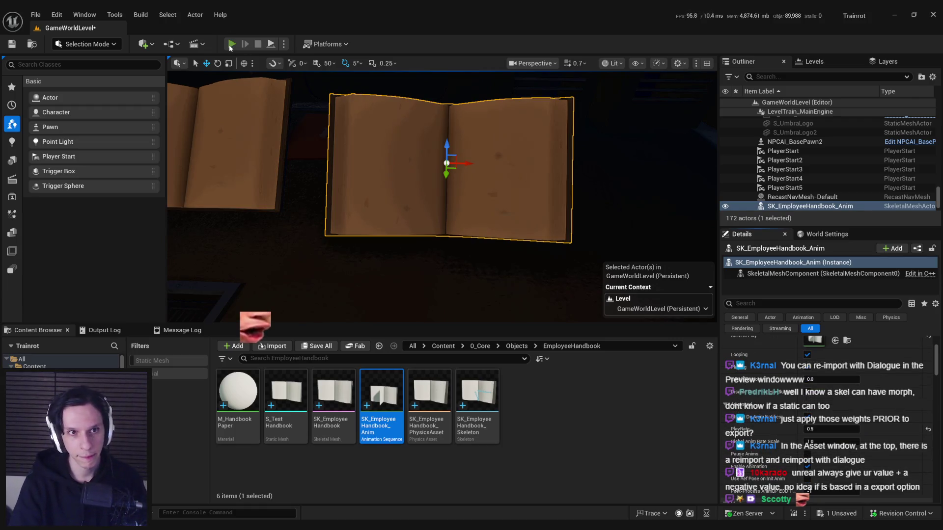
left_click(231, 45)
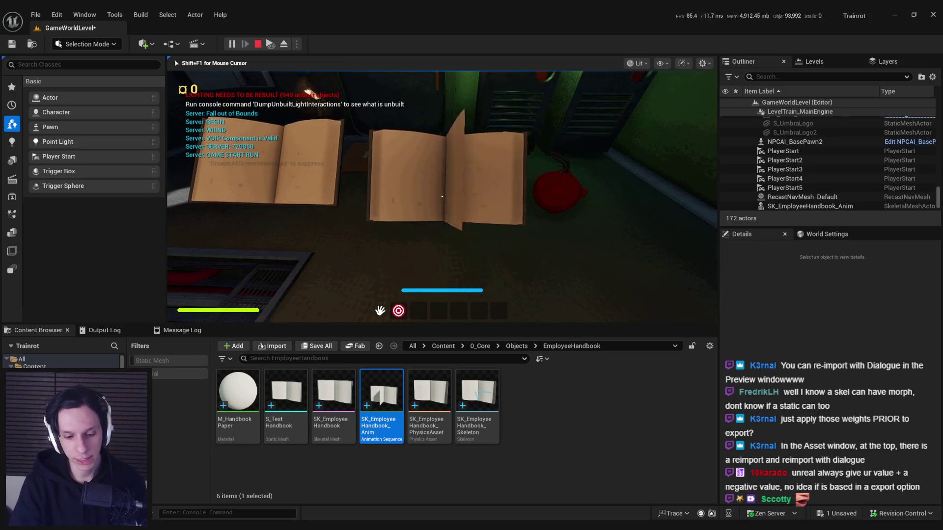
key("F11")
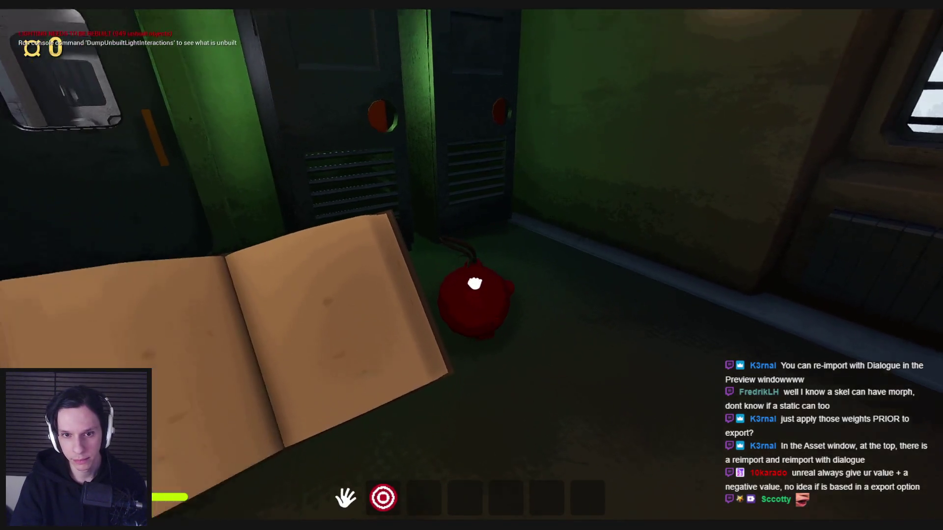
left_click(474, 276)
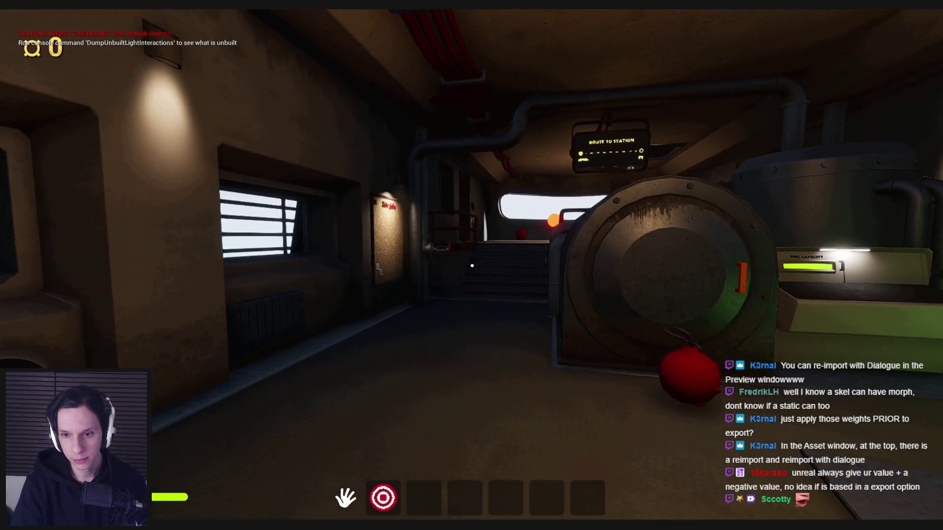
left_click(472, 266)
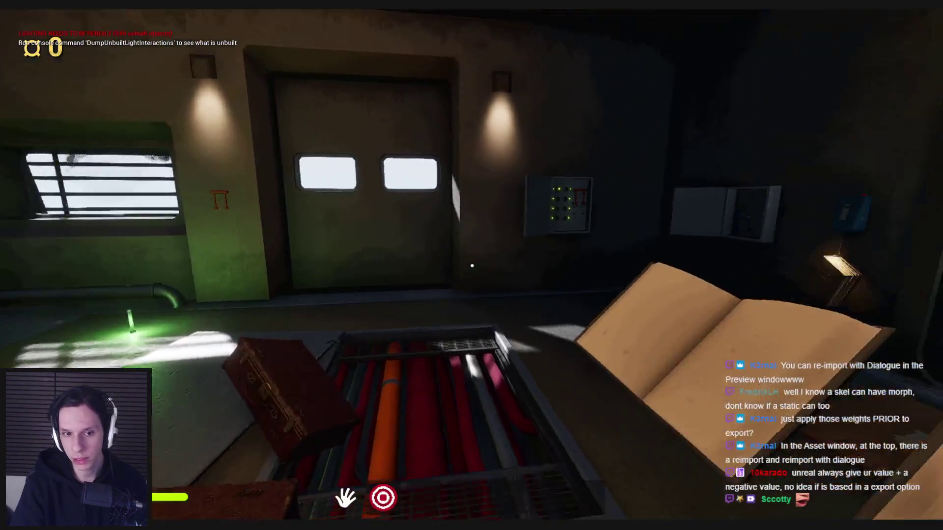
left_click(472, 266)
left_click(472, 266)
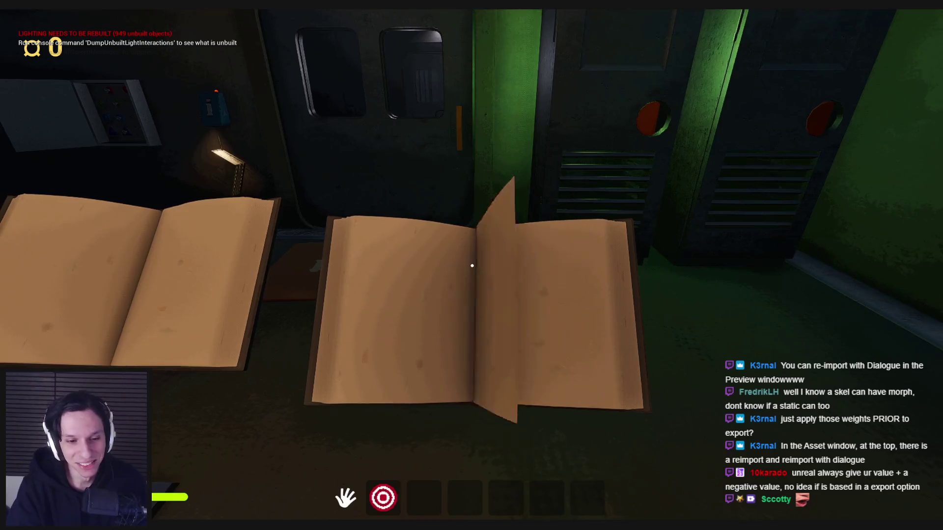
key("Escape")
key("alt+Tab")
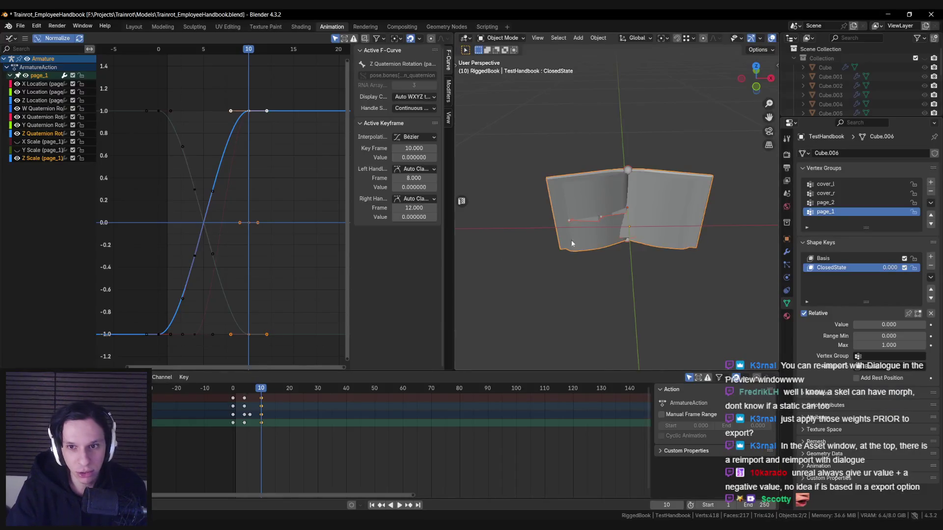
Step: Scrub and play the timeline between frames 4 and 8 to review the current page turn
scroll(547, 240, "up", 3)
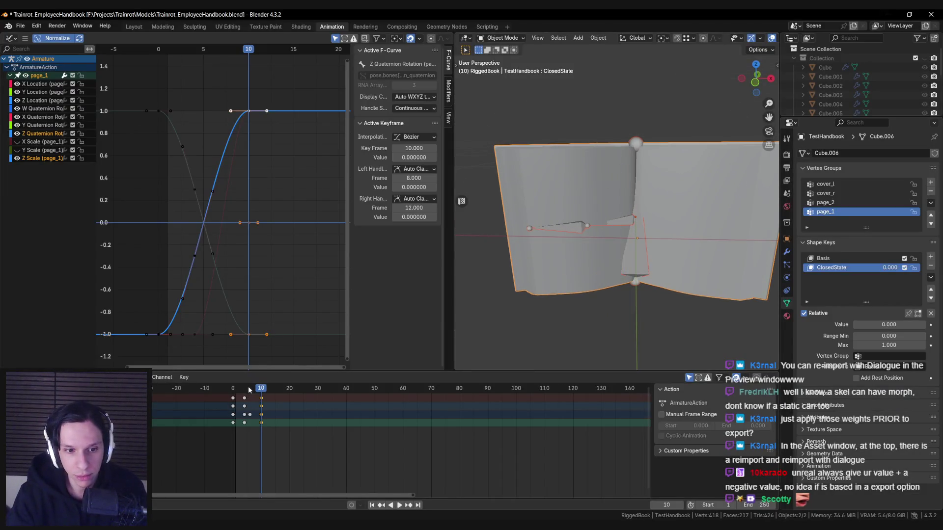
left_click_drag(248, 390, 244, 389)
middle_click_drag(504, 280, 509, 291)
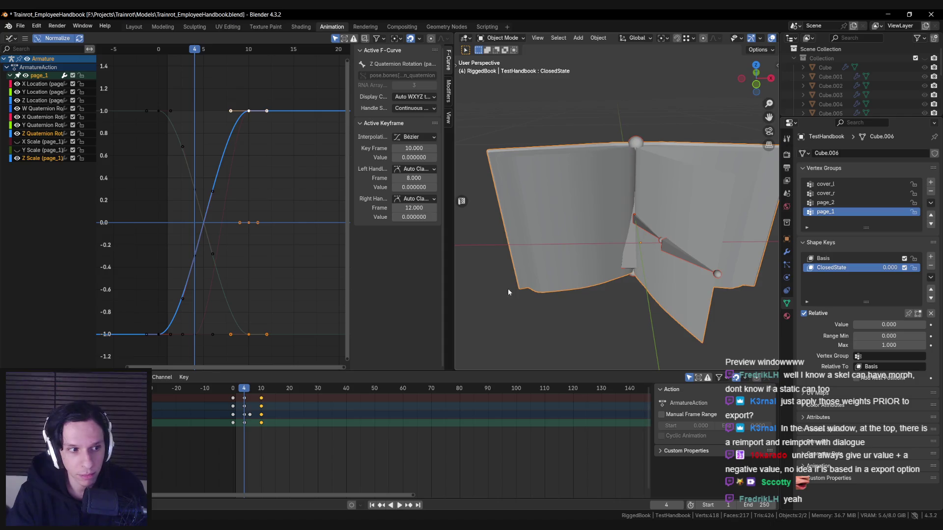
left_click_drag(244, 389, 250, 390)
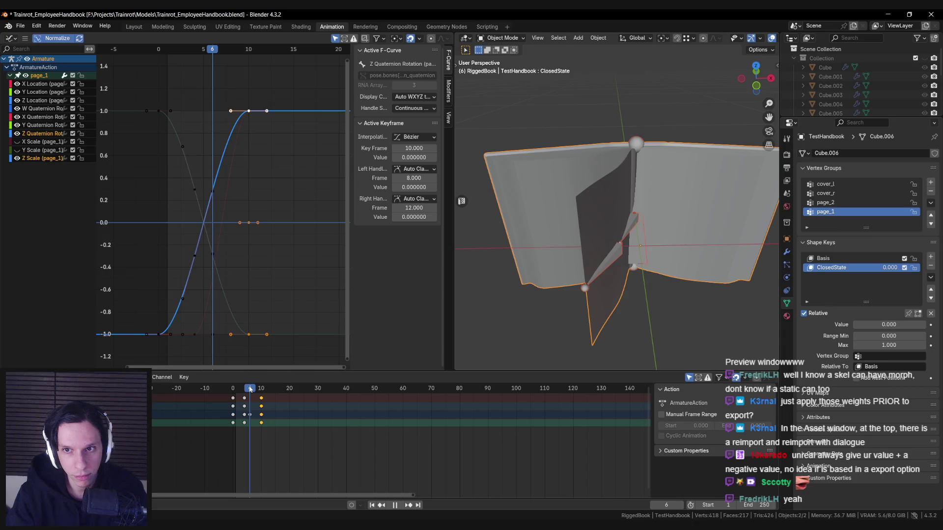
mouse_move(540, 275)
middle_mouse_down()
mouse_move(604, 274)
mouse_move(589, 276)
mouse_move(585, 302)
mouse_move(660, 323)
mouse_move(631, 278)
mouse_move(599, 262)
mouse_move(502, 280)
middle_mouse_up()
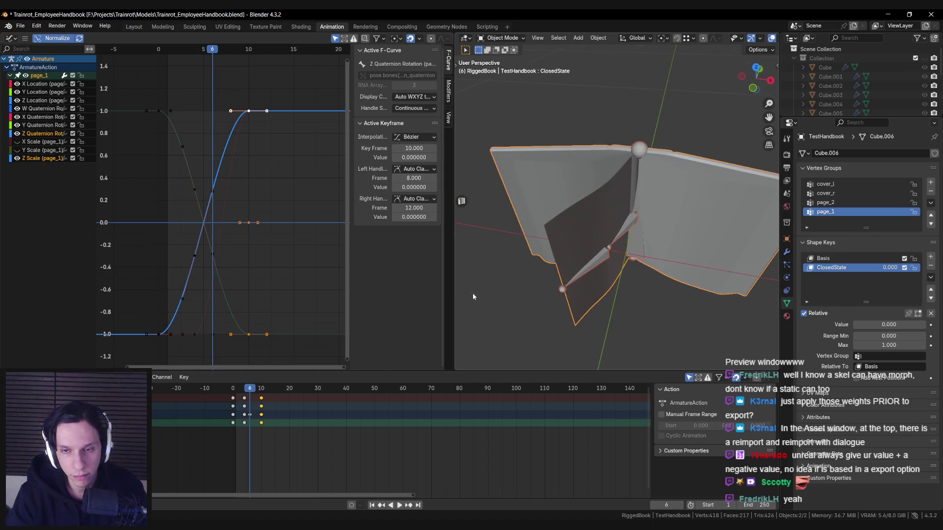
key("space")
mouse_move(255, 390)
left_mouse_down()
mouse_move(239, 390)
mouse_move(251, 389)
left_mouse_up()
middle_click_drag(698, 251, 549, 176)
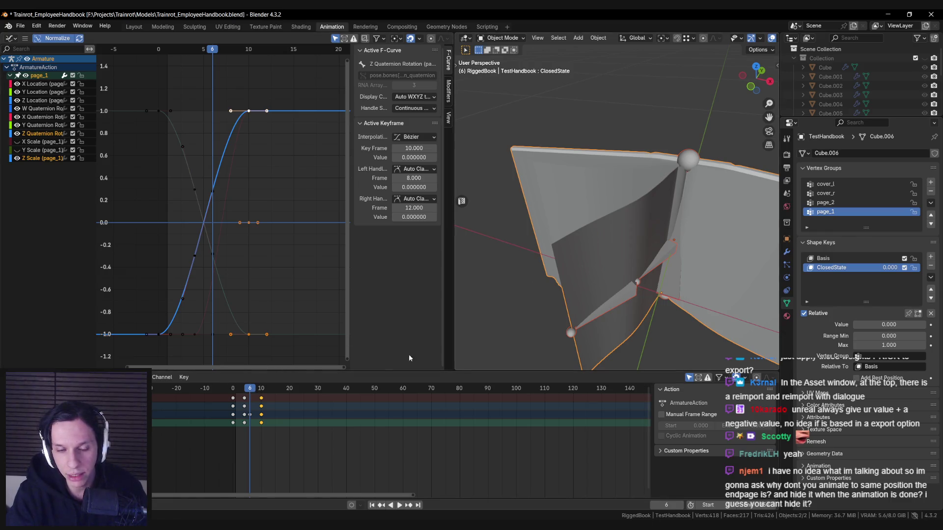
left_click_drag(251, 391, 258, 390)
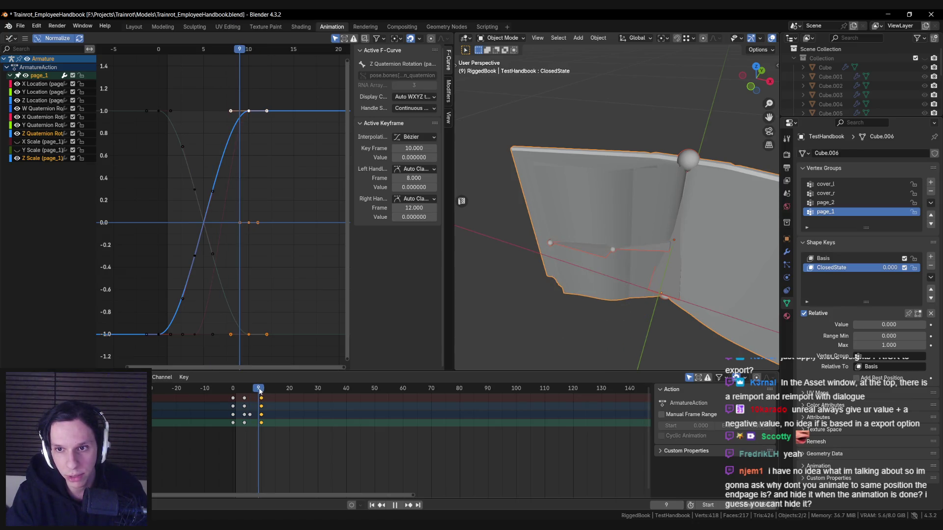
middle_click_drag(647, 235, 635, 254)
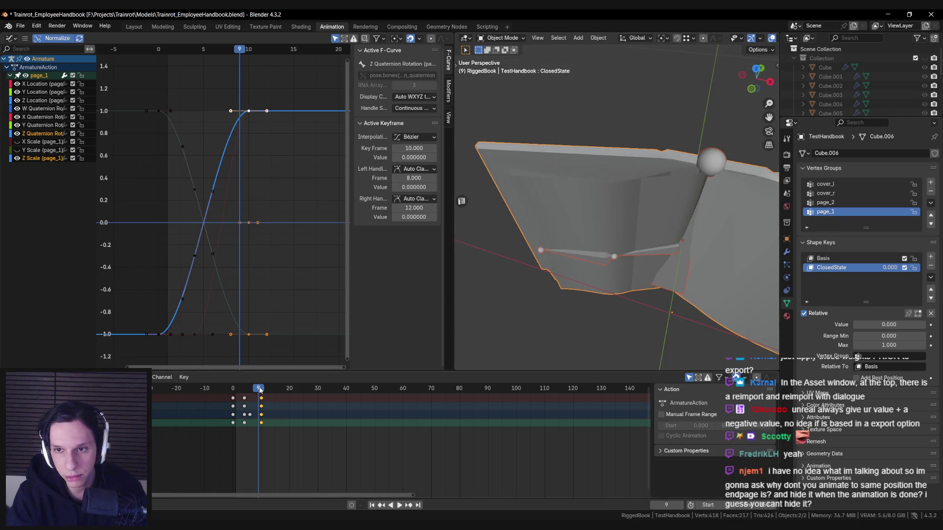
left_click_drag(260, 391, 247, 393)
mouse_move(592, 253)
middle_mouse_down()
mouse_move(614, 262)
mouse_move(605, 248)
mouse_move(602, 259)
middle_mouse_up()
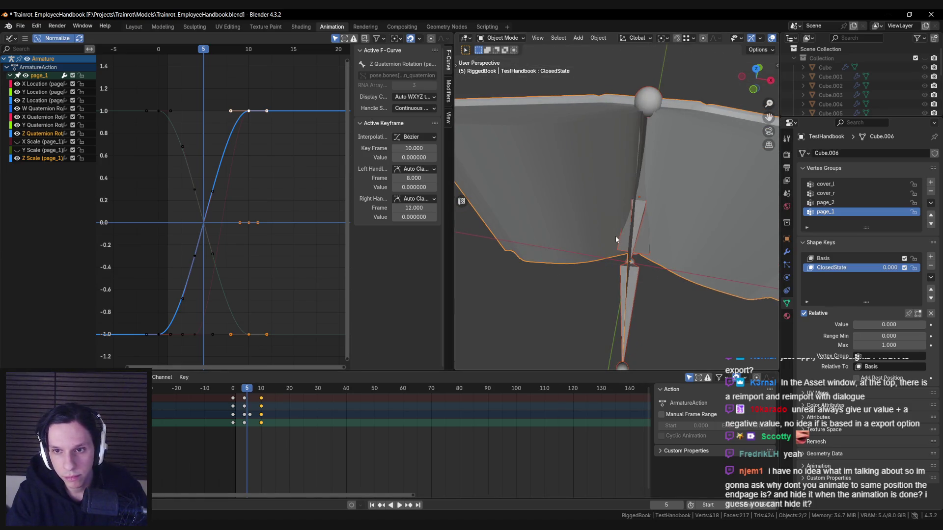
Step: In Pose Mode, move the upper page bone along X and key its pose at frame 5
left_click(640, 226)
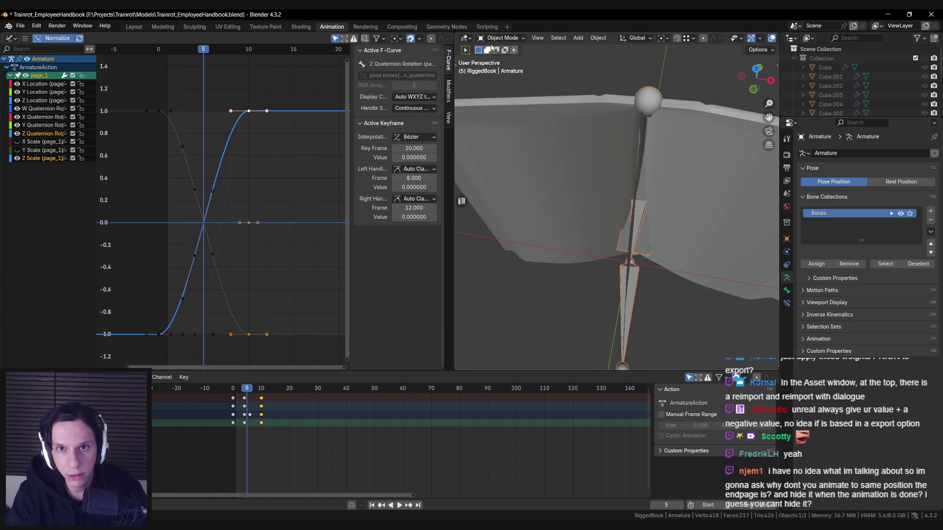
left_click(504, 69)
left_click(636, 228)
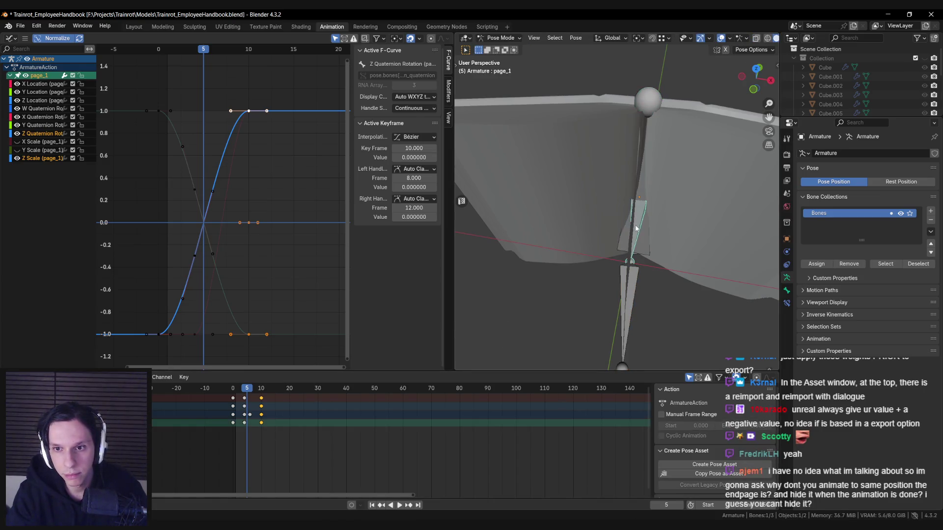
mouse_move(247, 391)
left_mouse_down()
mouse_move(234, 391)
mouse_move(247, 391)
left_mouse_up()
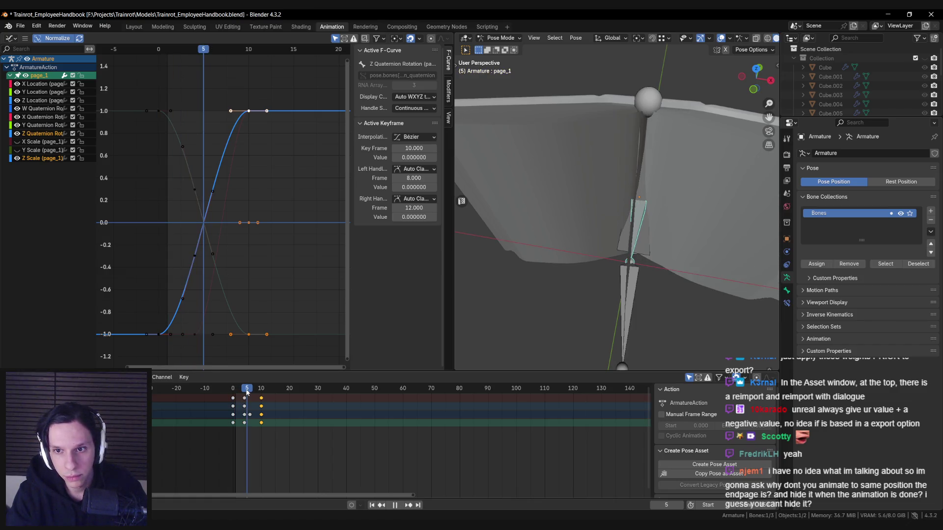
key("g")
key("x")
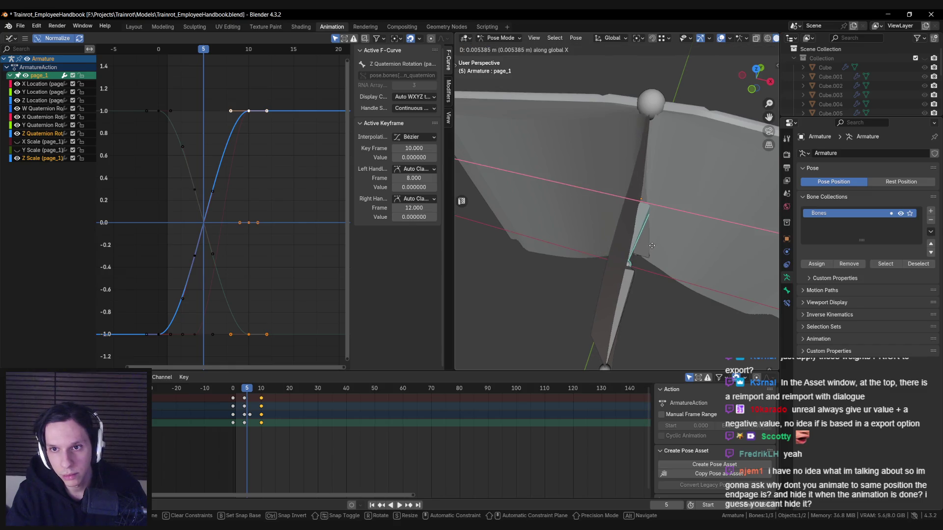
left_click(653, 246)
key("i")
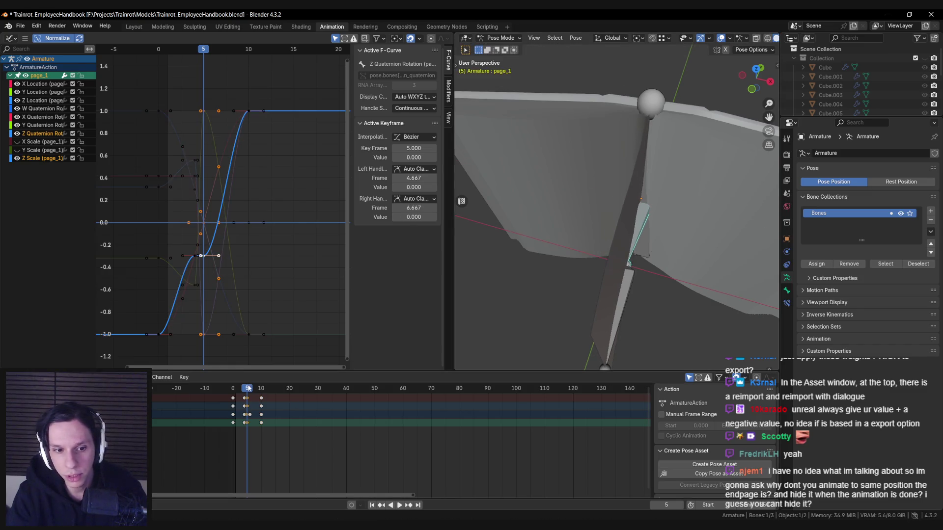
Step: Move the page bone further along X and key its pose at frame 6
left_click_drag(248, 391, 246, 392)
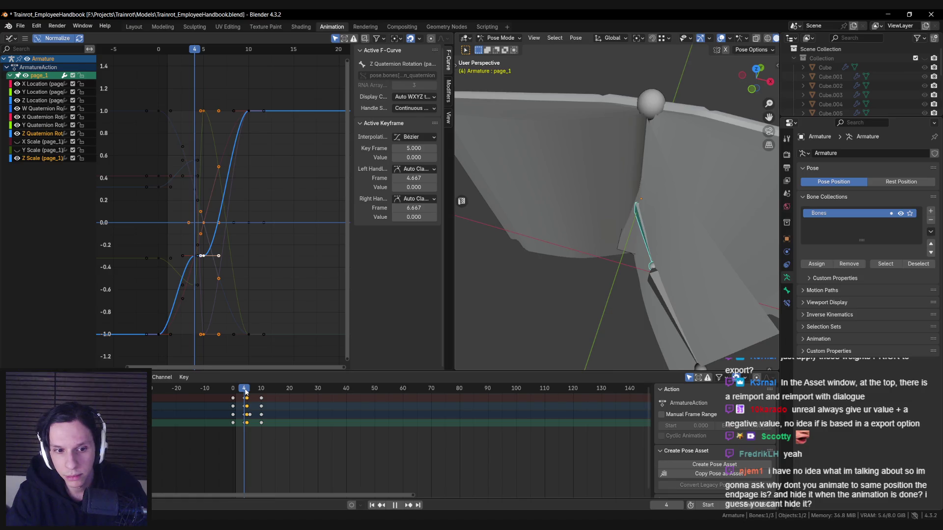
mouse_move(649, 317)
middle_mouse_down()
mouse_move(659, 253)
mouse_move(662, 271)
middle_mouse_up()
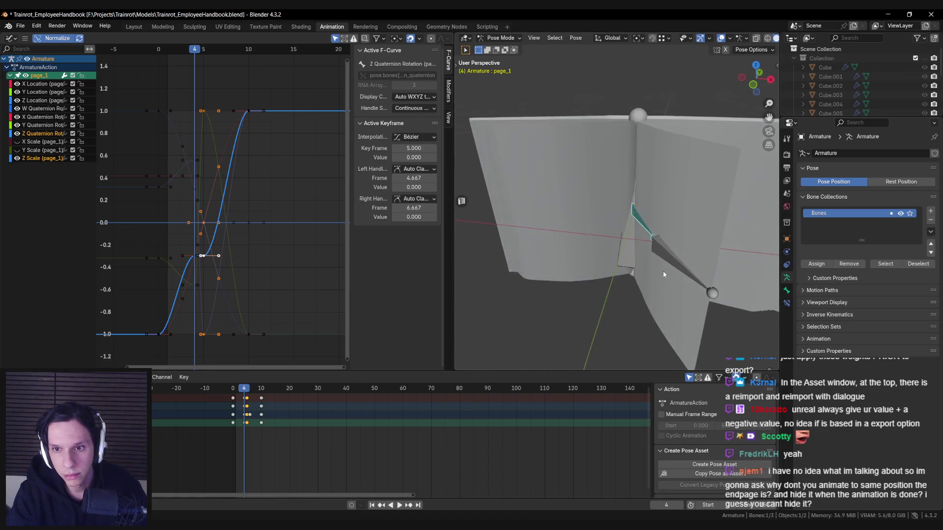
left_click_drag(246, 390, 250, 390)
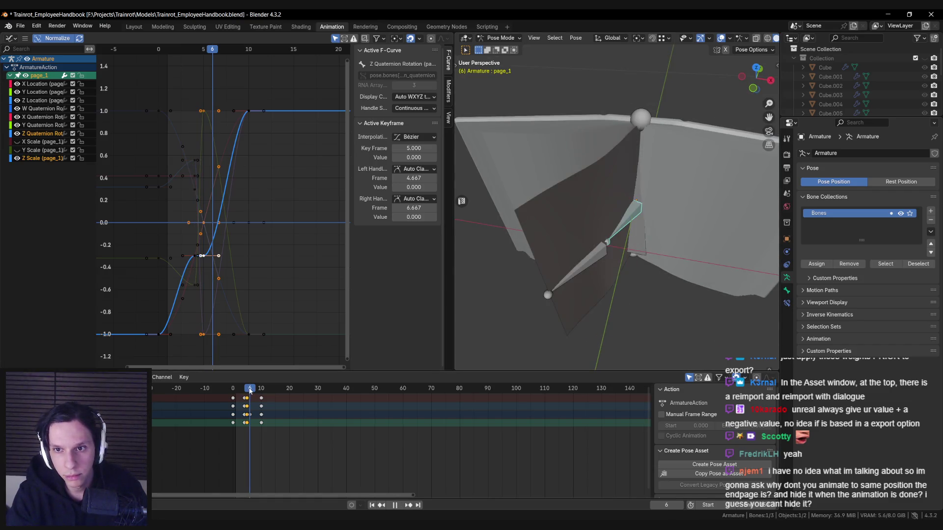
mouse_move(560, 265)
middle_mouse_down()
mouse_move(568, 258)
mouse_move(572, 282)
mouse_move(692, 257)
middle_mouse_up()
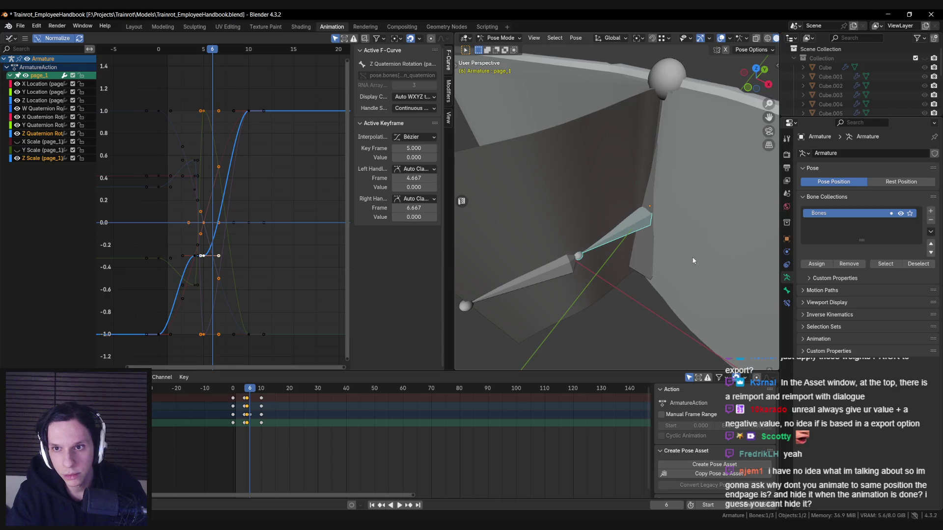
key("g")
key("x")
left_click(693, 257)
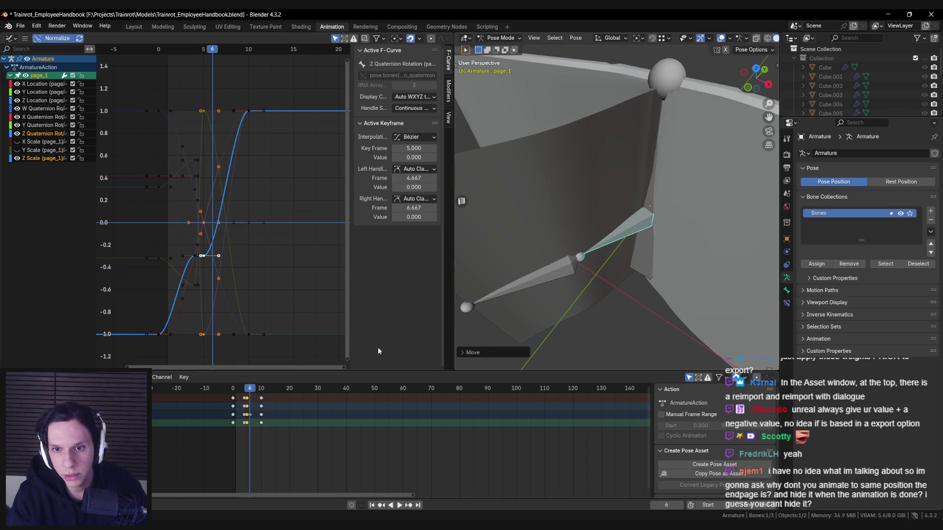
key("i")
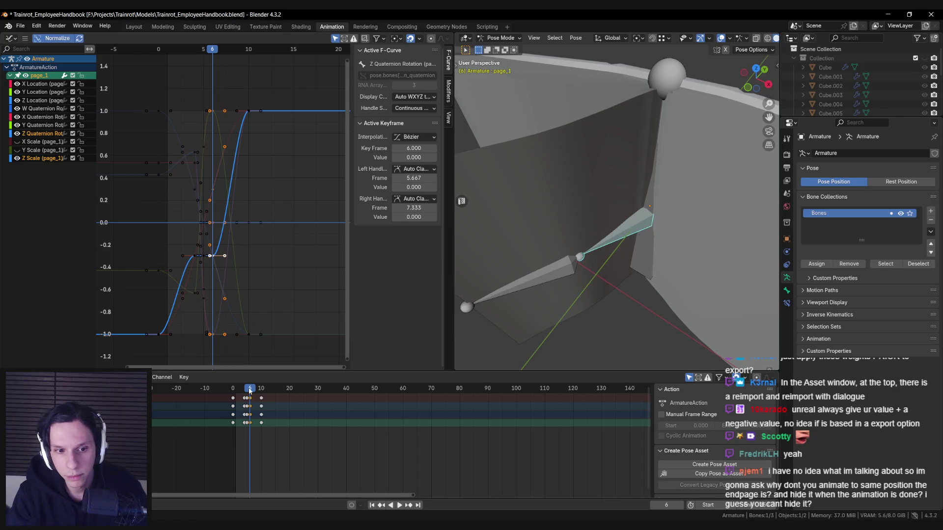
Step: Move the page bone along X and key its poses at frames 7 and 8
left_click_drag(250, 389, 253, 389)
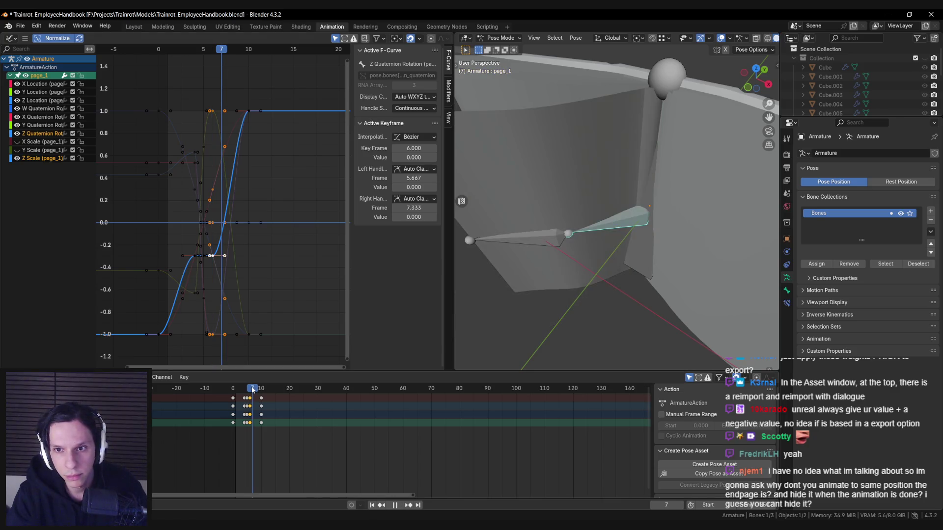
key("g")
key("x")
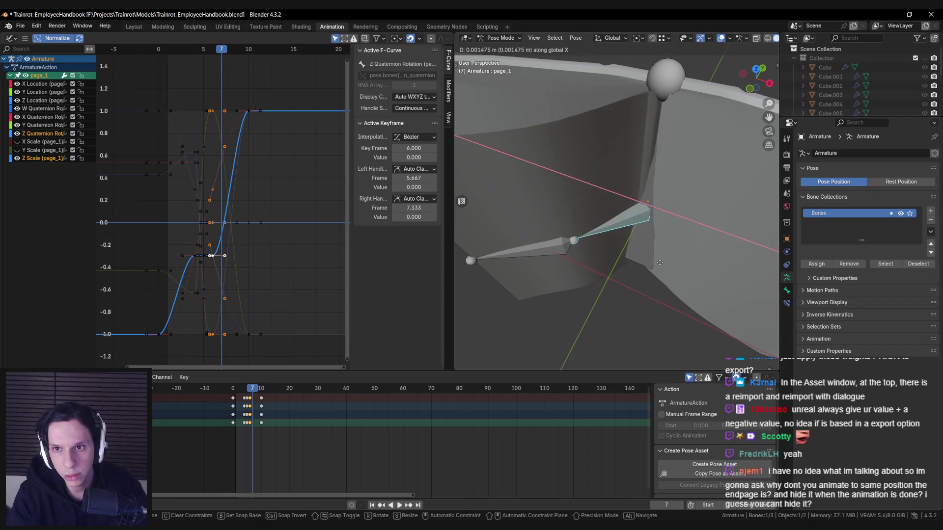
left_click(663, 262)
key("i")
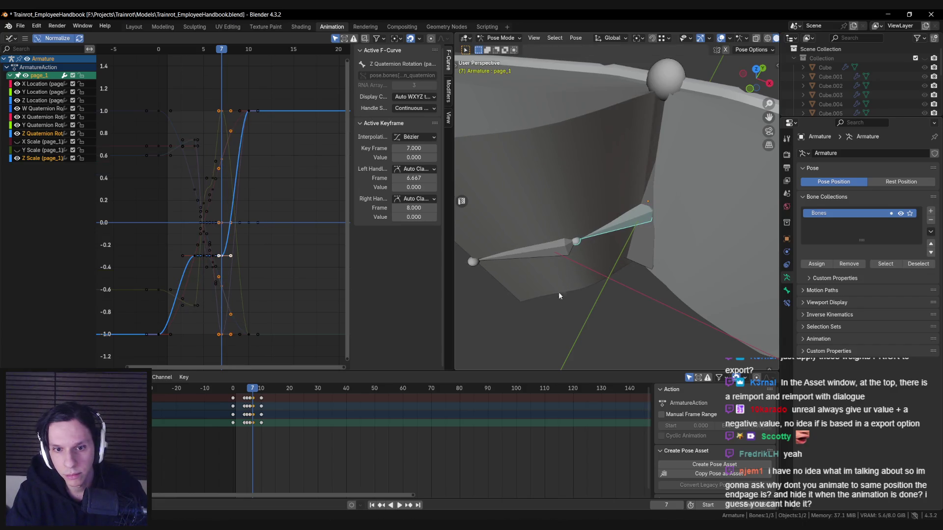
key("space")
key("g")
key("x")
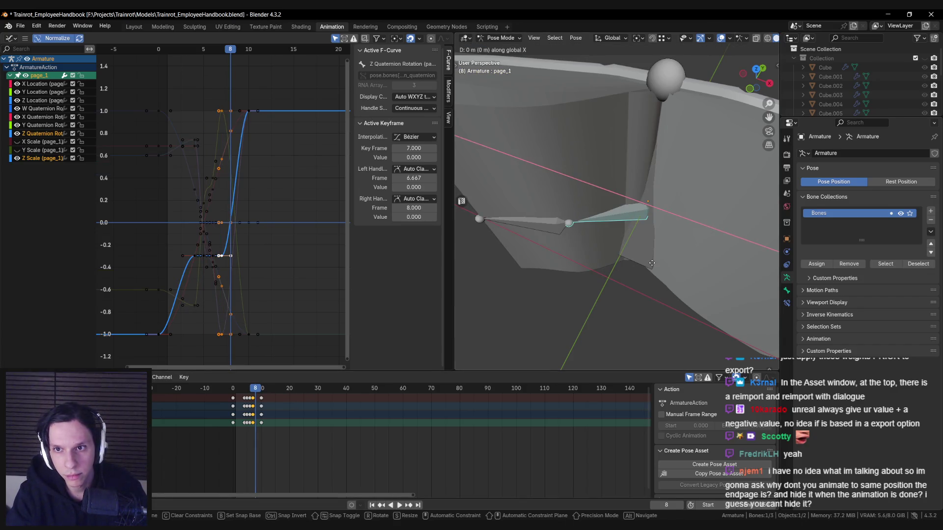
left_click(659, 264)
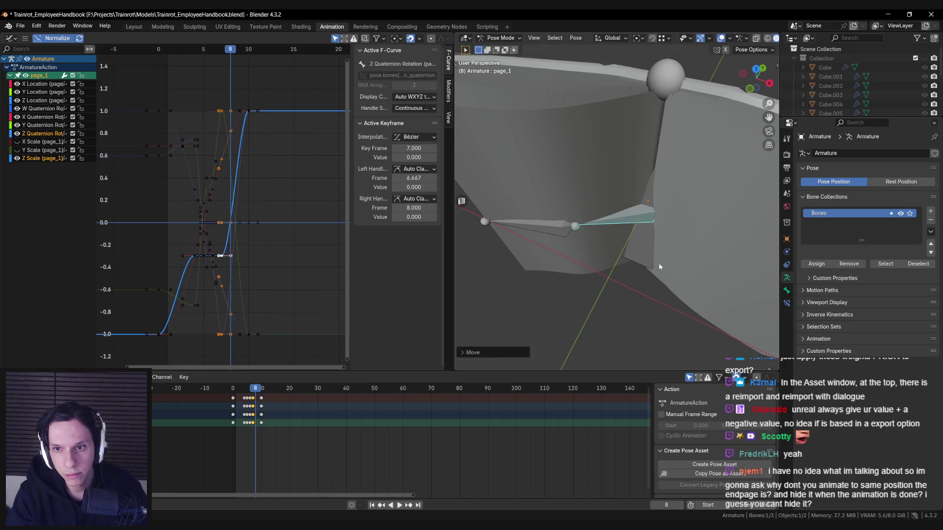
middle_click_drag(658, 263, 673, 270)
key("i")
Step: At frame 9, move and slightly rotate the page bone, then switch to wireframe view
key("space")
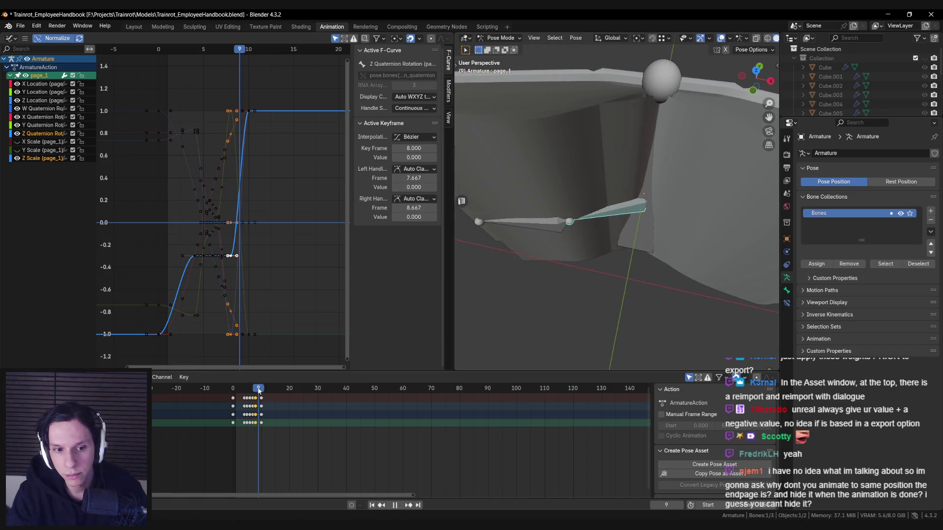
middle_click_drag(535, 283, 675, 258)
key("g")
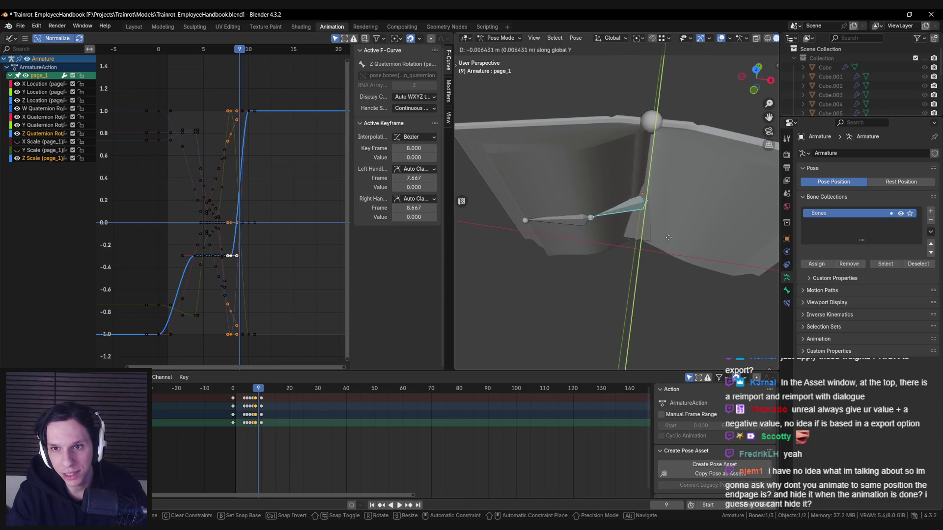
left_click(667, 240)
scroll(677, 238, "up", 3)
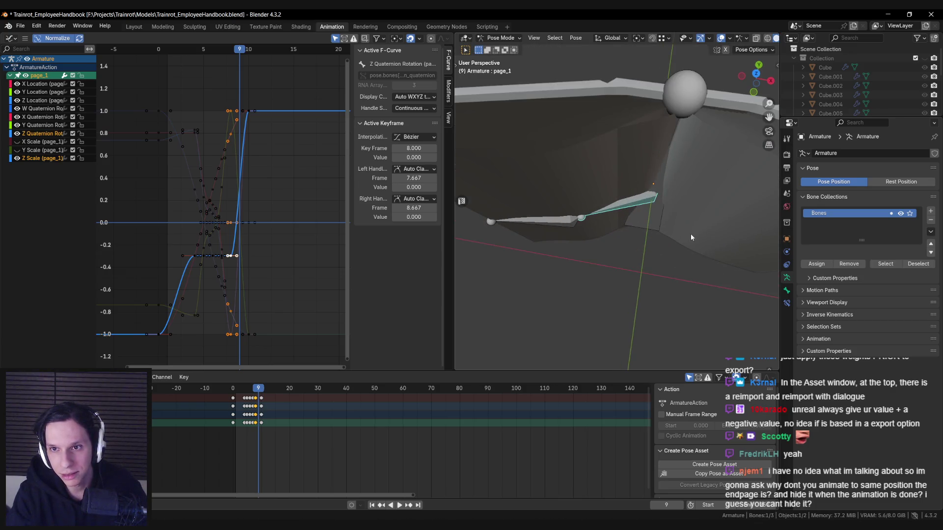
scroll(691, 234, "down", 2)
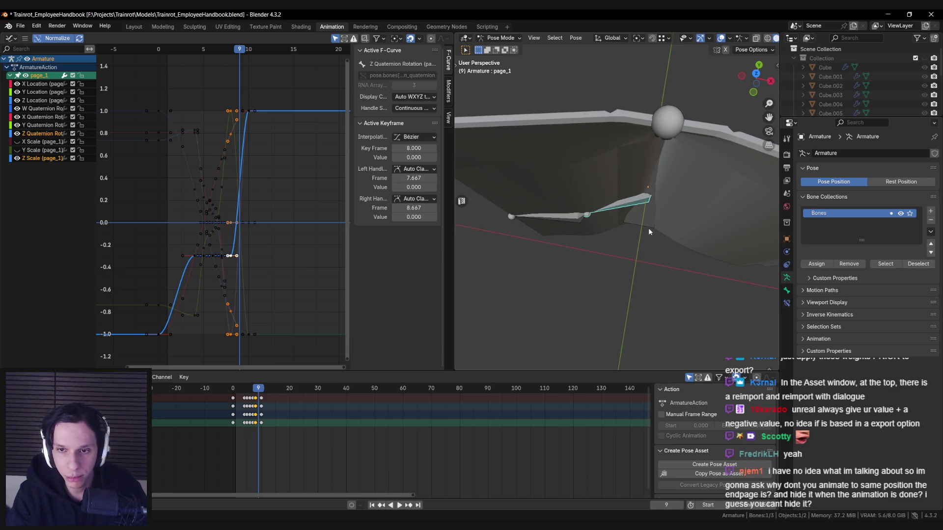
scroll(648, 230, "down", 1)
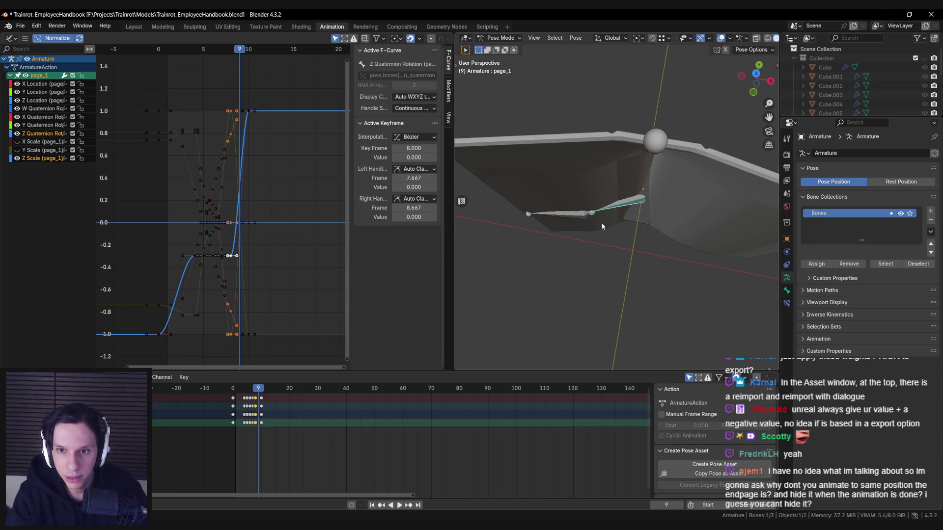
key("r")
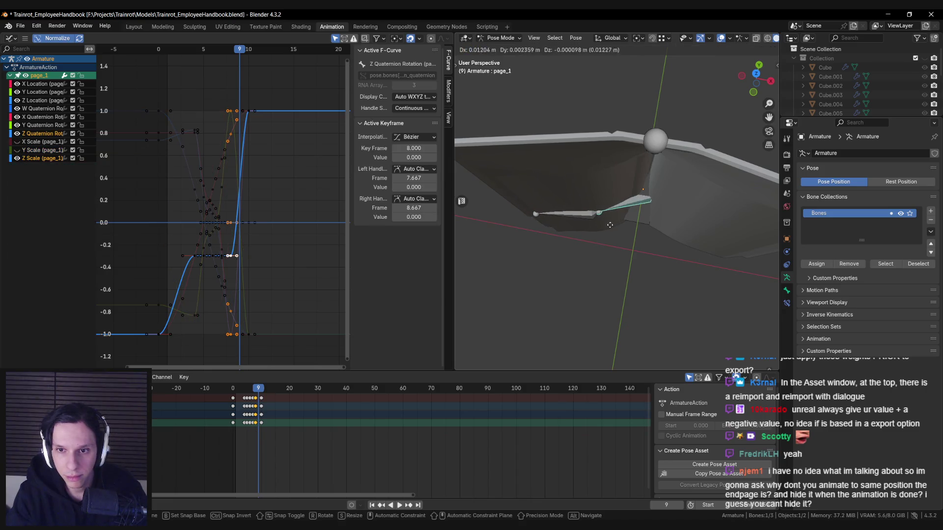
left_click(604, 229)
key("shift+z")
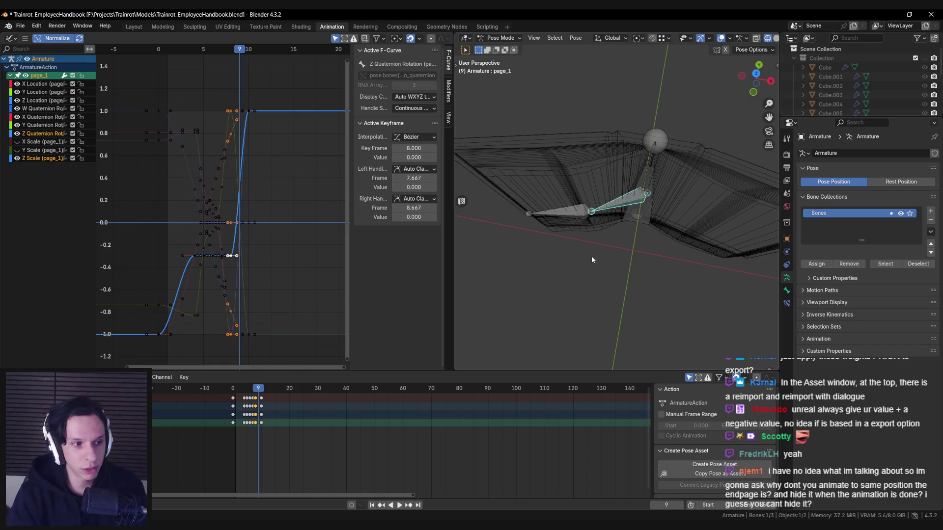
Step: Turn on Auto IK in Pose Options and return to opaque solid shading
scroll(580, 217, "up", 1)
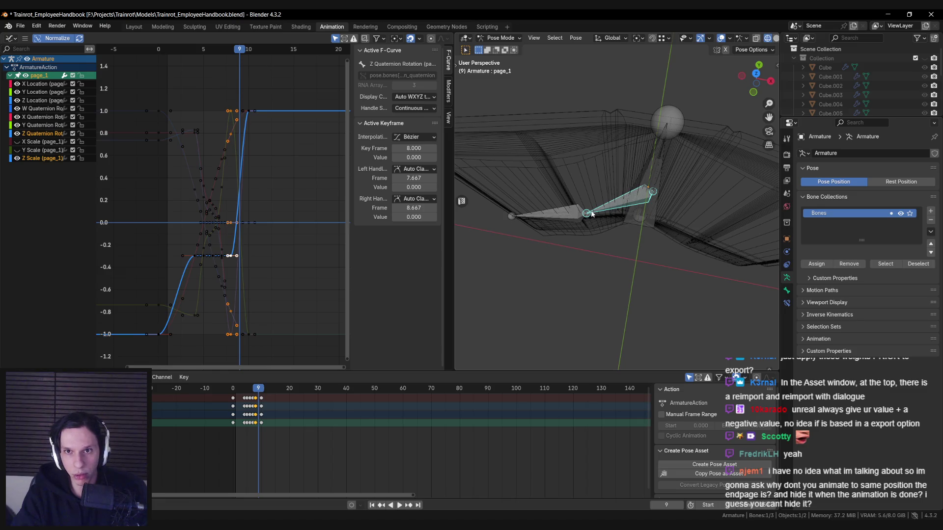
scroll(590, 199, "up", 4)
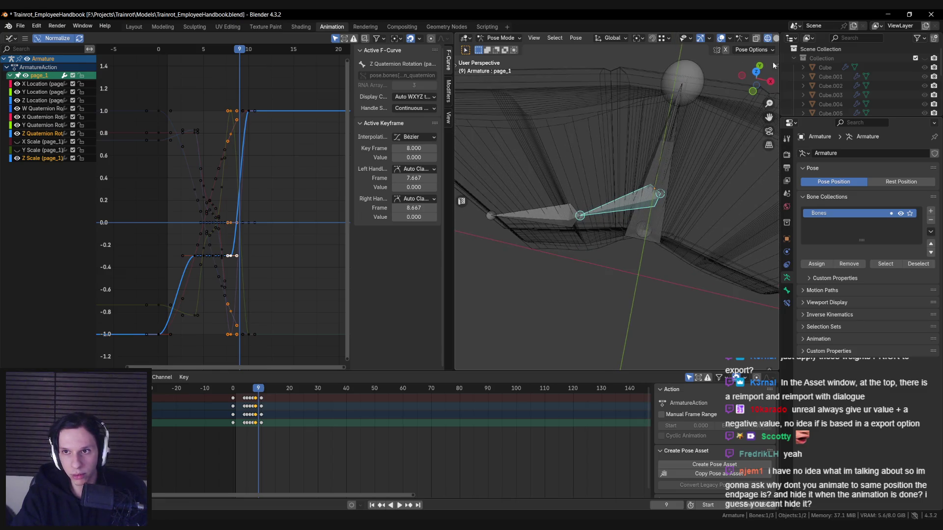
left_click(761, 50)
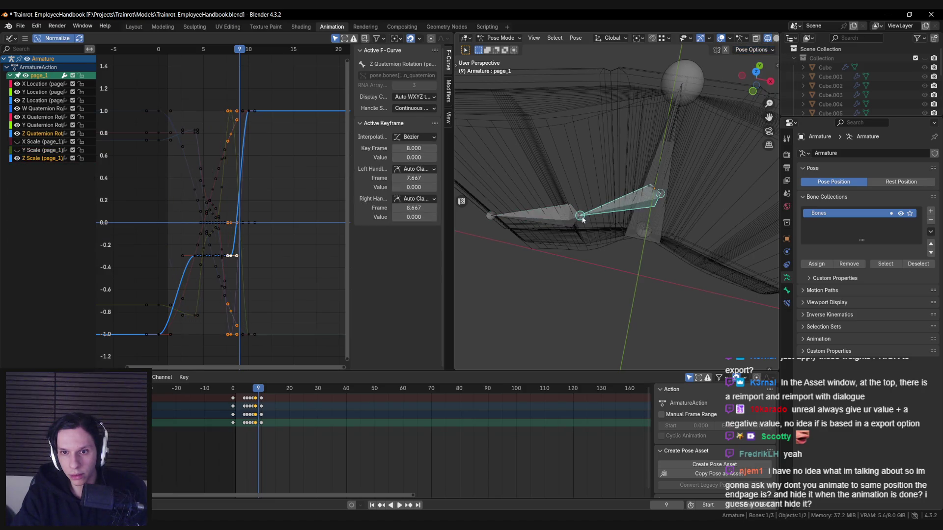
left_click(758, 50)
left_click(711, 67)
key("g")
key("Escape")
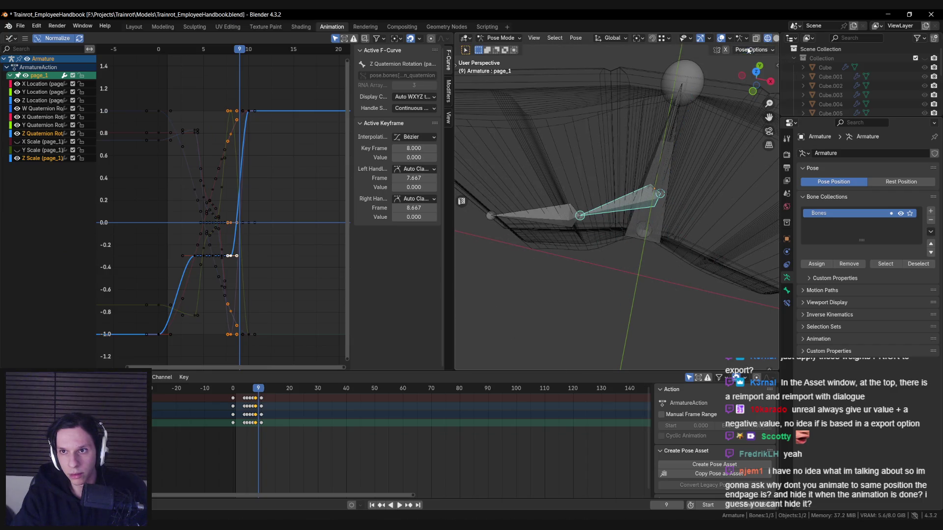
left_click(748, 50)
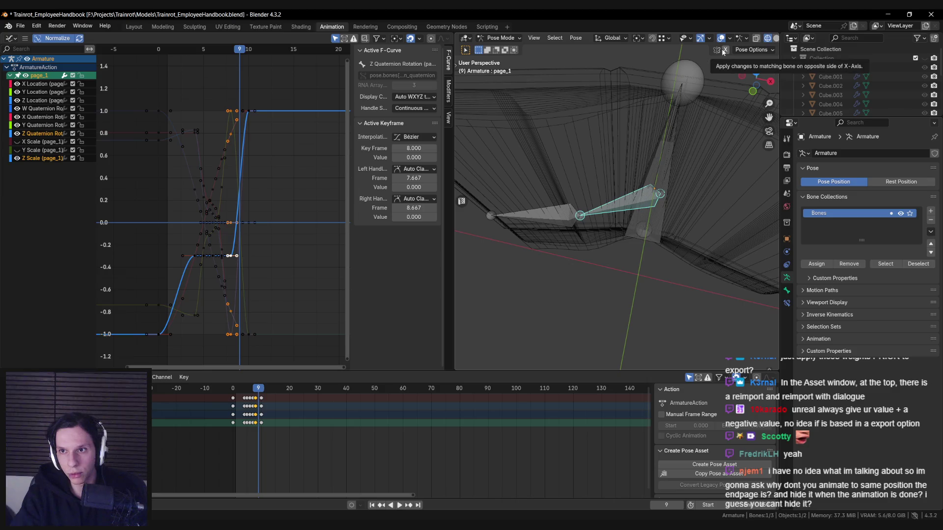
left_click(717, 50)
Step: Scale the page bone chain along X to shorten it
key("s")
key("x")
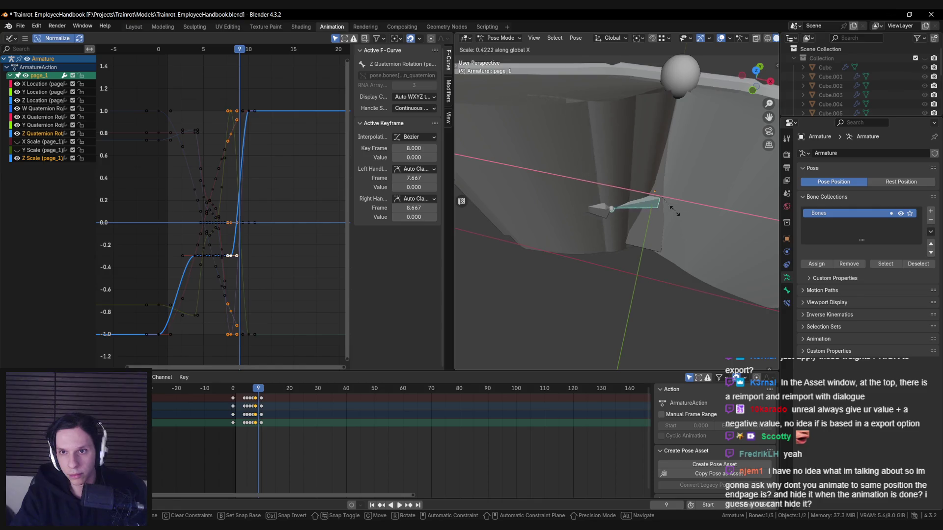
left_click(670, 210)
mouse_move(671, 212)
middle_mouse_down()
mouse_move(667, 222)
mouse_move(626, 214)
middle_mouse_up()
scroll(626, 213, "up", 3)
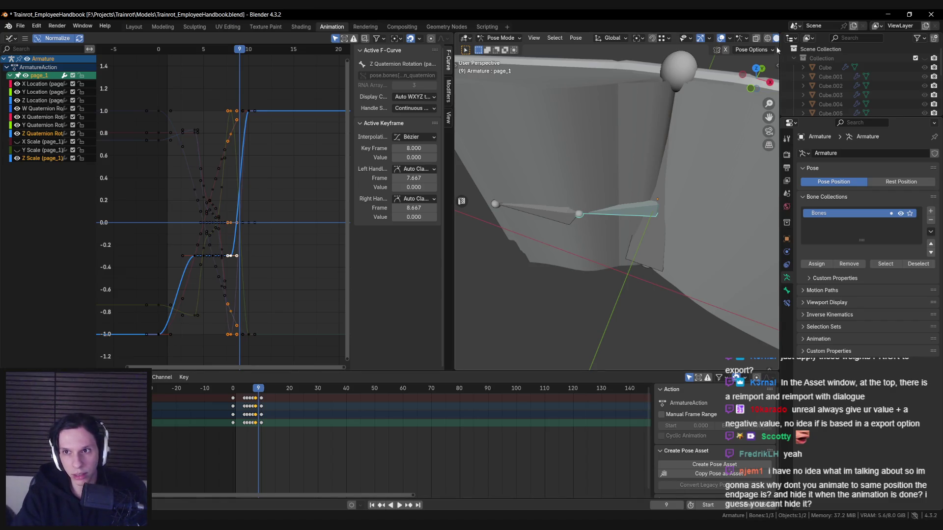
Step: Rotate the page_2 bone and shift it along global Y
left_click(709, 42)
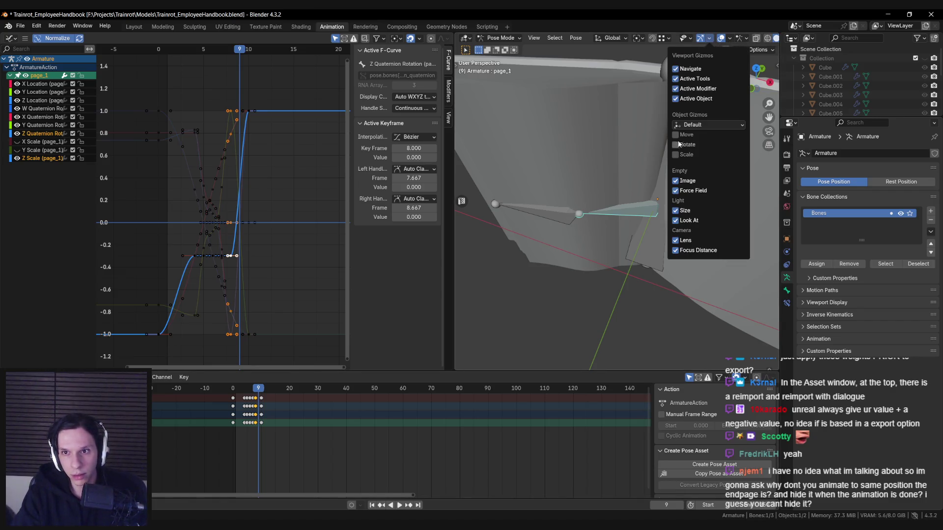
left_click(570, 210)
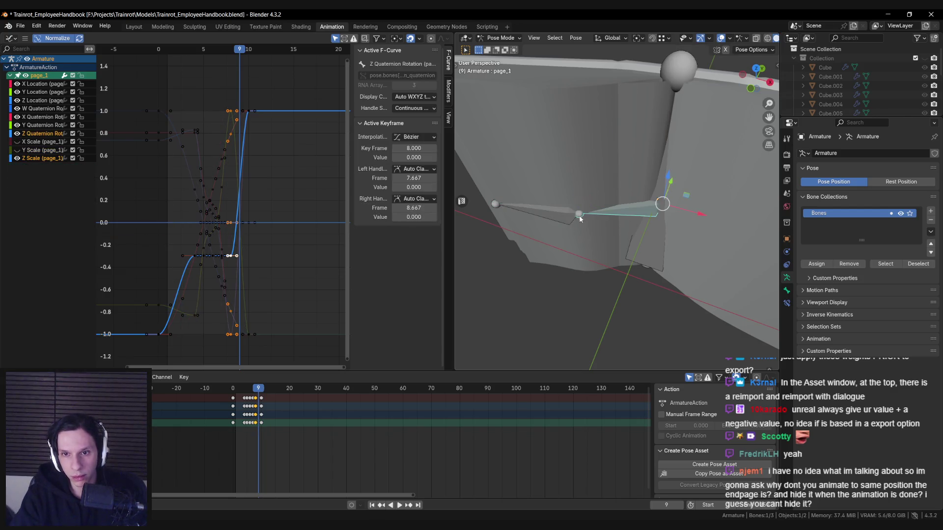
key("r")
left_click(682, 196)
middle_click_drag(683, 196, 746, 78)
left_click(763, 50)
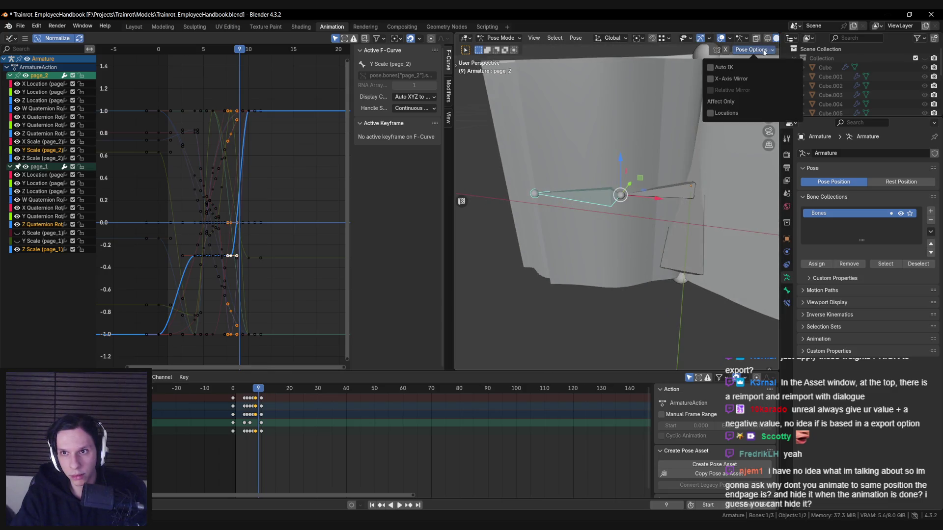
mouse_move(721, 142)
middle_mouse_down()
mouse_move(696, 175)
mouse_move(712, 98)
middle_mouse_up()
key("g")
key("y")
left_click(682, 165)
mouse_move(734, 67)
middle_mouse_down()
mouse_move(610, 174)
mouse_move(605, 184)
mouse_move(648, 201)
middle_mouse_up()
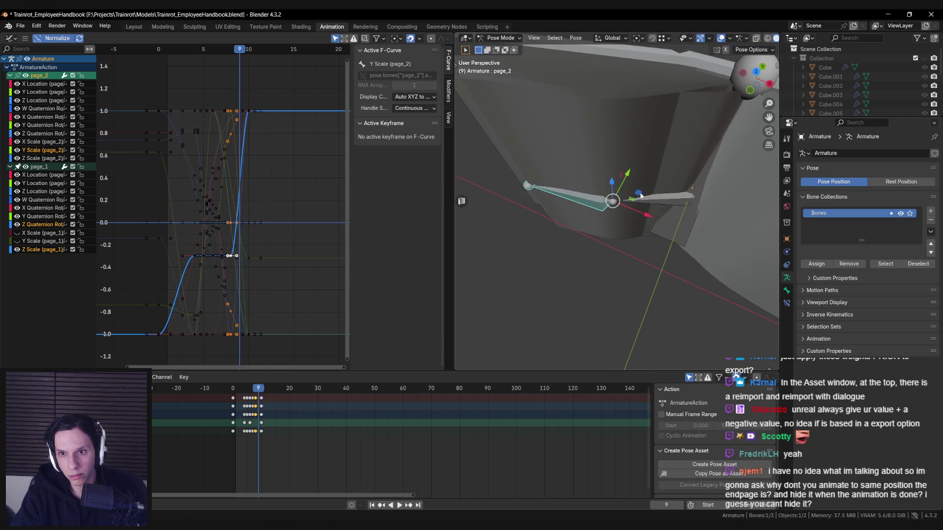
Step: Move the page_1 bone along global Y and key its pose at frame 9
left_click(656, 203)
mouse_move(710, 214)
middle_mouse_down()
mouse_move(667, 202)
mouse_move(682, 190)
middle_mouse_up()
key("g")
key("y")
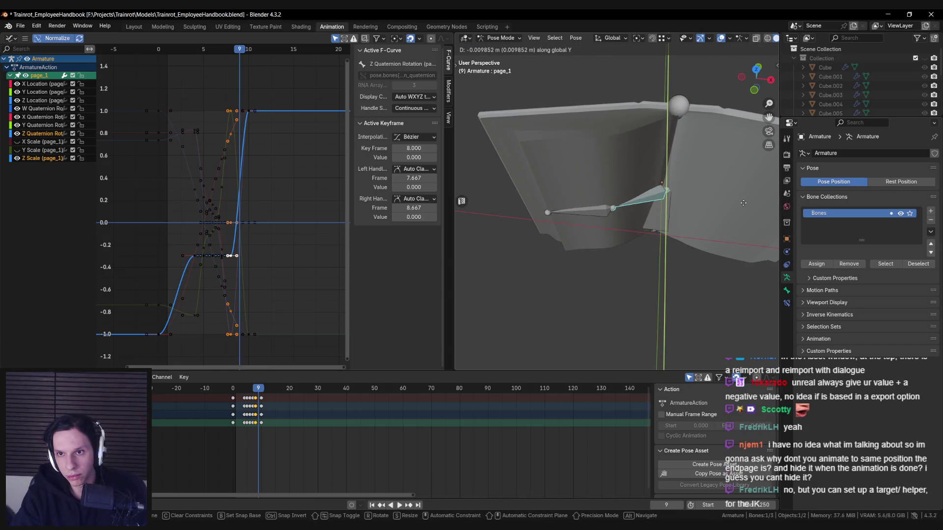
middle_click_drag(743, 203, 693, 213, "alt")
key("c")
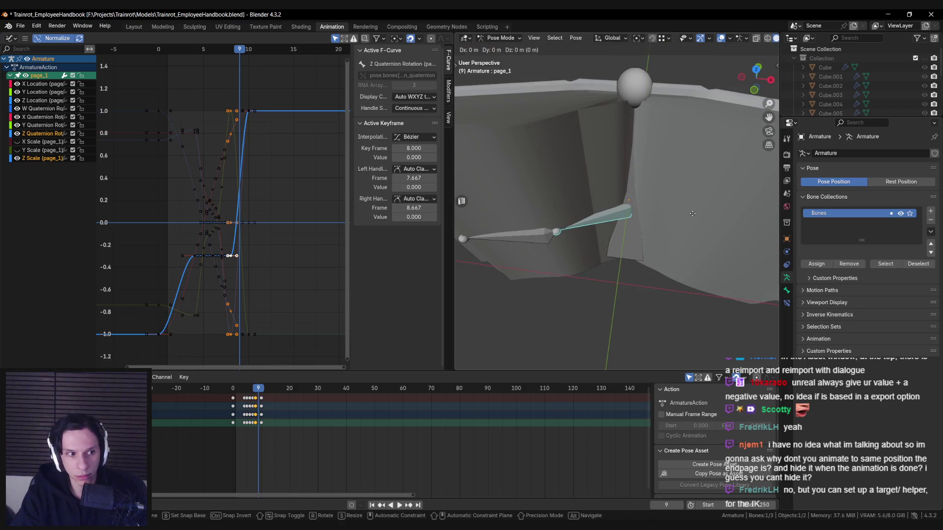
key("y")
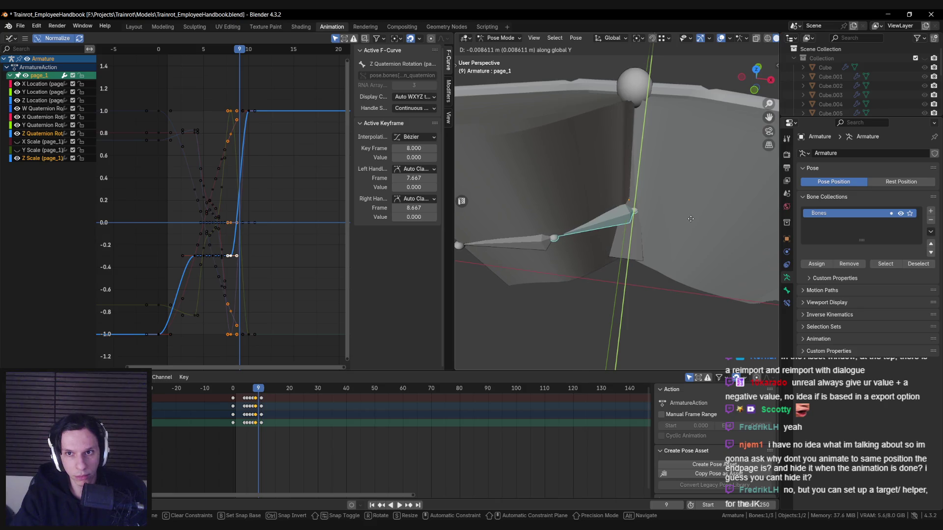
middle_click_drag(690, 219, 686, 224, "alt")
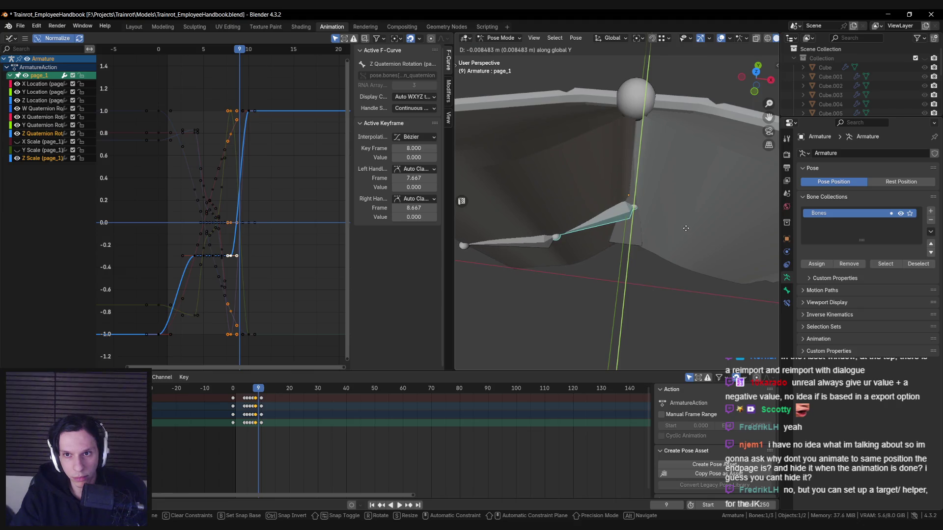
left_click(686, 228)
middle_click_drag(594, 235, 370, 364)
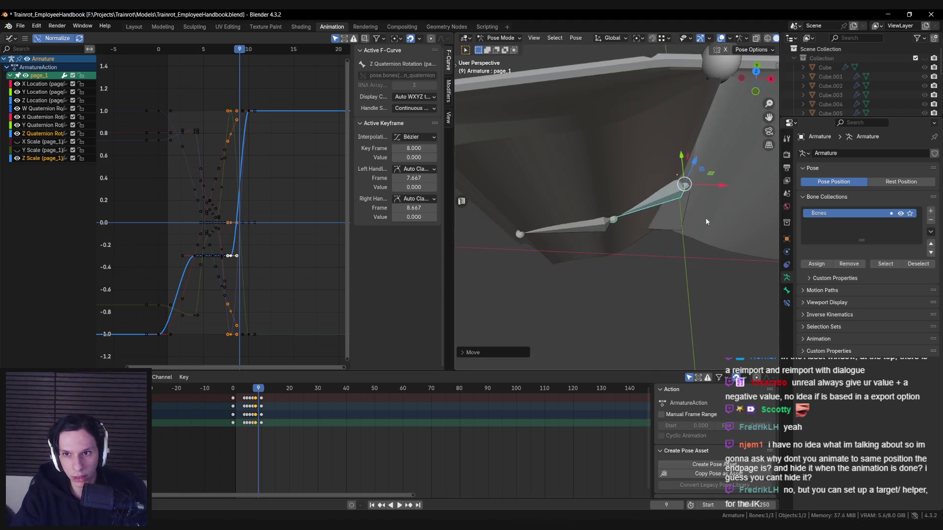
key("i")
Step: Play the page-turn animation, then return to the start frame
key("space")
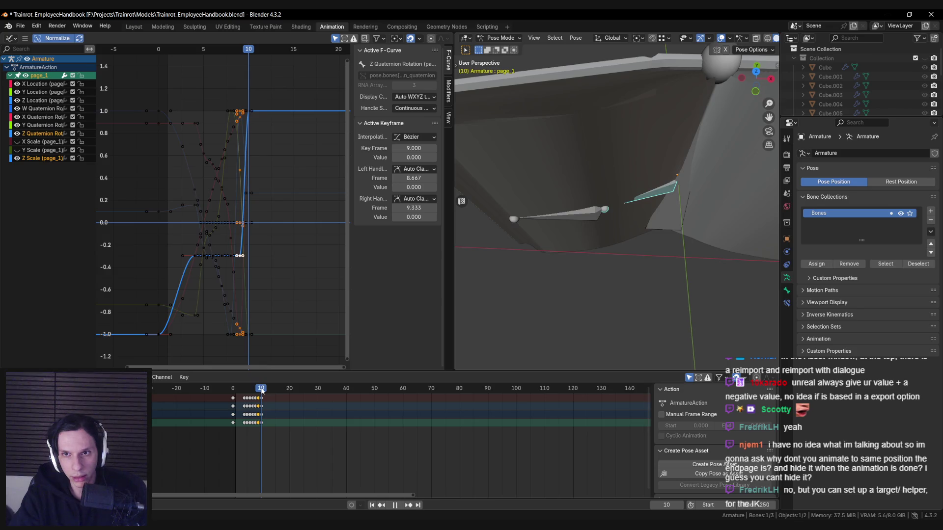
mouse_move(261, 390)
left_mouse_down()
mouse_move(238, 391)
mouse_move(259, 389)
left_mouse_up()
key("shift+Left")
middle_click_drag(584, 246, 539, 268)
Step: Switch to Object Mode, select the book and armature, and save the blend file
key("ctrl+Tab")
middle_click_drag(540, 147, 552, 166)
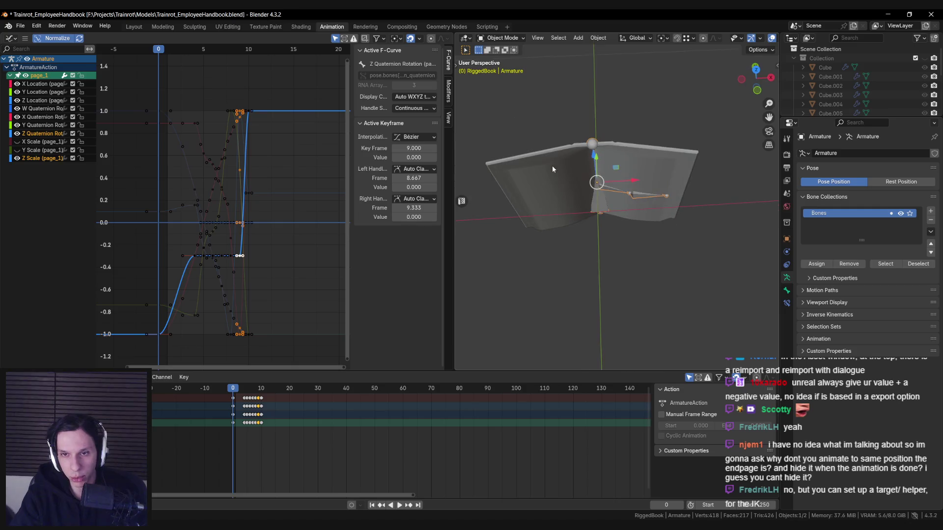
key("alt+z")
key("a")
key("alt+z")
key("ctrl+s")
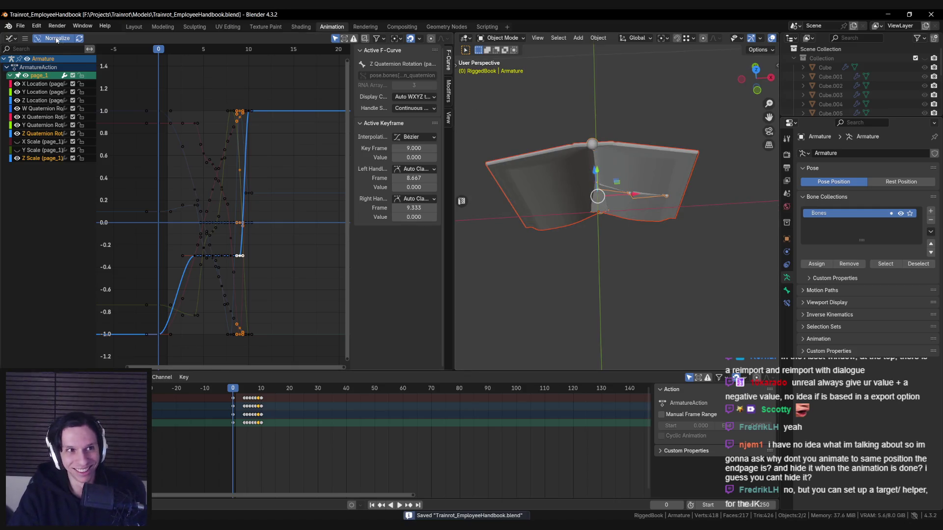
Step: Export the rigged book as FBX and switch to Unreal Editor
left_click(20, 26)
mouse_move(38, 167)
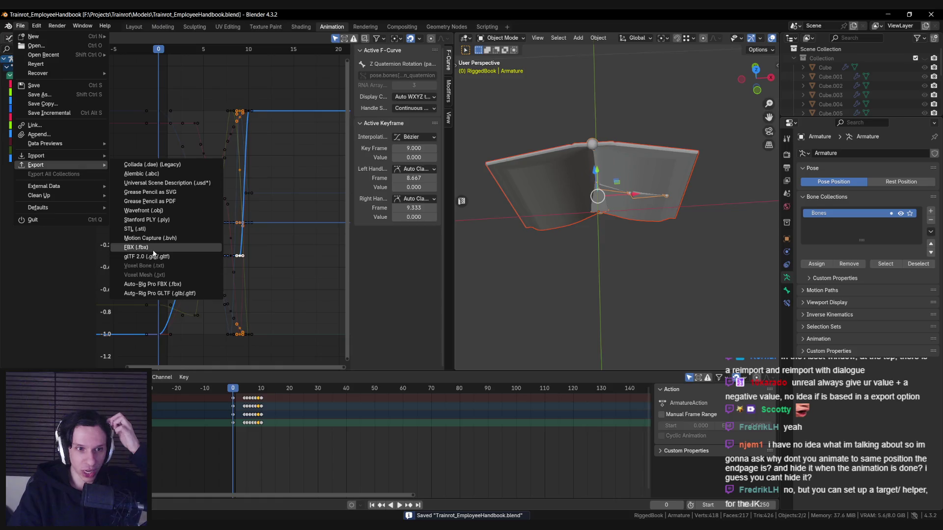
left_click(154, 251)
left_click(697, 424)
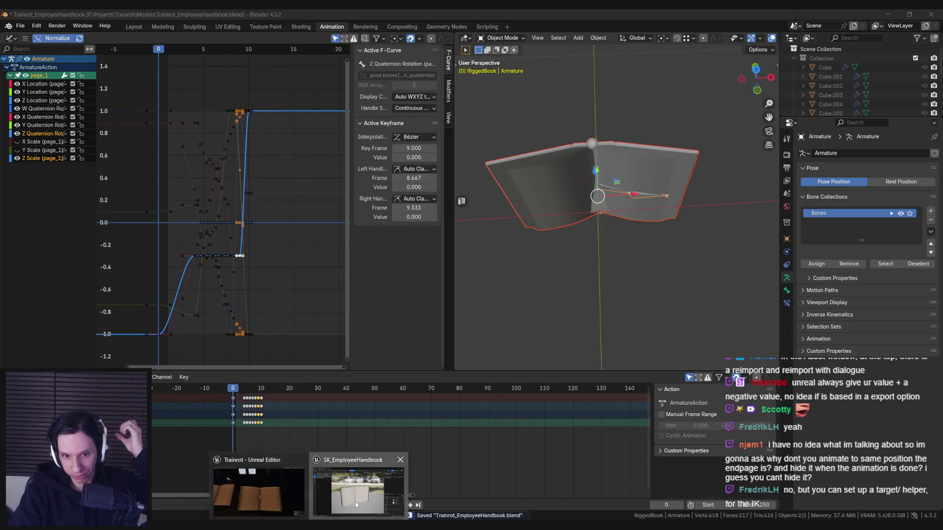
left_click(355, 502)
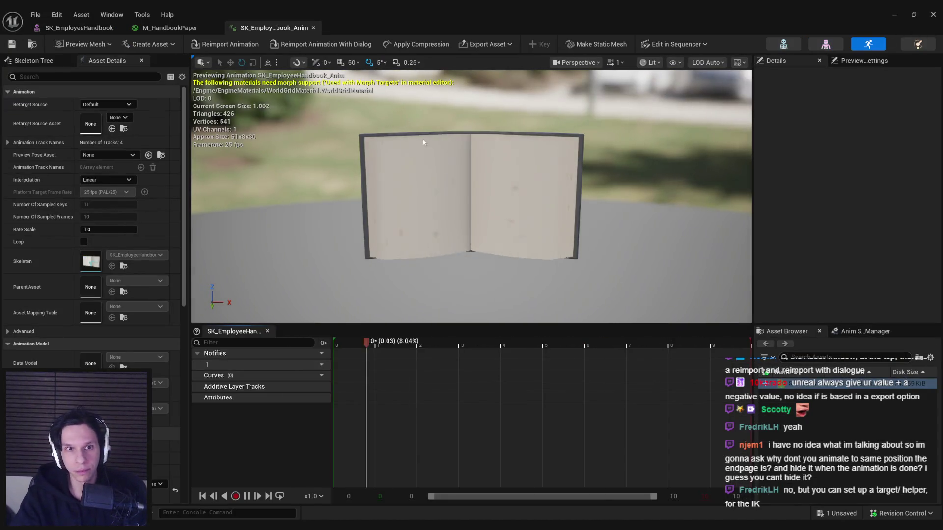
Step: Reimport SK_EmployeeHandbook_Anim, scrub frames 0–9 to check the page turn, then save and close
left_click(232, 48)
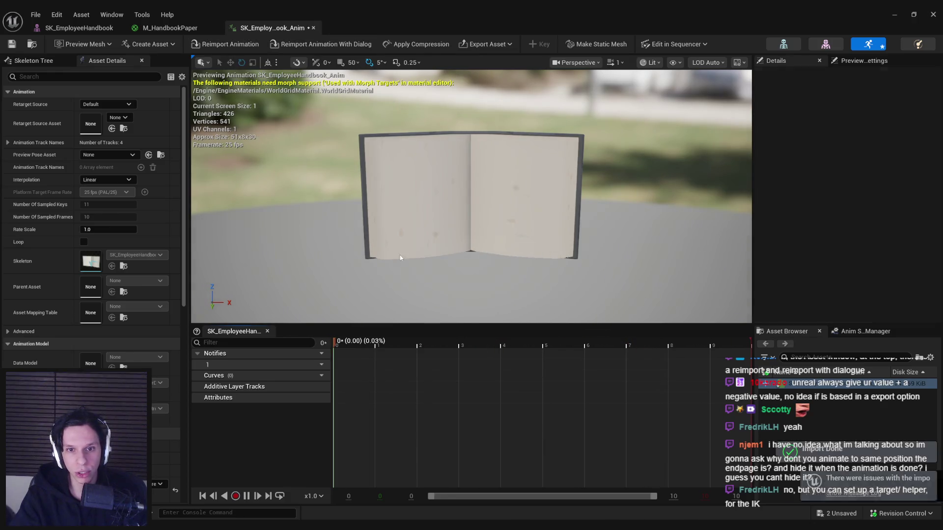
left_click_drag(388, 343, 318, 343)
left_click_drag(386, 340, 617, 341)
mouse_move(695, 349)
left_mouse_down()
mouse_move(739, 353)
mouse_move(722, 354)
left_mouse_up()
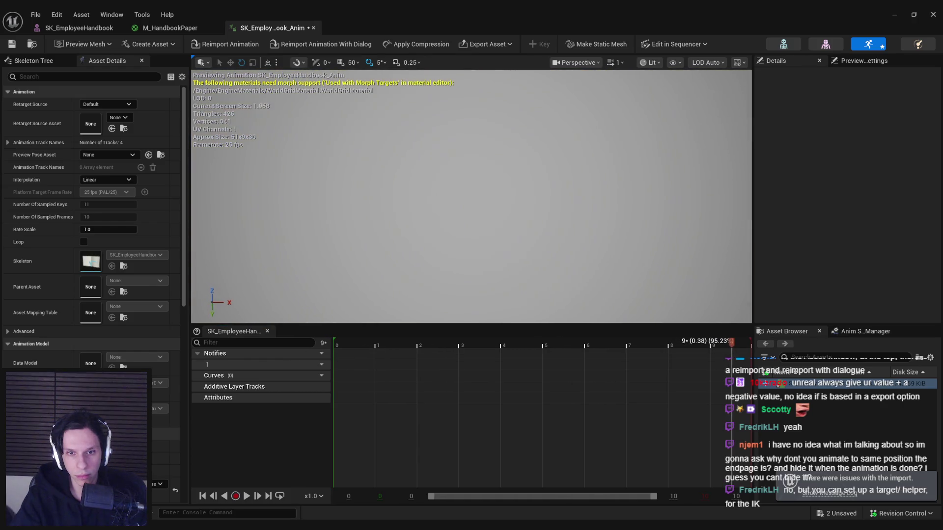
scroll(472, 196, "up", 2)
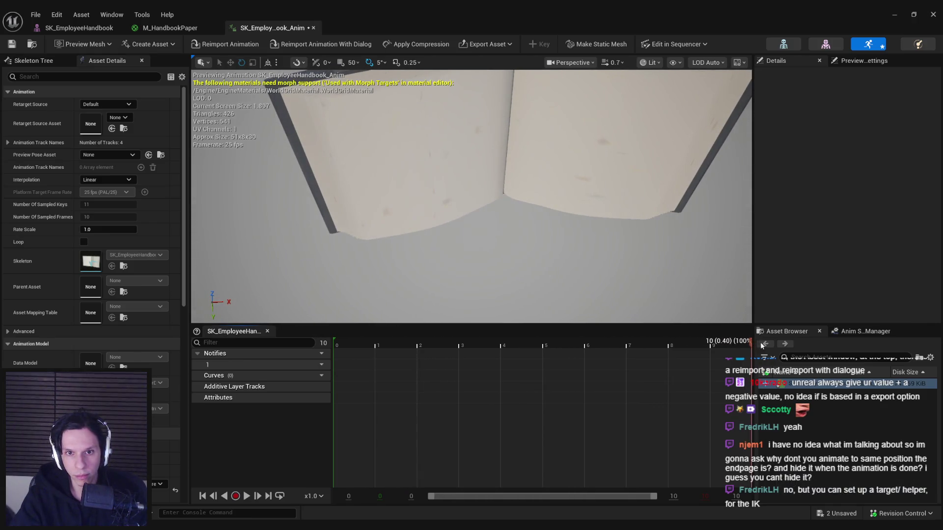
mouse_move(762, 343)
left_mouse_down()
mouse_move(346, 337)
mouse_move(772, 346)
mouse_move(700, 343)
mouse_move(752, 348)
left_mouse_up()
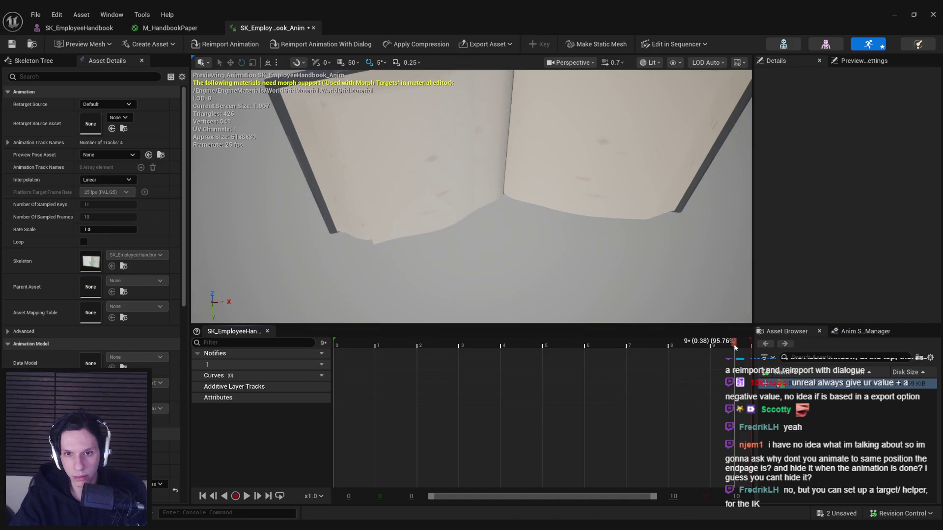
mouse_move(737, 350)
left_mouse_down()
mouse_move(668, 348)
mouse_move(750, 346)
left_mouse_up()
key("ctrl+s")
left_click(933, 14)
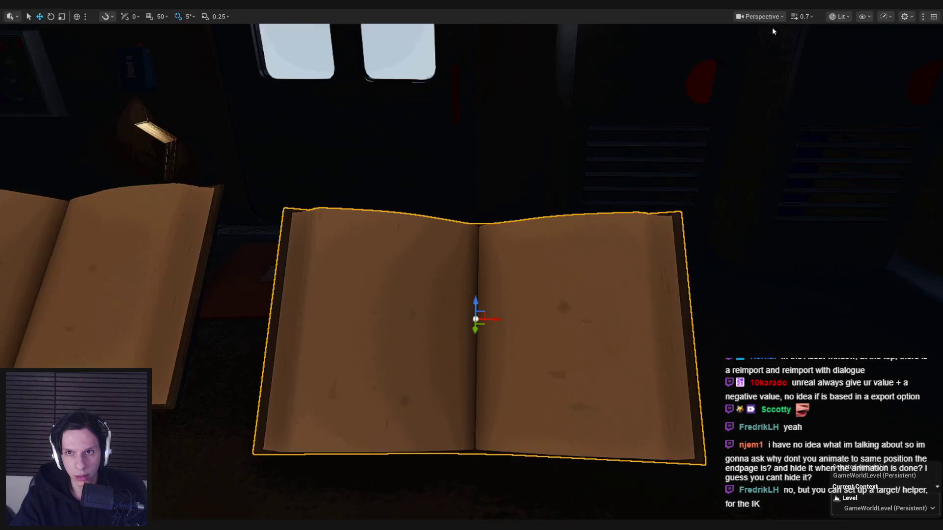
Step: Play the level with Alt+P to watch the page flip, stop it, and return to Blender
key("alt+p")
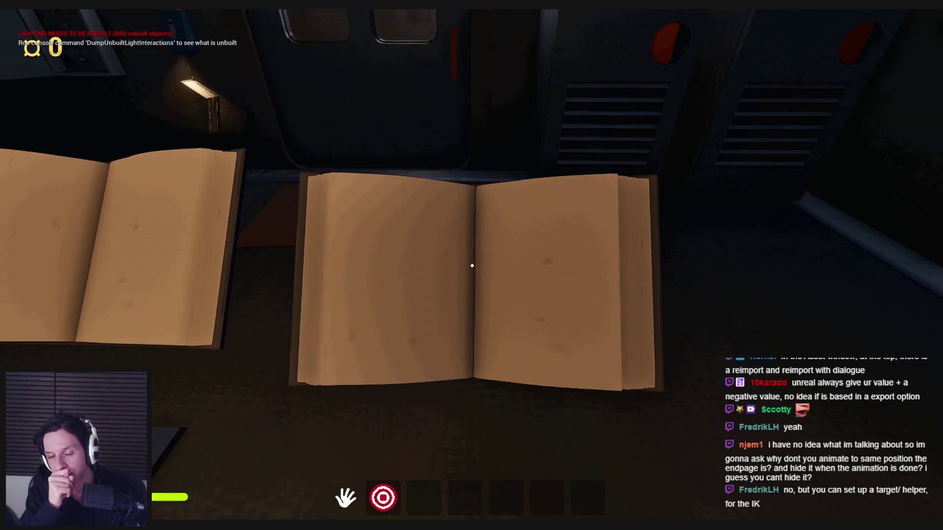
key("Escape")
key("alt+Tab")
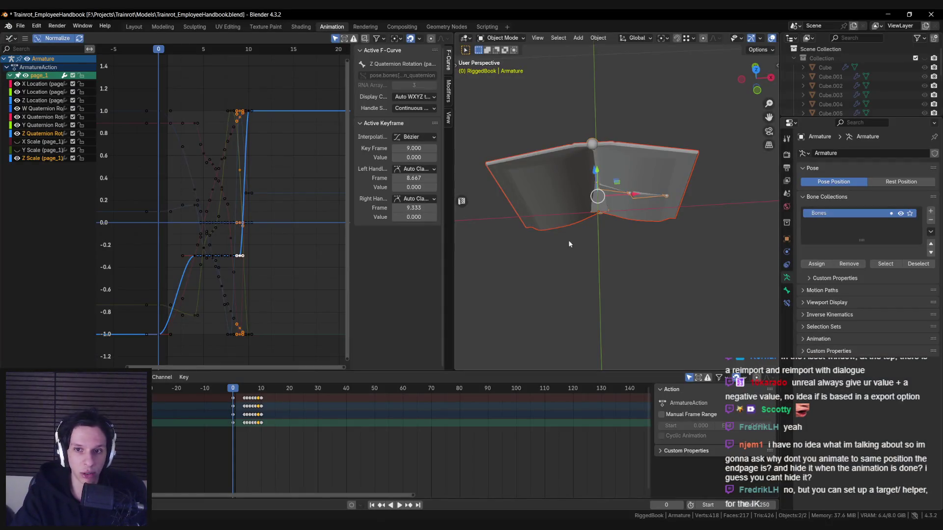
Step: Save the blend file, then wire M_HandbookPaper's colour constant into Base Color and apply
key("ctrl+s")
scroll(566, 230, "up", 3)
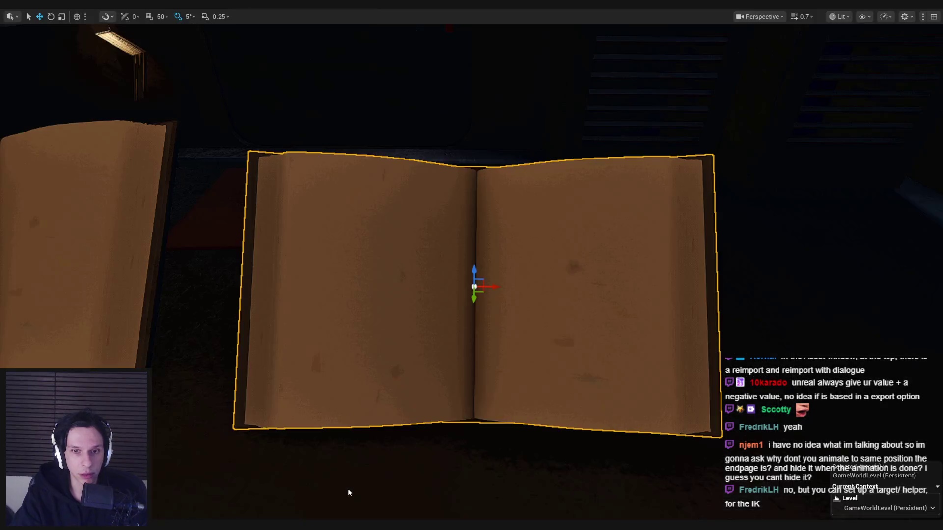
left_click(348, 488)
mouse_move(344, 185)
right_mouse_down()
mouse_move(348, 195)
mouse_move(442, 194)
right_mouse_up()
left_click_drag(428, 195, 679, 254)
left_click(61, 44)
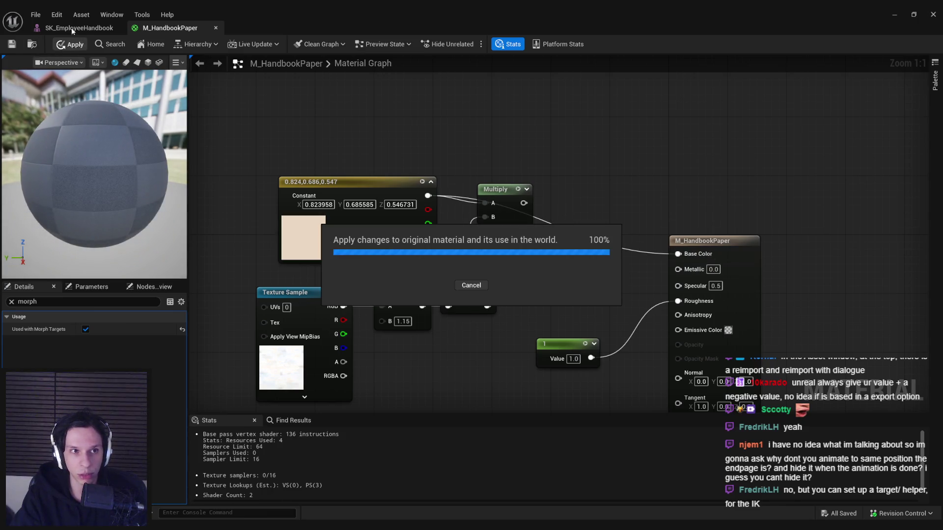
Step: Minimize the material editor, play-test the page turn in the level, then return to Blender
left_click(894, 15)
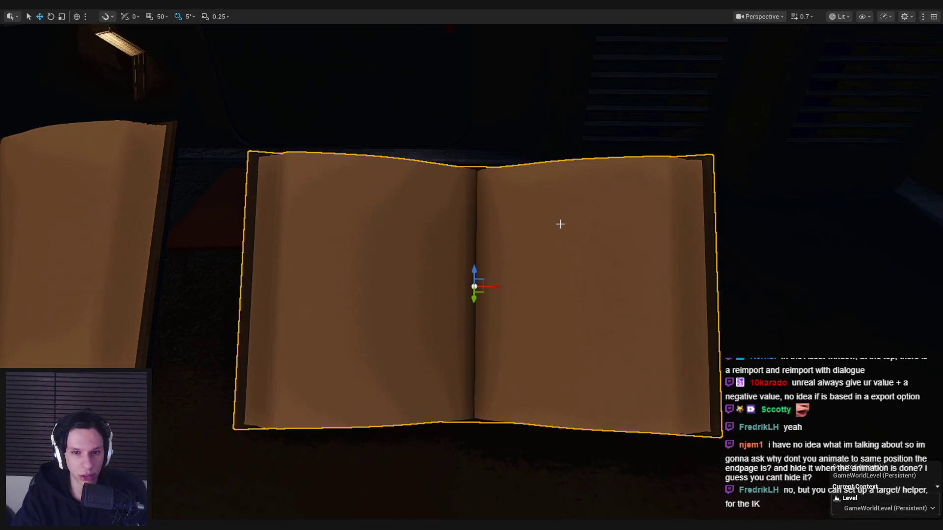
key("alt+p")
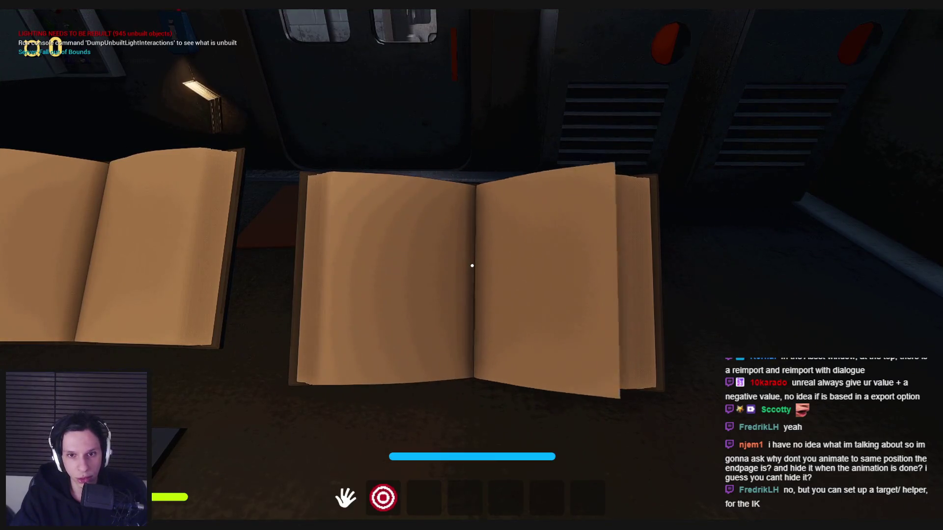
key("Escape")
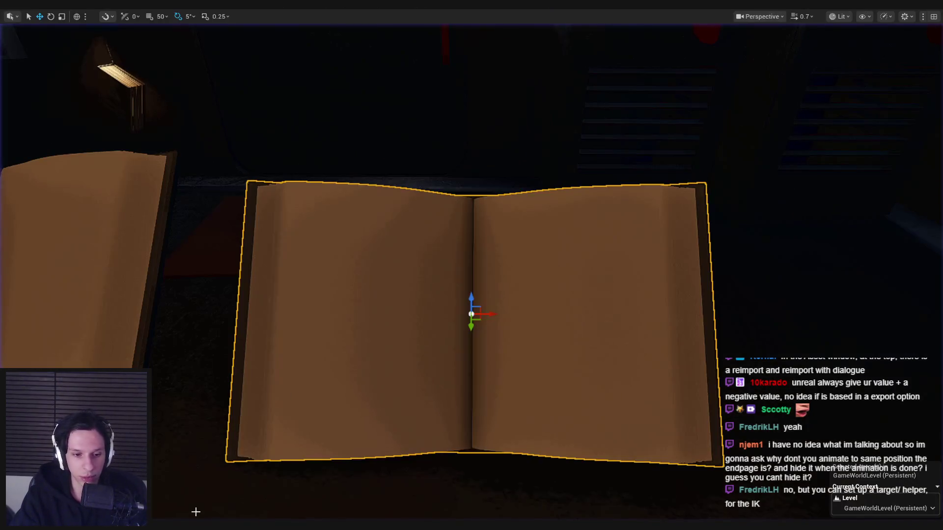
key("alt+Tab")
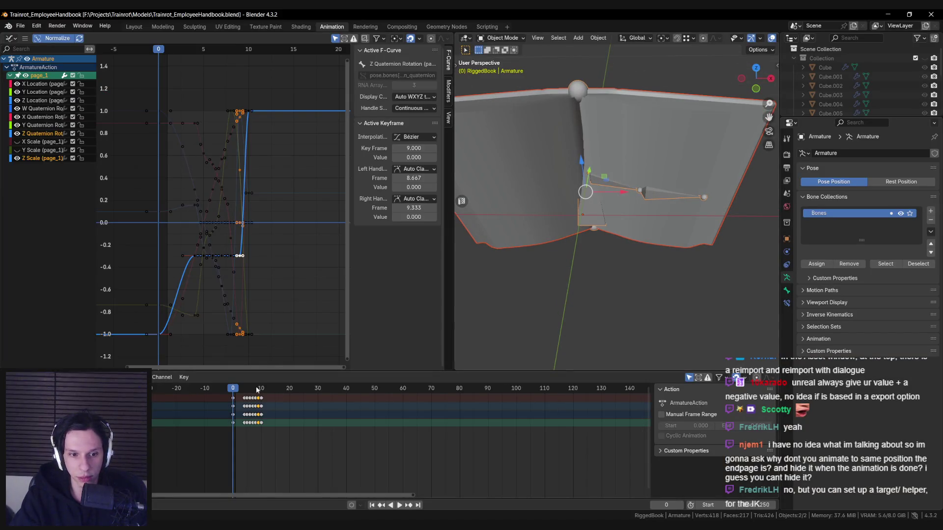
Step: Go to frame 9, select the book's armature, and switch it to Pose Mode
key("Up")
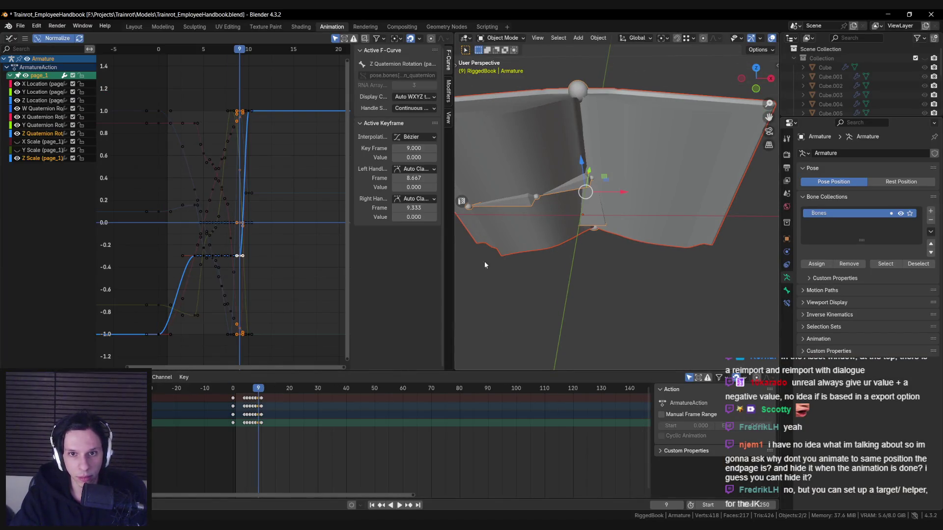
left_click(518, 94)
left_click(518, 93)
left_click(501, 38)
left_click(501, 71)
middle_click_drag(531, 108, 496, 118)
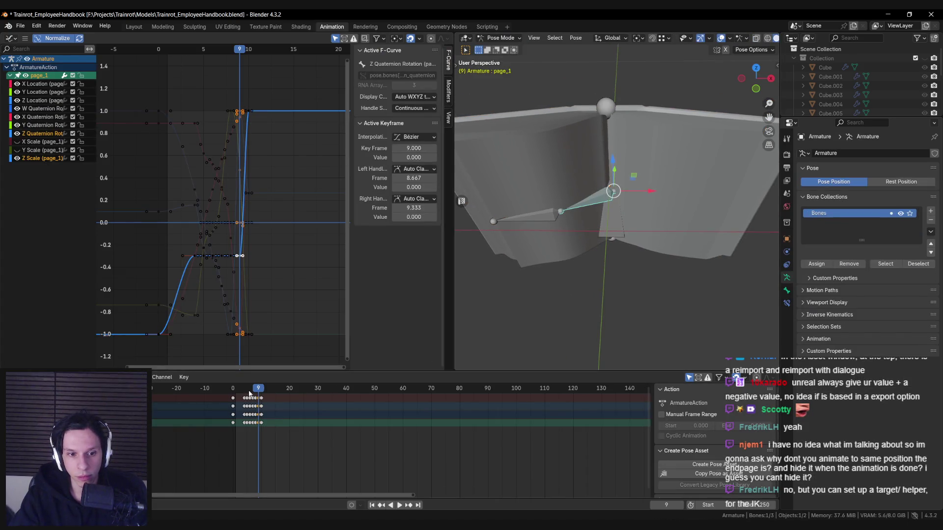
Step: Play the page-turn animation, return to frame 8, and test moving the page bone
key("space")
left_click_drag(261, 391, 259, 398)
mouse_move(491, 261)
middle_mouse_down()
mouse_move(664, 175)
mouse_move(653, 185)
middle_mouse_up()
key("g")
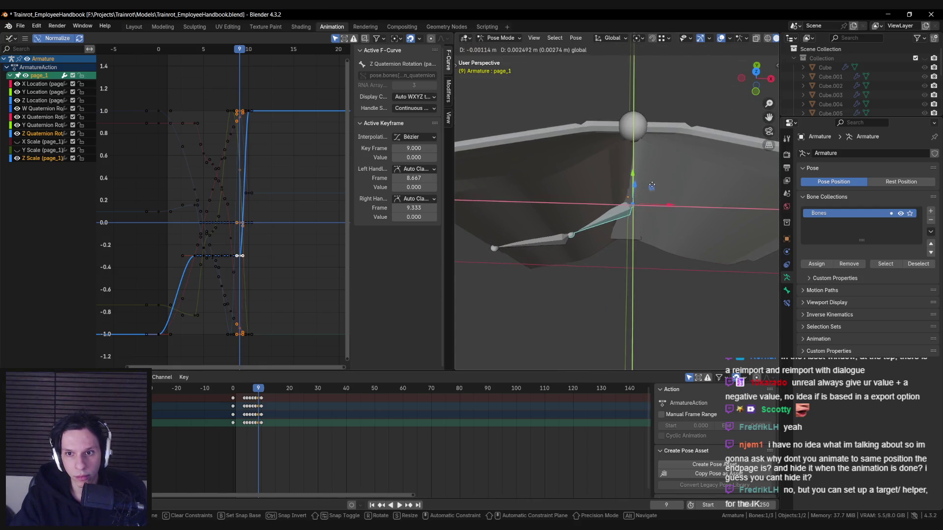
key("Escape")
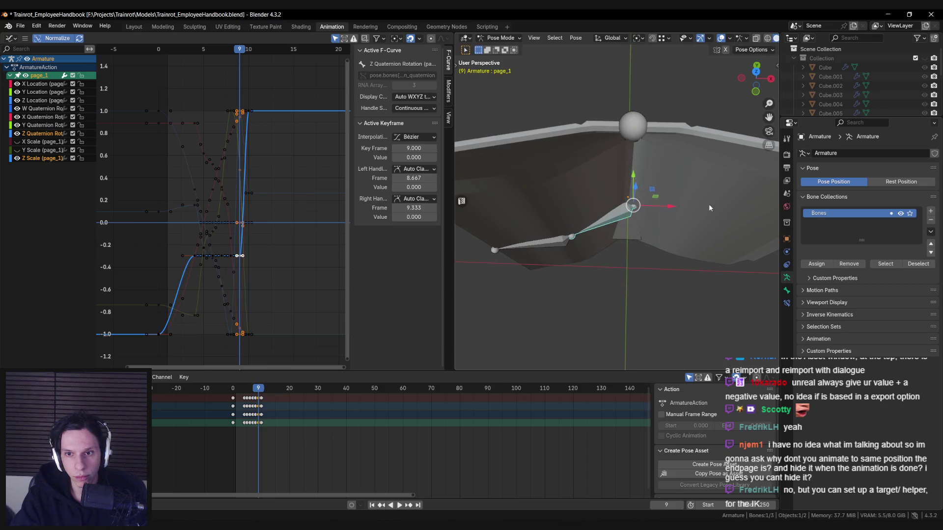
key("g")
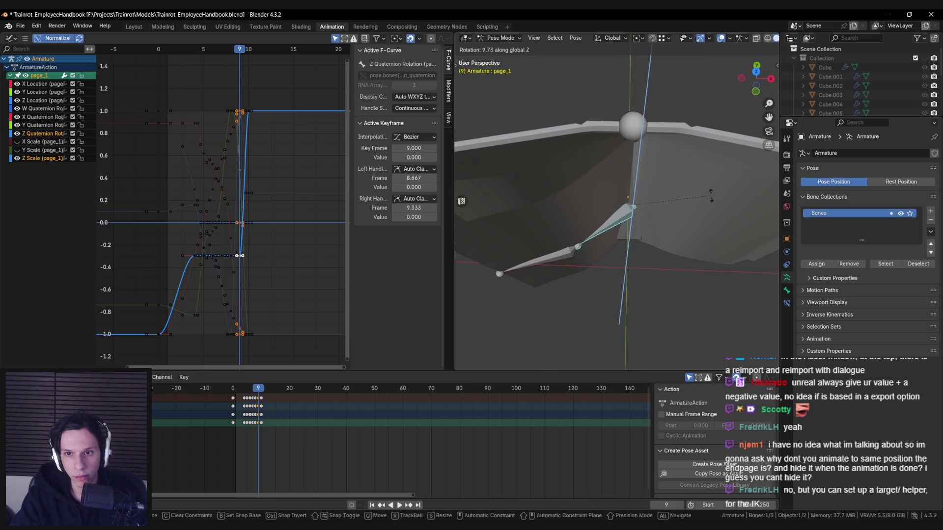
key("Escape")
key("g")
left_click(682, 185)
Step: Rotate the page_1 and page_2 bones around the Z axis
key("r")
key("z")
left_click(682, 165)
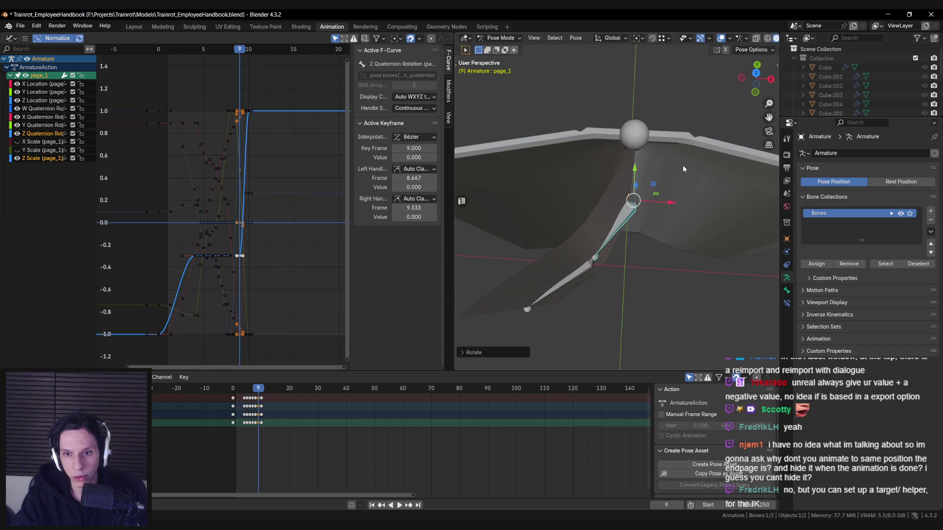
left_click(588, 268, "shift")
key("r")
key("z")
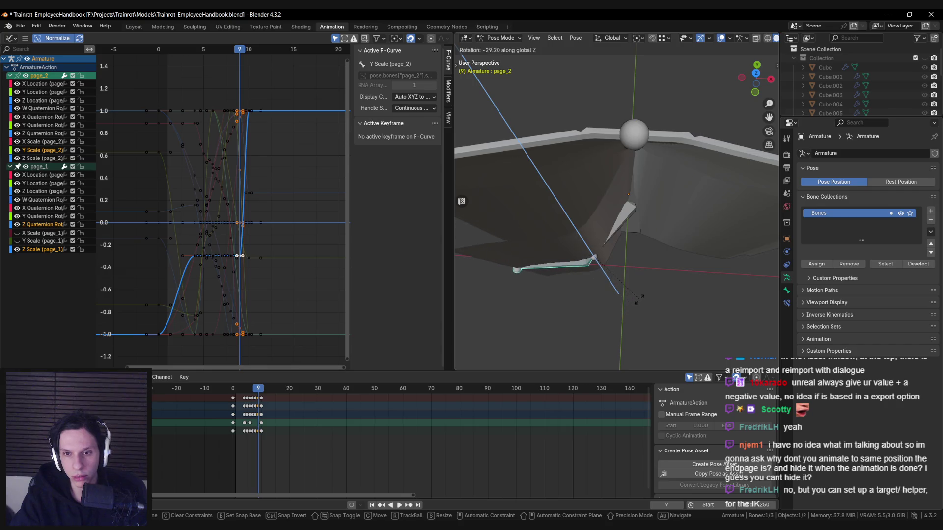
left_click(637, 298)
mouse_move(636, 298)
middle_mouse_down()
mouse_move(656, 287)
mouse_move(653, 187)
mouse_move(640, 149)
middle_mouse_up()
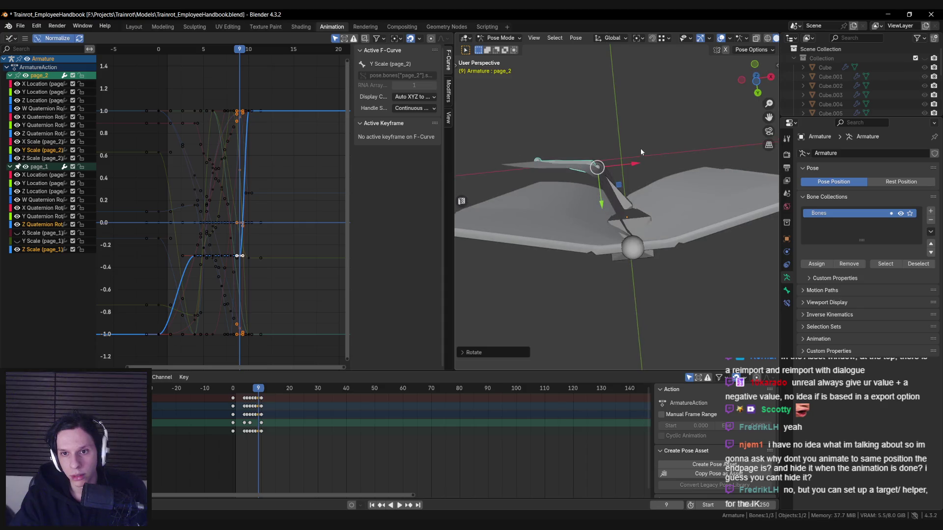
mouse_move(534, 168)
middle_mouse_down()
mouse_move(617, 237)
mouse_move(577, 204)
mouse_move(600, 215)
middle_mouse_up()
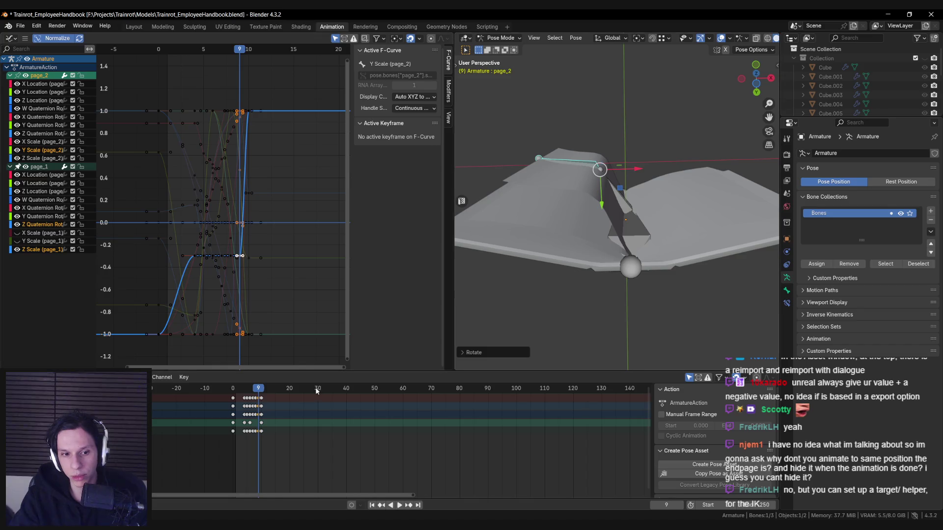
Step: Replay the animation, step back to frame 8, and reselect the page_1 bone
key("space")
mouse_move(259, 393)
left_mouse_down()
mouse_move(250, 394)
mouse_move(259, 397)
left_mouse_up()
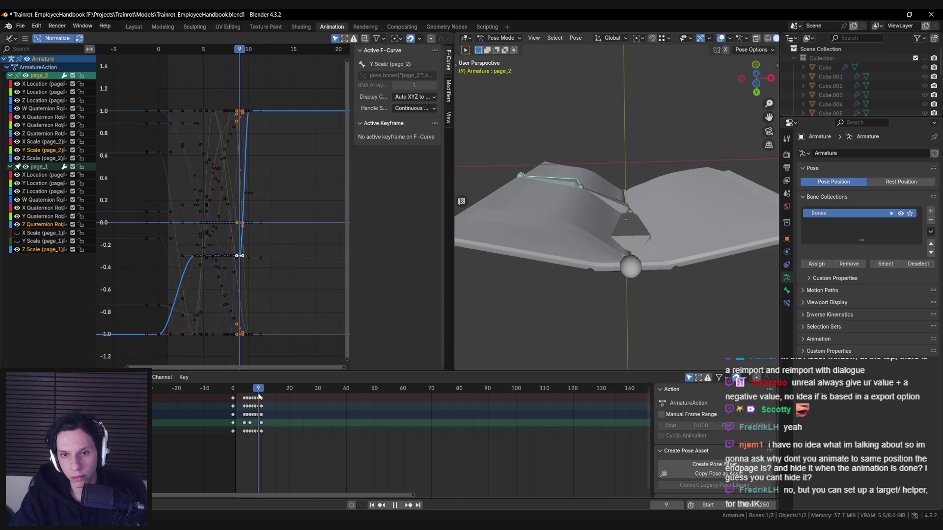
middle_click_drag(614, 344, 621, 277)
left_click(603, 211)
Step: Play the page-turn animation and stop it at frame 9
left_click(260, 392)
key("space")
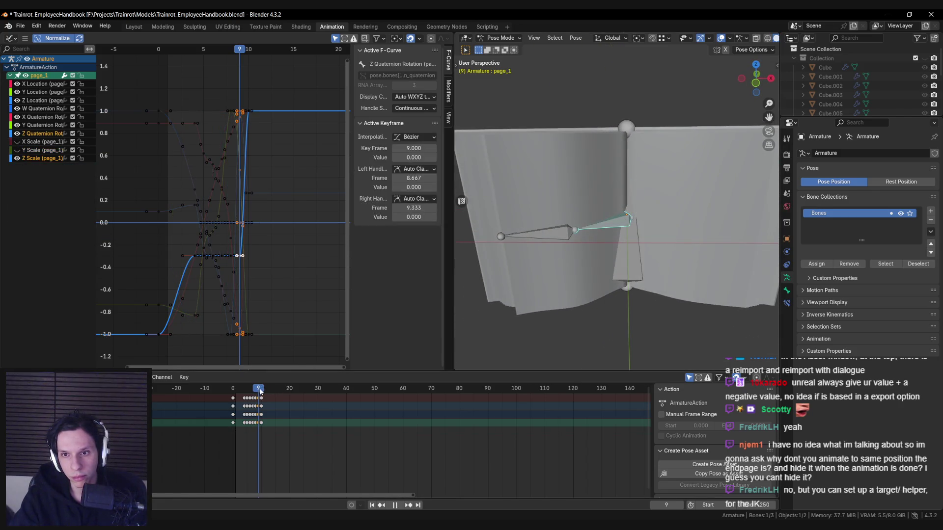
key("space")
middle_click_drag(544, 253, 565, 291)
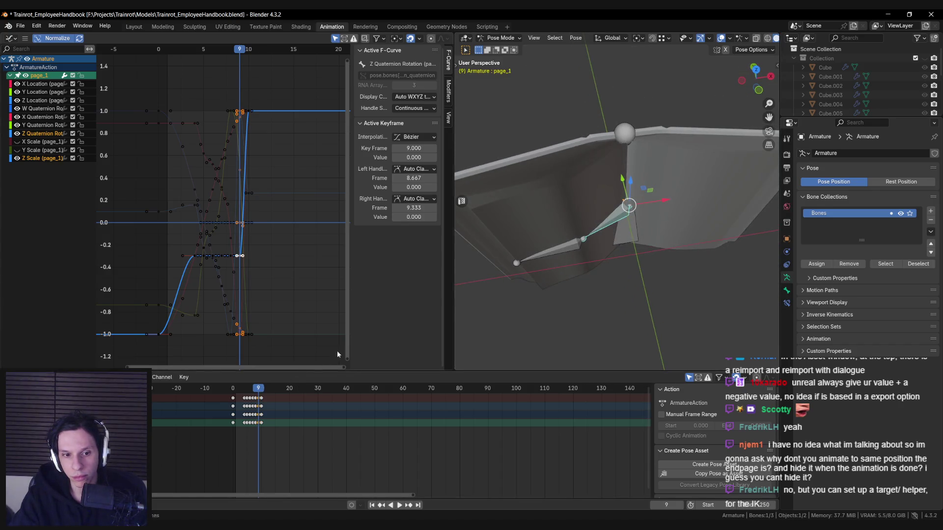
Step: Rotate the page_2 bone around Z and insert a keyframe for the new pose
left_click(550, 251)
key("r")
key("z")
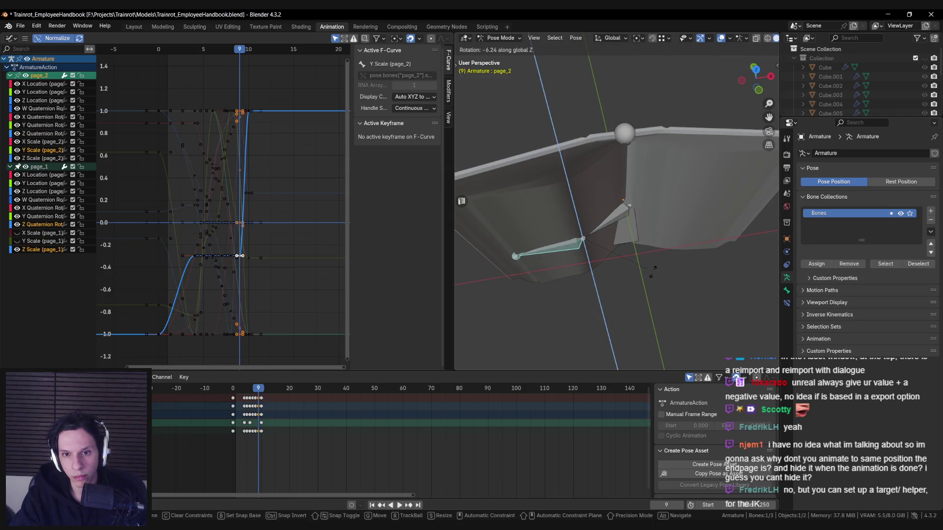
left_click(655, 270)
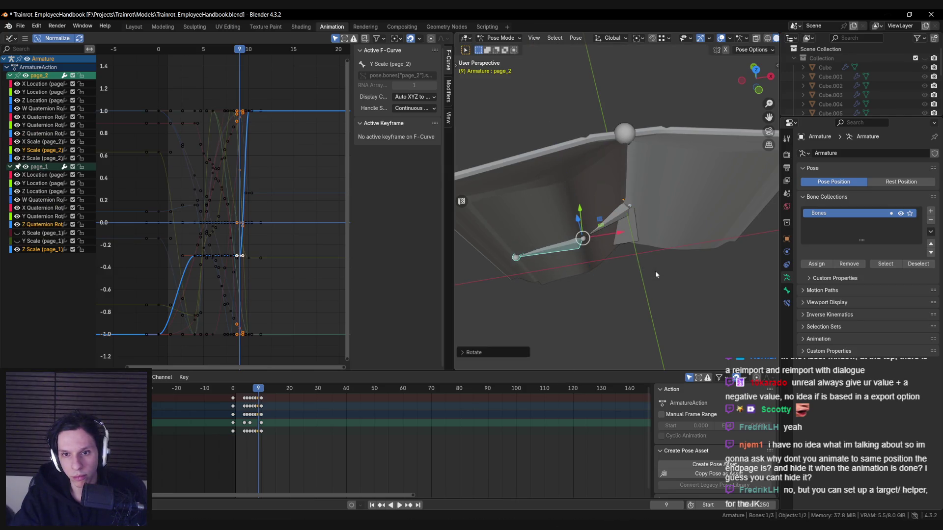
key("i")
mouse_move(259, 390)
left_mouse_down()
mouse_move(242, 393)
mouse_move(261, 393)
left_mouse_up()
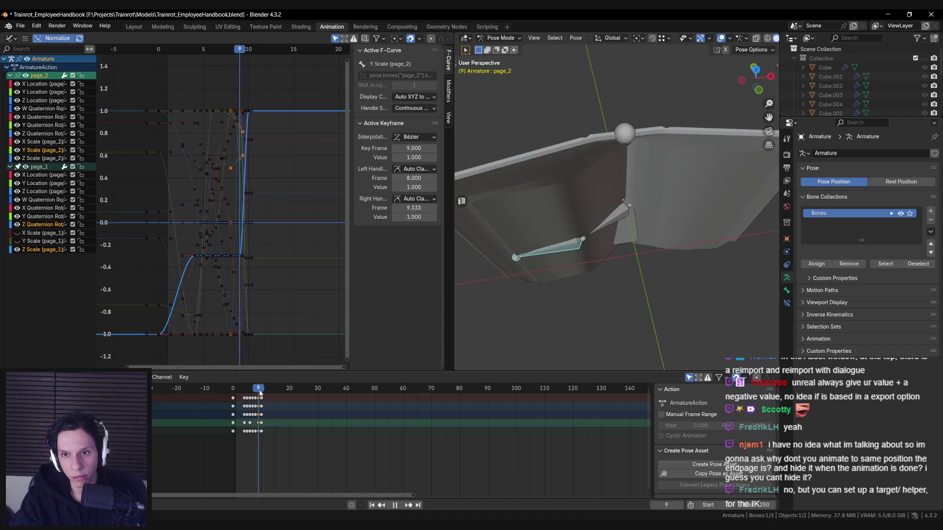
Step: Try moving the page_1 bone along Z and then Y, cancelling both moves
left_click(607, 224)
scroll(671, 220, "up", 2)
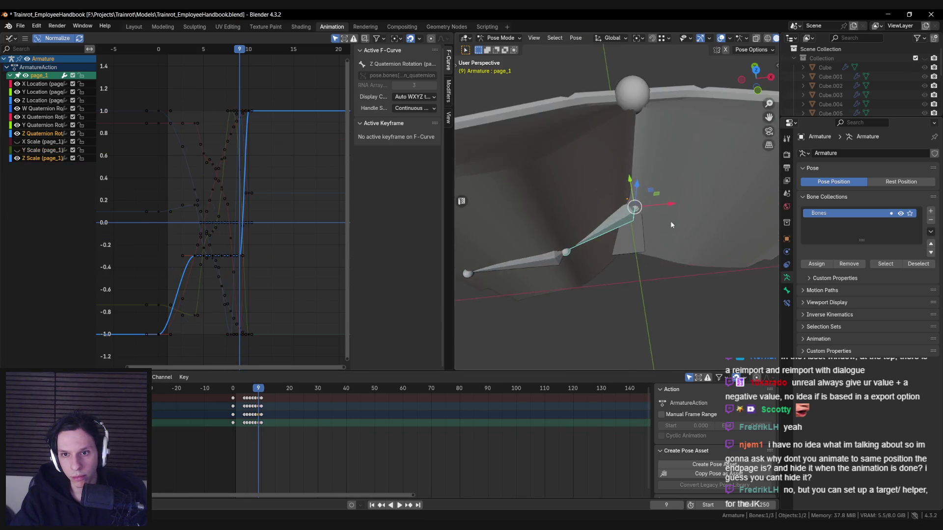
key("g")
key("z")
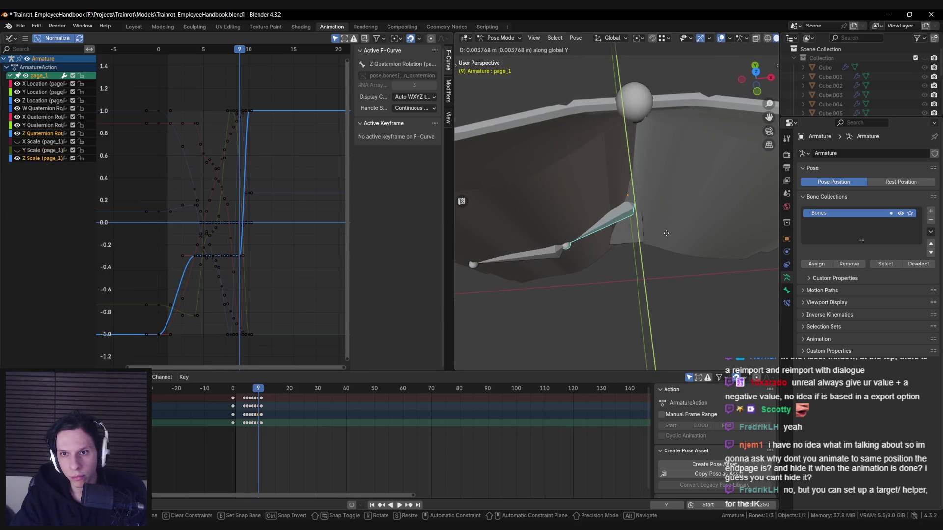
key("Escape")
middle_click_drag(616, 175, 654, 228)
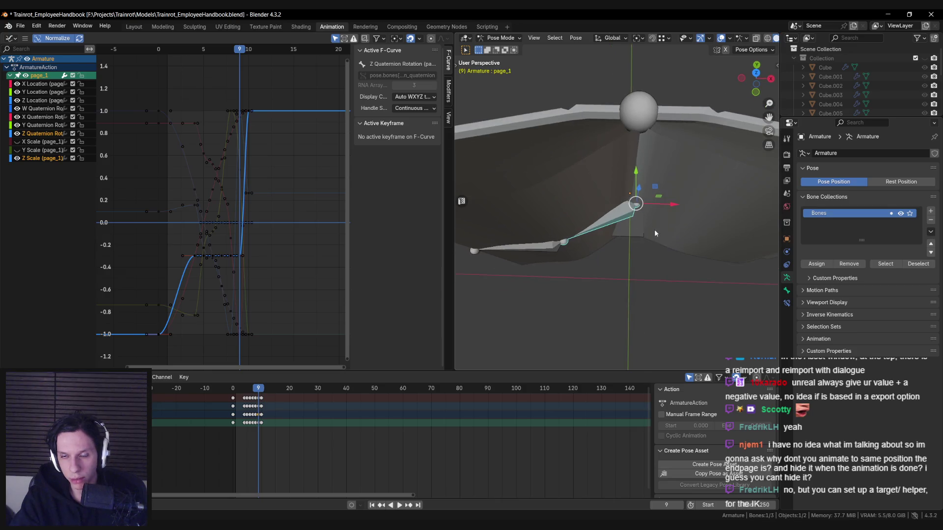
key("g")
key("y")
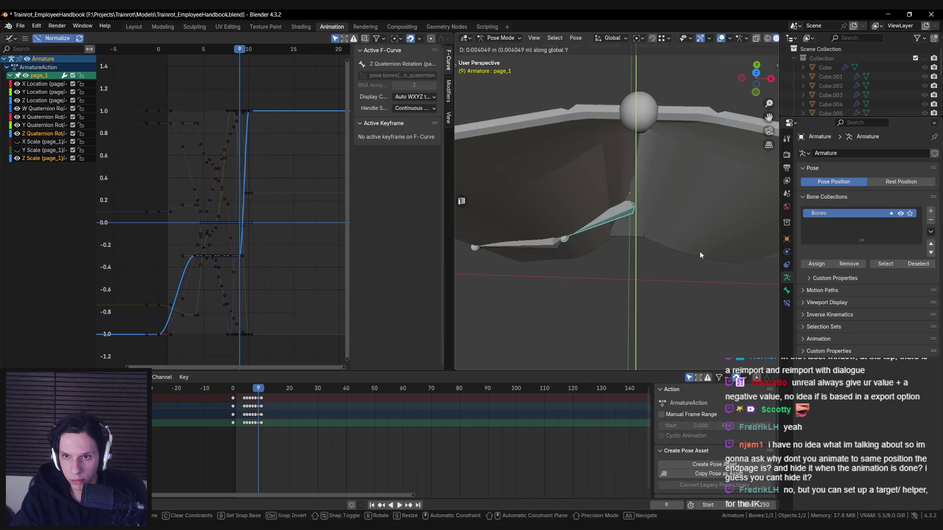
key("Escape")
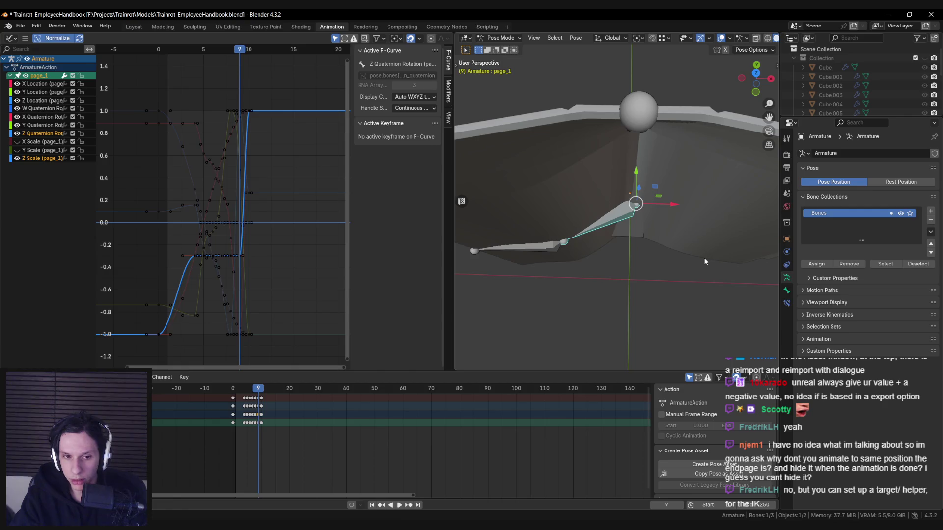
scroll(705, 261, "down", 6)
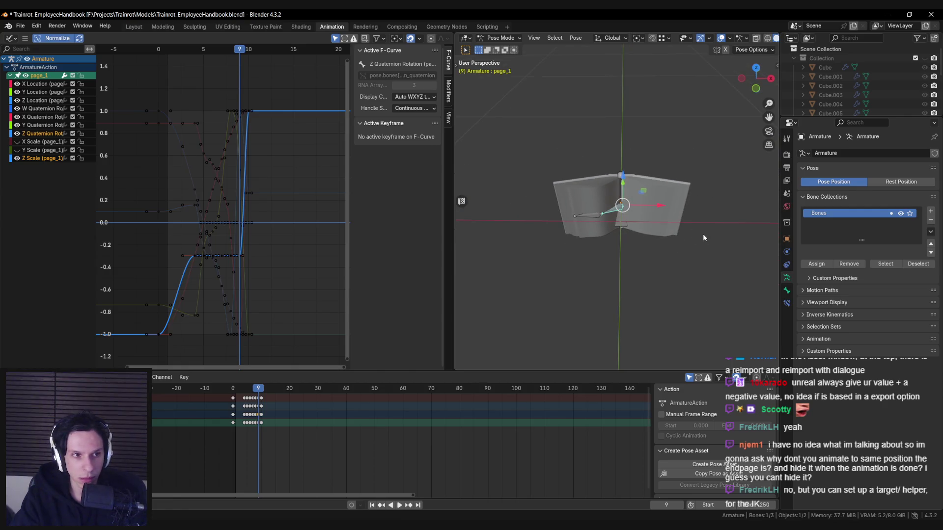
scroll(699, 230, "up", 3)
Step: Save Trainrot_EmployeeHandbook.blend, review the bone property tabs, and return to Object Mode
key("ctrl+s")
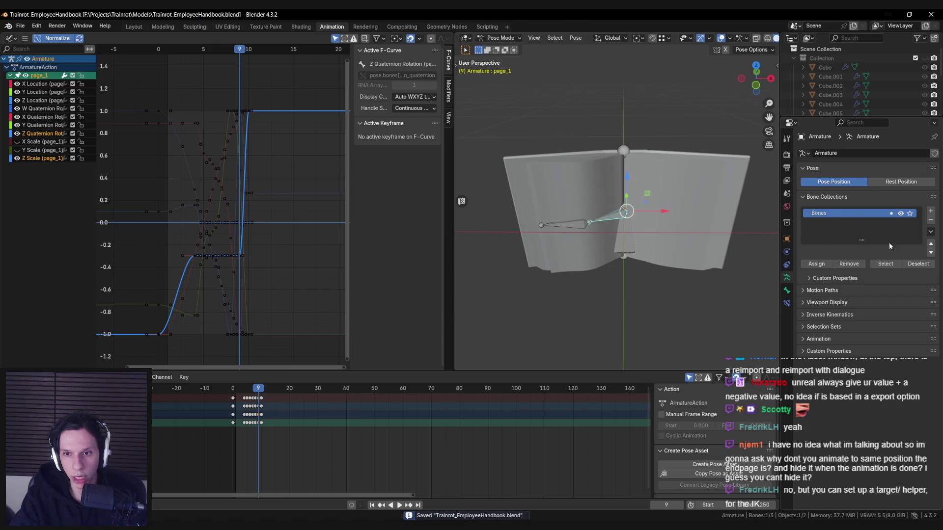
left_click(786, 303)
left_click(786, 290)
left_click(786, 277)
mouse_move(584, 247)
middle_mouse_down()
mouse_move(584, 233)
mouse_move(565, 256)
middle_mouse_up()
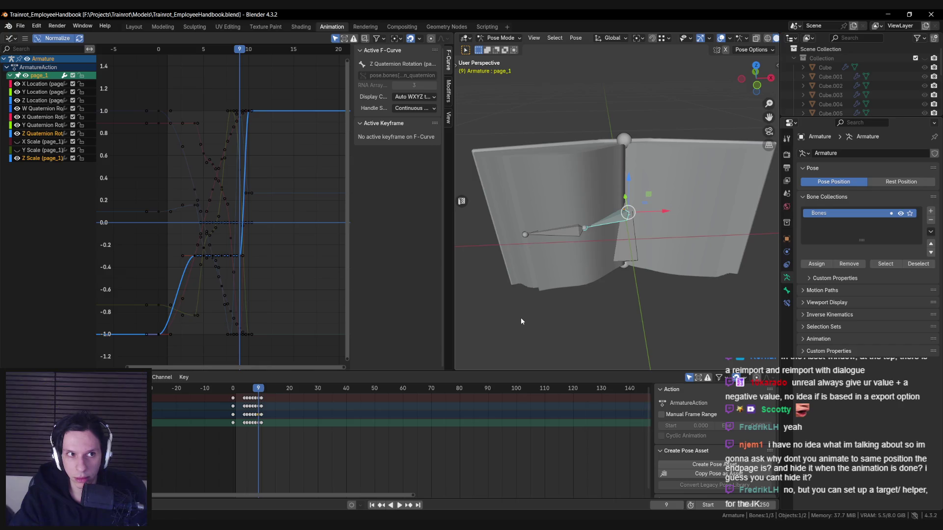
left_click(499, 37)
left_click(497, 48)
Step: Edit Cube.006 on its Basis shape key and select only the left page's connected geometry
middle_click_drag(535, 162, 564, 186)
left_click(565, 181)
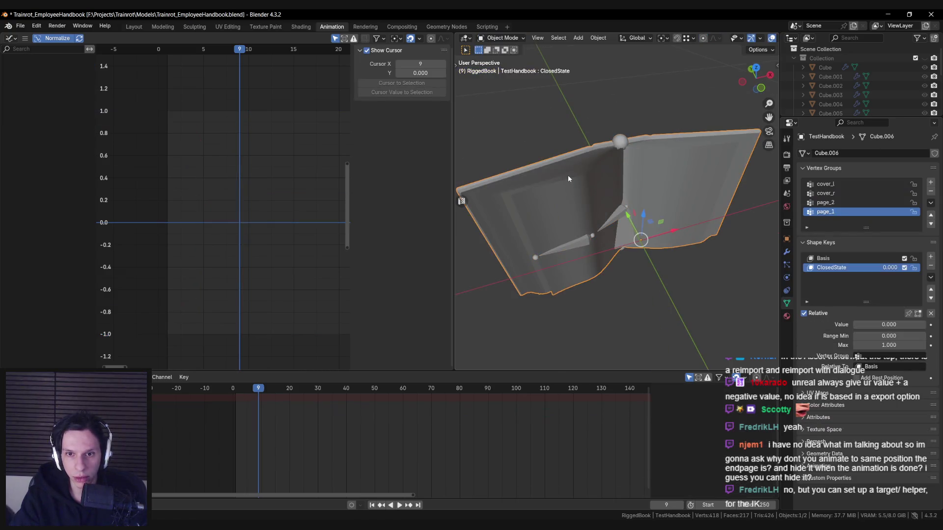
key("Tab")
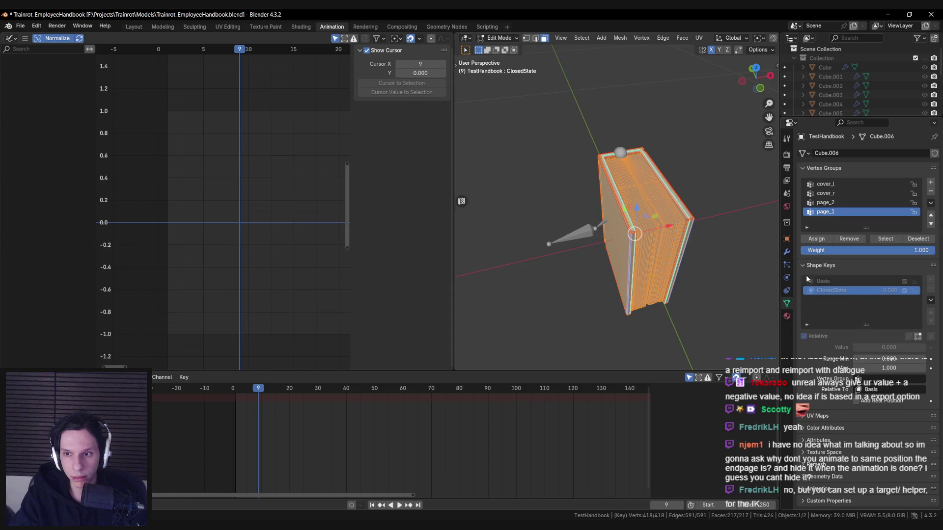
left_click(823, 281)
key("alt+a")
key("l")
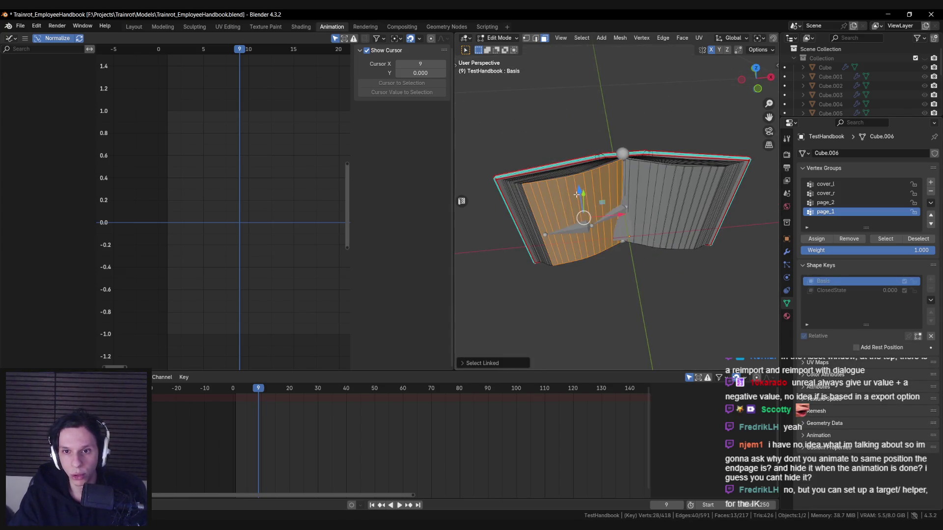
scroll(576, 195, "up", 2)
middle_click_drag(577, 195, 695, 211)
scroll(696, 211, "down", 2)
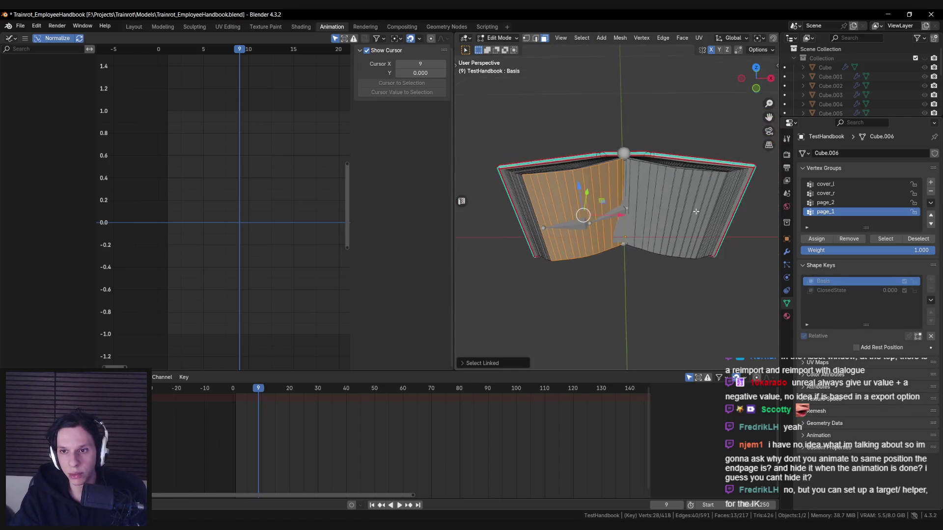
scroll(669, 195, "up", 2)
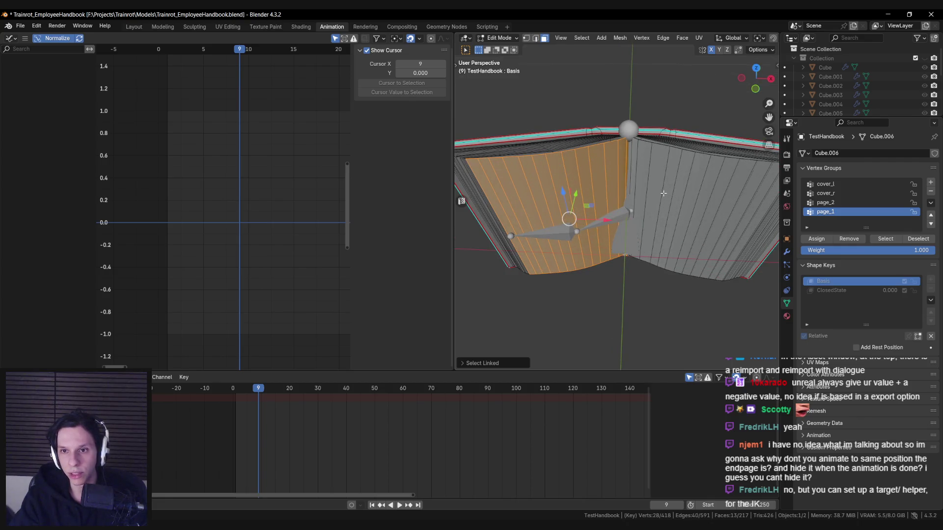
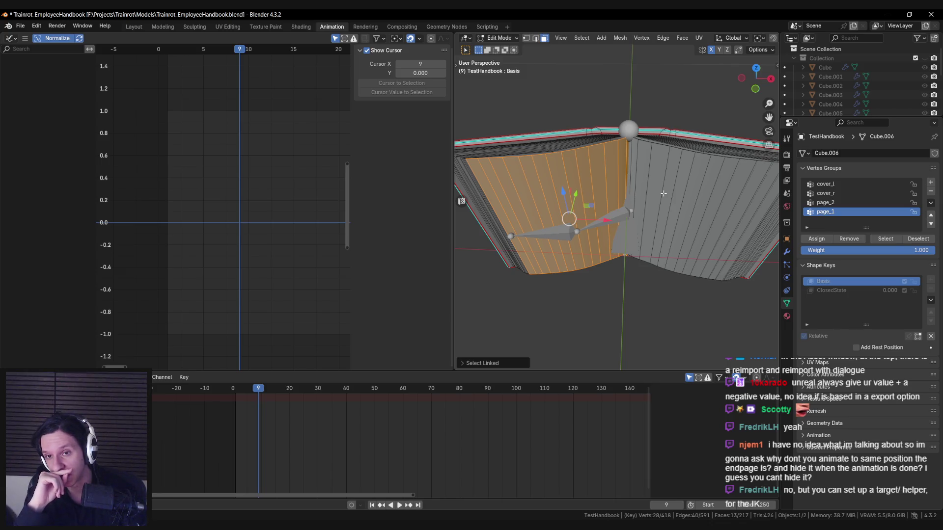
Step: Select the right page's faces, duplicate them, and nudge the copy slightly along Y
key("alt+a")
key("l")
mouse_move(658, 197)
middle_mouse_down()
mouse_move(643, 229)
mouse_move(665, 257)
middle_mouse_up()
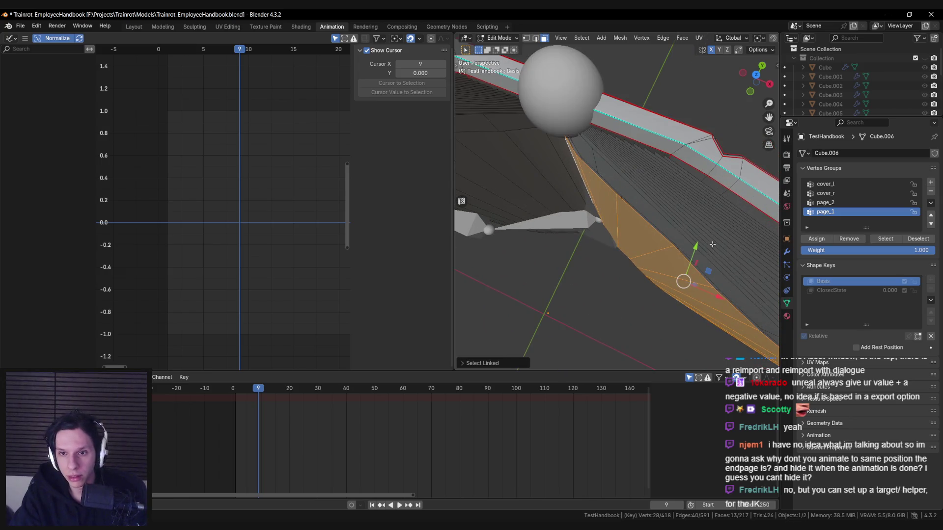
key("shift+d")
key("Escape")
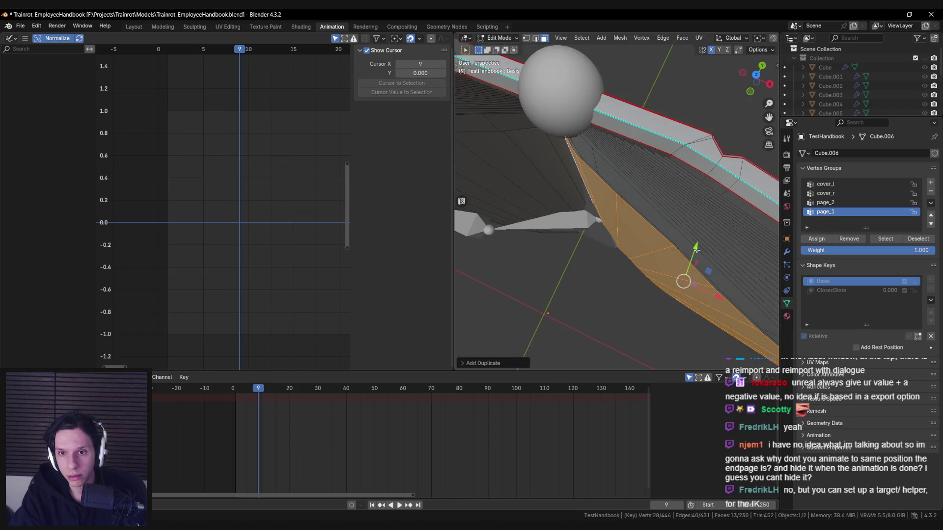
key("g")
key("y")
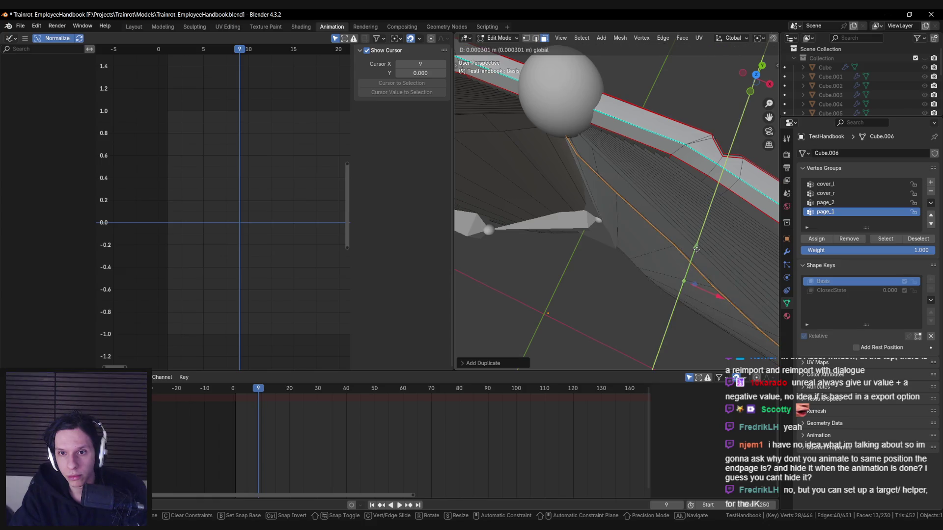
left_click(696, 249)
mouse_move(696, 249)
middle_mouse_down()
mouse_move(681, 208)
mouse_move(661, 195)
mouse_move(668, 200)
middle_mouse_up()
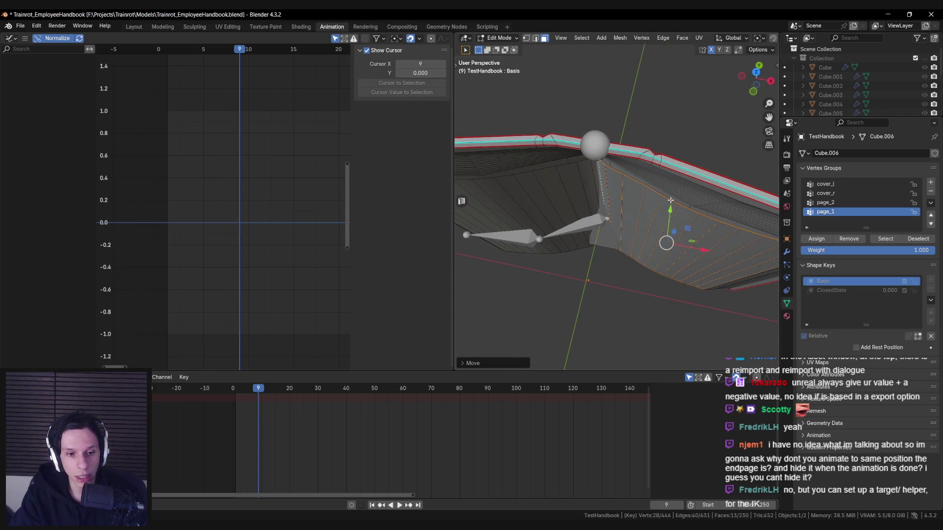
Step: Isolate the duplicated page, recalculate its normals with Inside enabled, and go to Layout
key("shift+n")
mouse_move(502, 280)
middle_mouse_down()
mouse_move(600, 264)
mouse_move(621, 239)
mouse_move(599, 229)
middle_mouse_up()
key("alt+h")
key("shift+h")
key("shift+n")
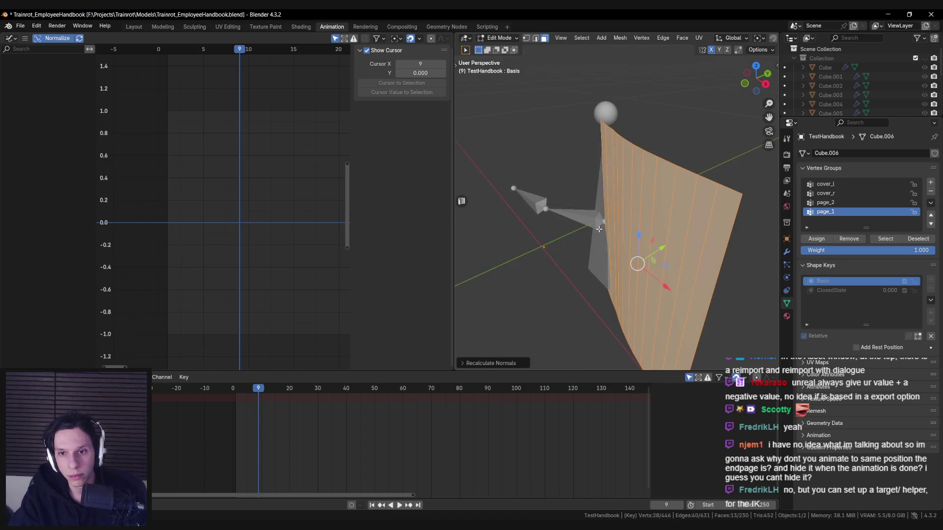
left_click(464, 363)
middle_click_drag(572, 297, 604, 287)
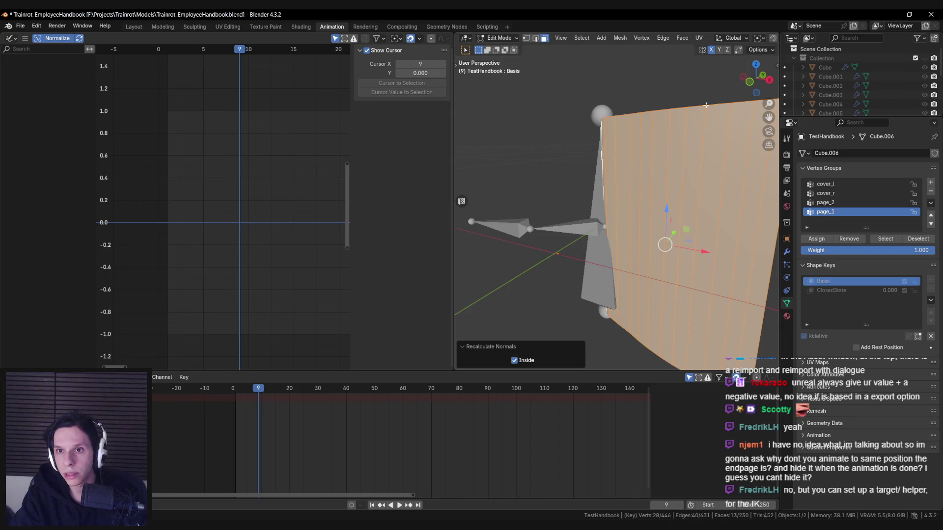
left_click(133, 26)
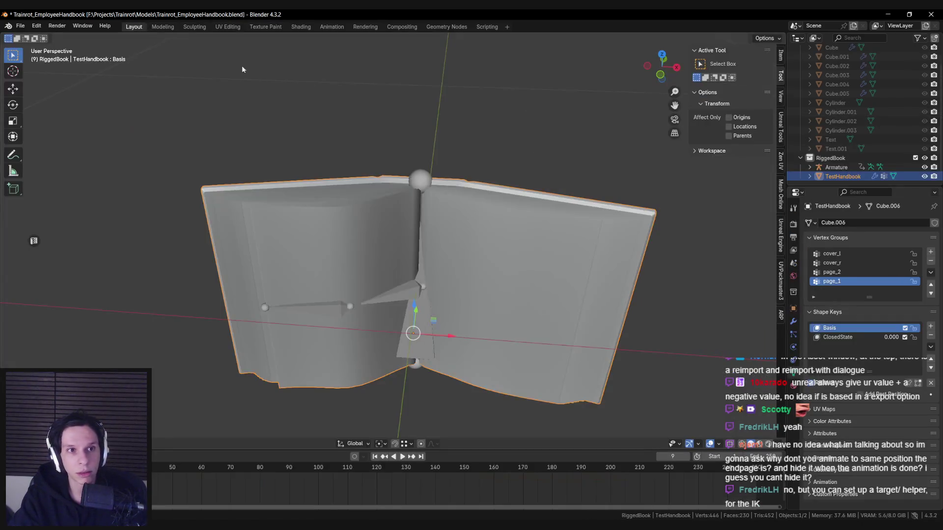
Step: In Edit Mode, select both handbook page sheets and turn the left area into a UV Editor
mouse_move(497, 181)
middle_mouse_down()
mouse_move(489, 256)
mouse_move(222, 361)
middle_mouse_up()
key("Tab")
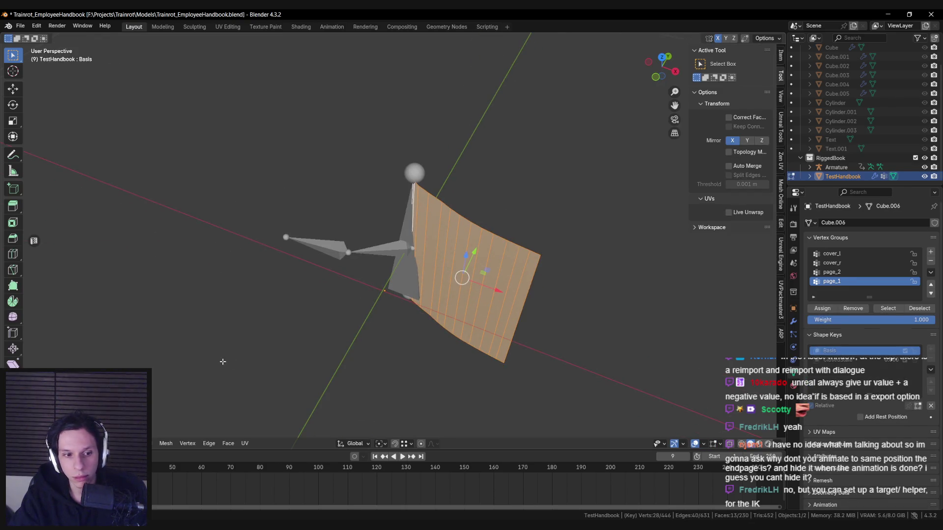
left_click(780, 444)
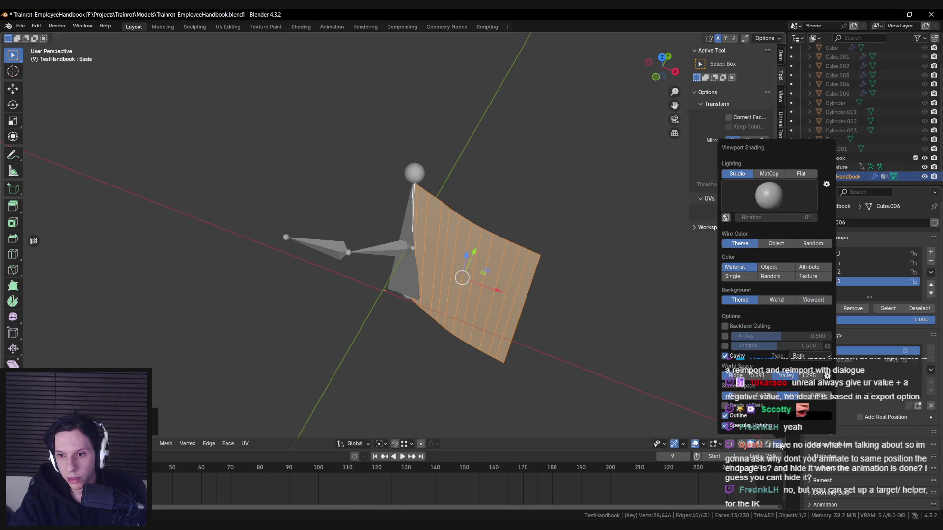
mouse_move(496, 275)
middle_mouse_down()
mouse_move(416, 276)
mouse_move(493, 306)
middle_mouse_up()
key("alt+h")
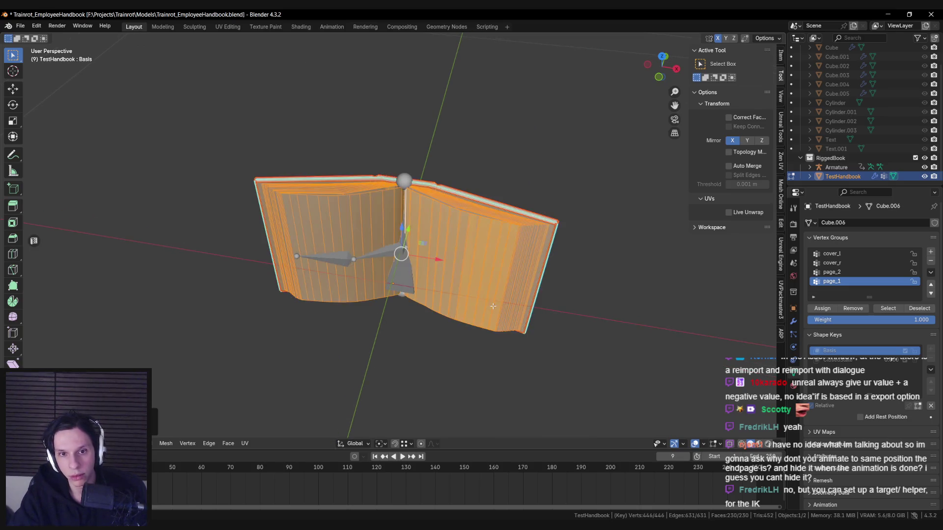
key("ctrl+z")
scroll(358, 228, "up", 1)
key("l")
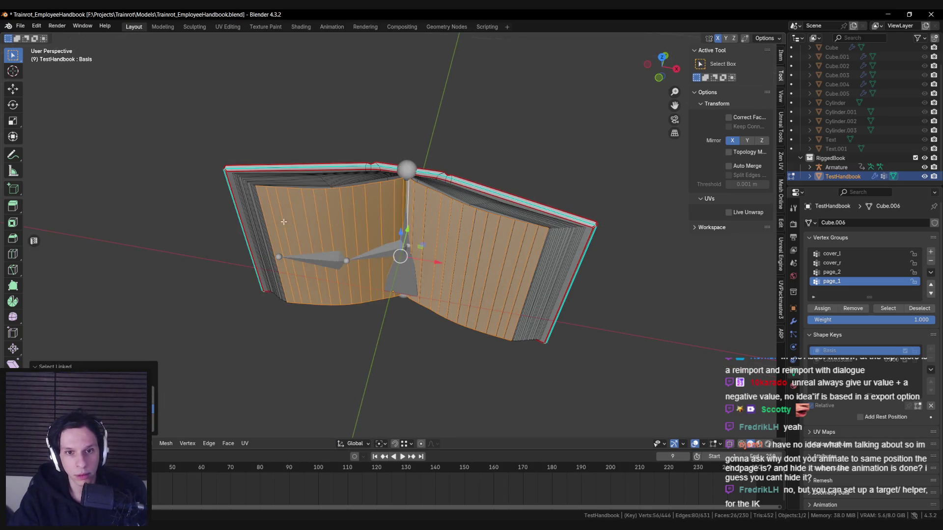
left_click(34, 240)
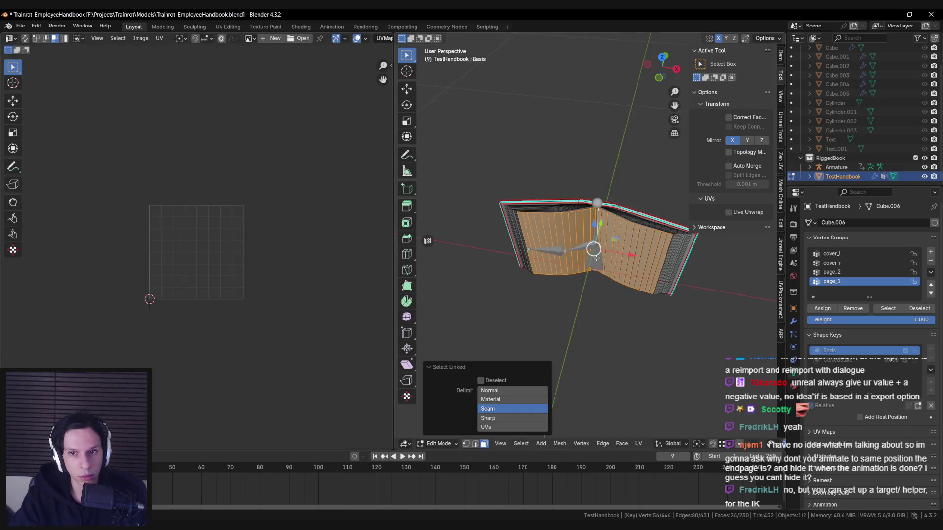
Step: Frame the page UV islands and select the two top page islands as linked faces
key("Tab")
key("Tab")
scroll(214, 259, "down", 5)
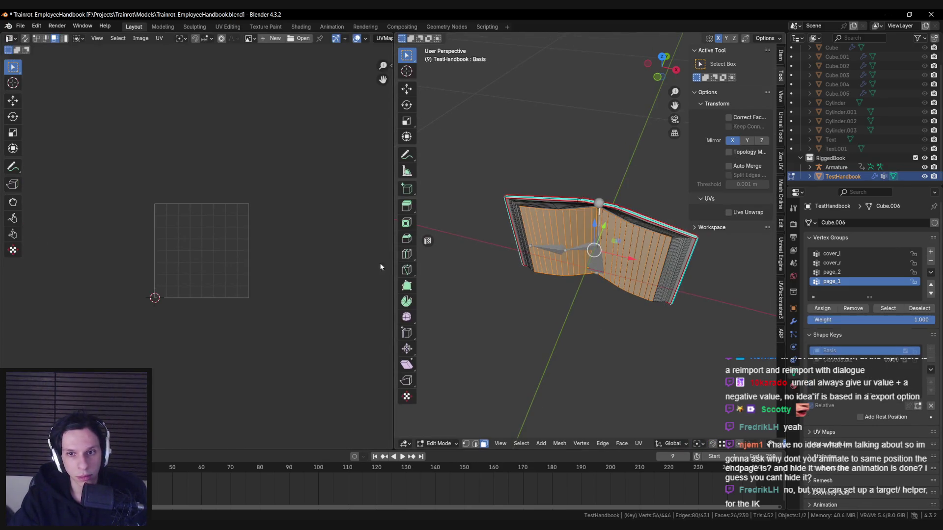
key("a")
middle_click_drag(248, 269, 223, 274)
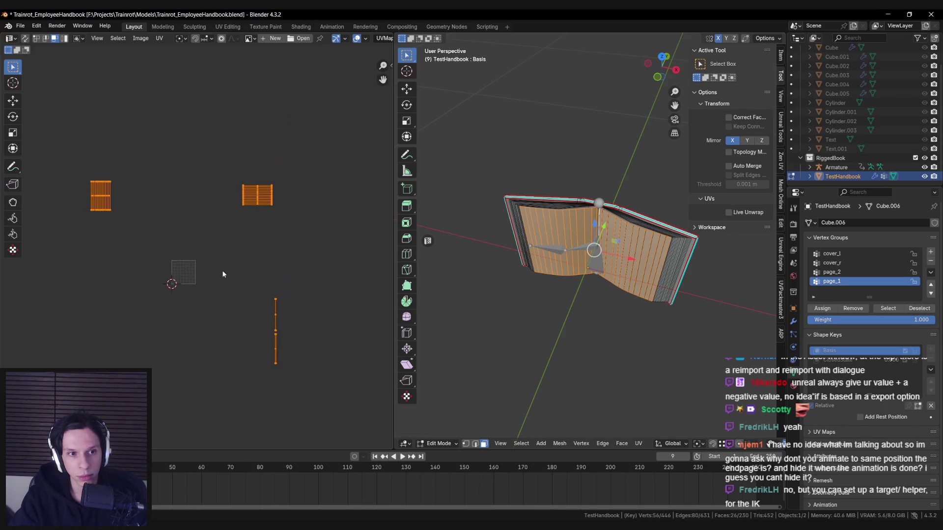
left_click(25, 39)
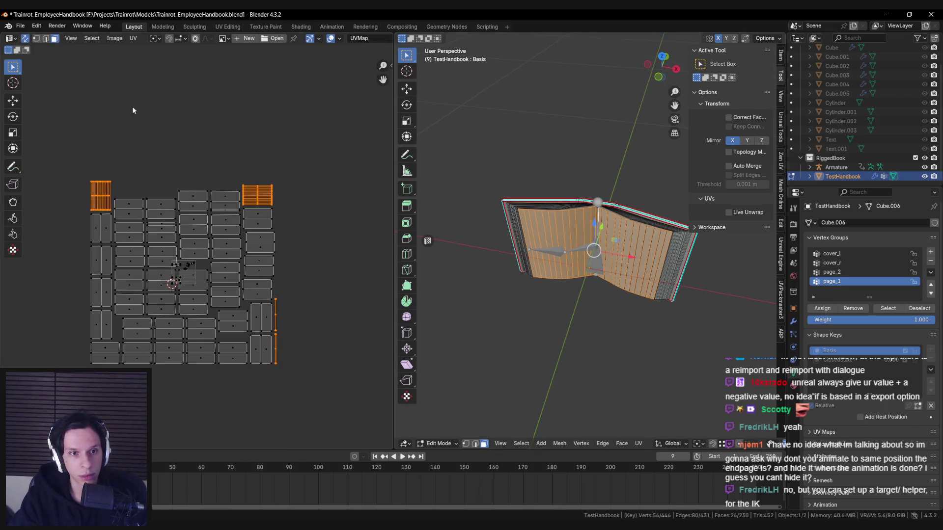
left_click(262, 199)
key("l")
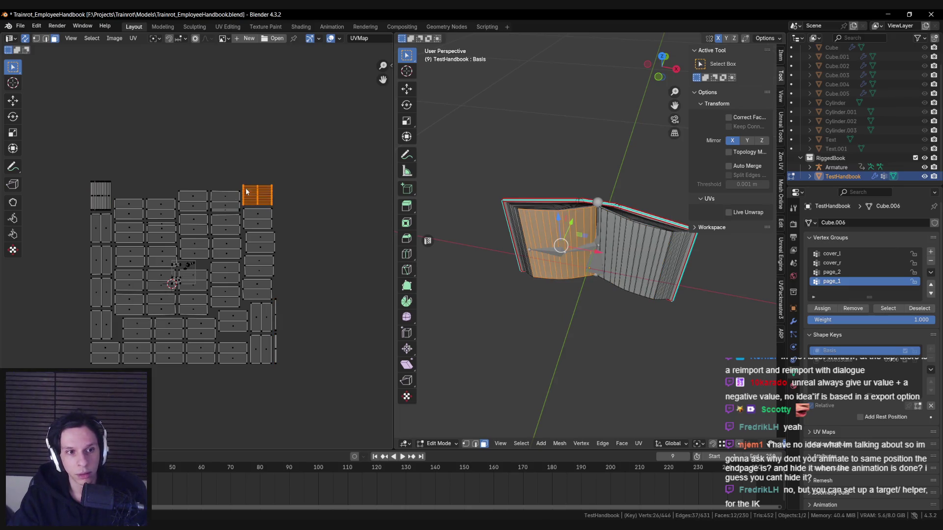
key("ctrl+l")
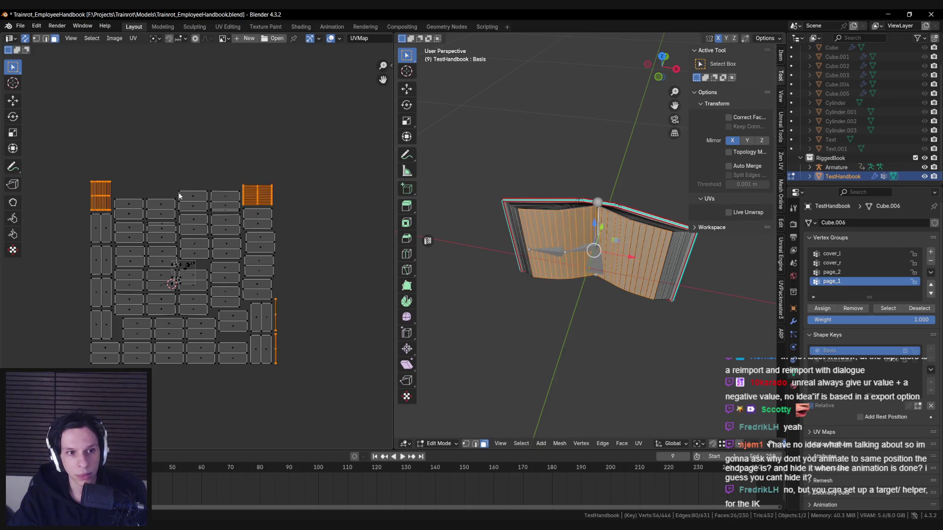
left_click(25, 39)
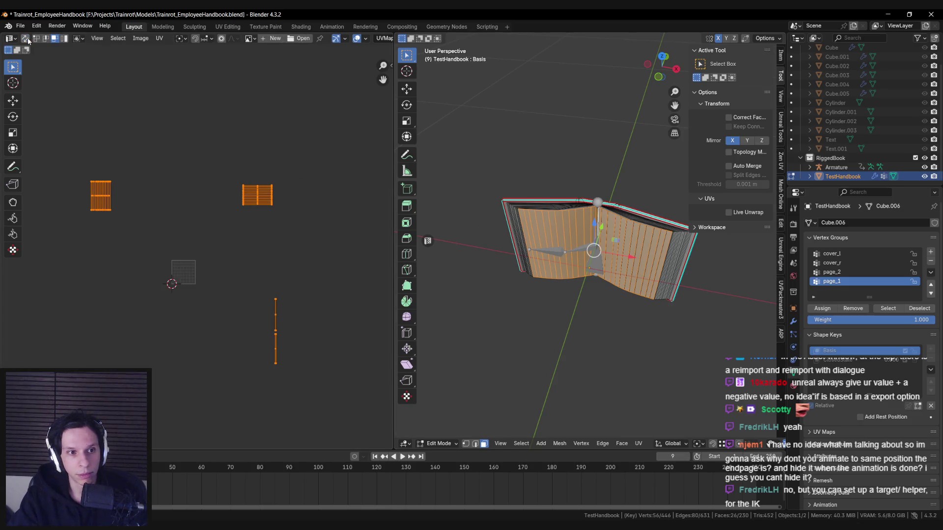
left_click(86, 190)
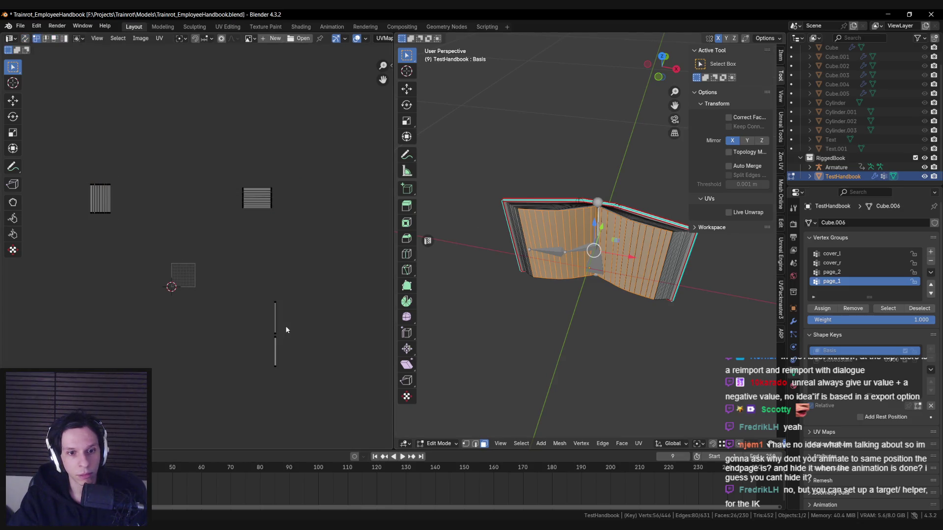
Step: Move the left page island below the other page island, then deselect all UVs
scroll(287, 330, "up", 5)
scroll(303, 349, "down", 5)
left_click(123, 265)
scroll(142, 300, "up", 2)
key("g")
left_click(348, 292)
scroll(305, 285, "up", 4)
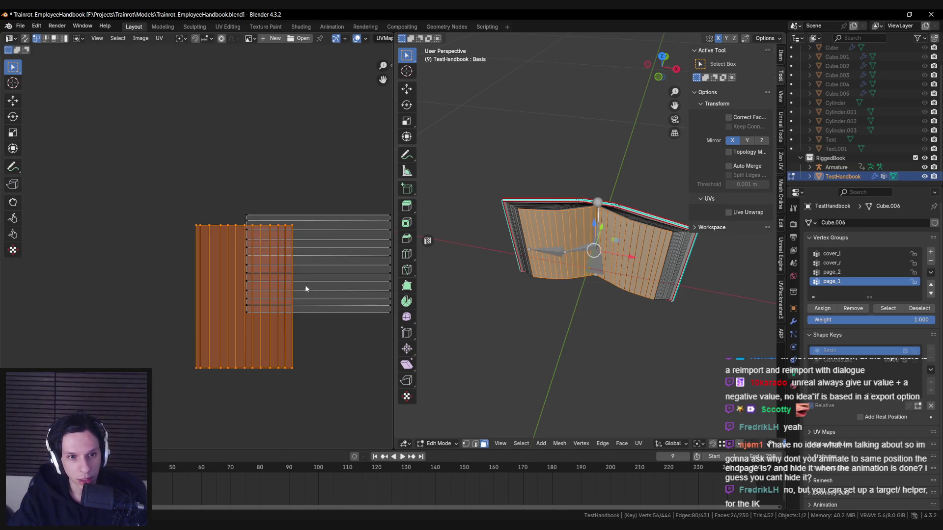
middle_click_drag(295, 257, 239, 246)
key("g")
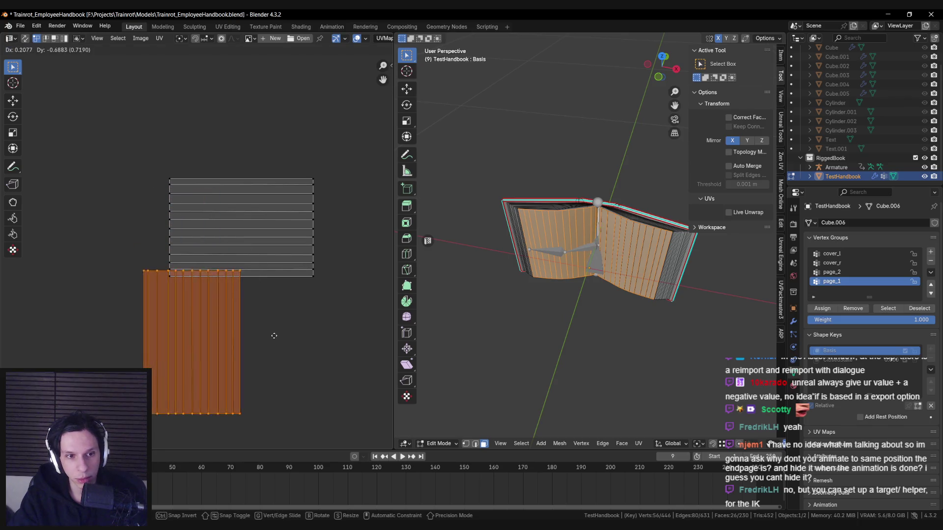
left_click(292, 355)
key("alt+a")
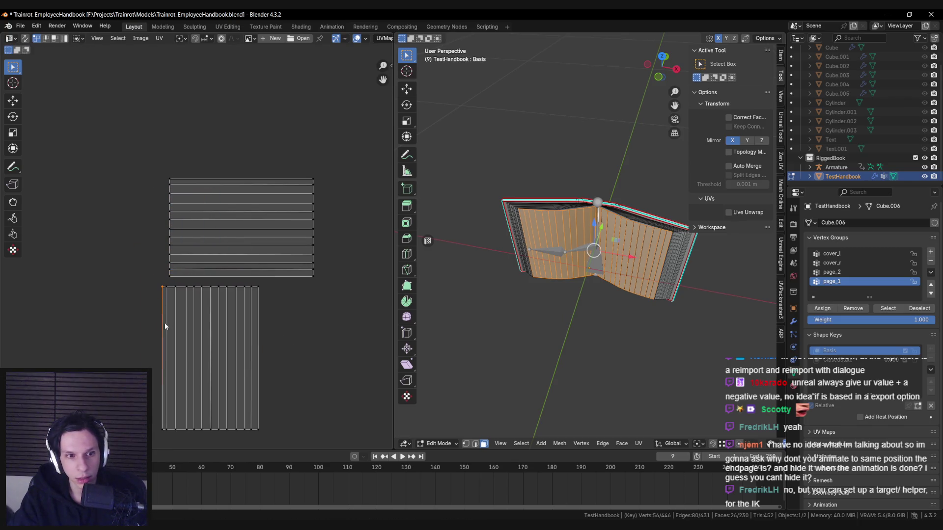
left_click(24, 38)
key("alt+a")
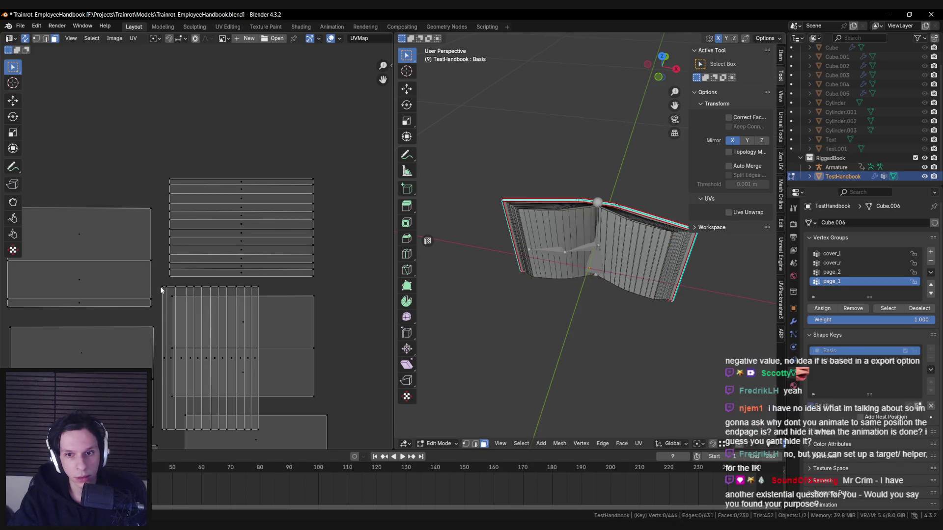
Step: Select individual strip UV vertices and edges to locate them on the book mesh
left_click(164, 291)
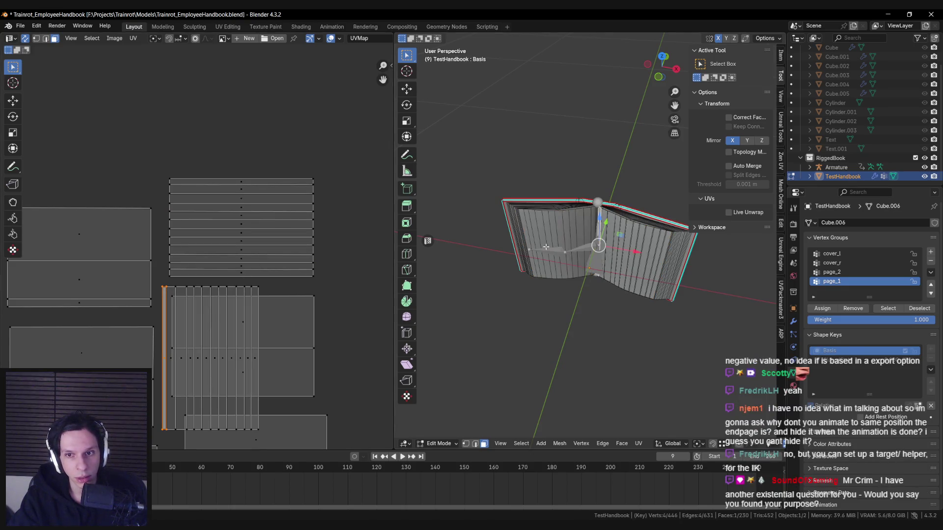
key("1")
left_click(597, 202)
key("KP_Decimal")
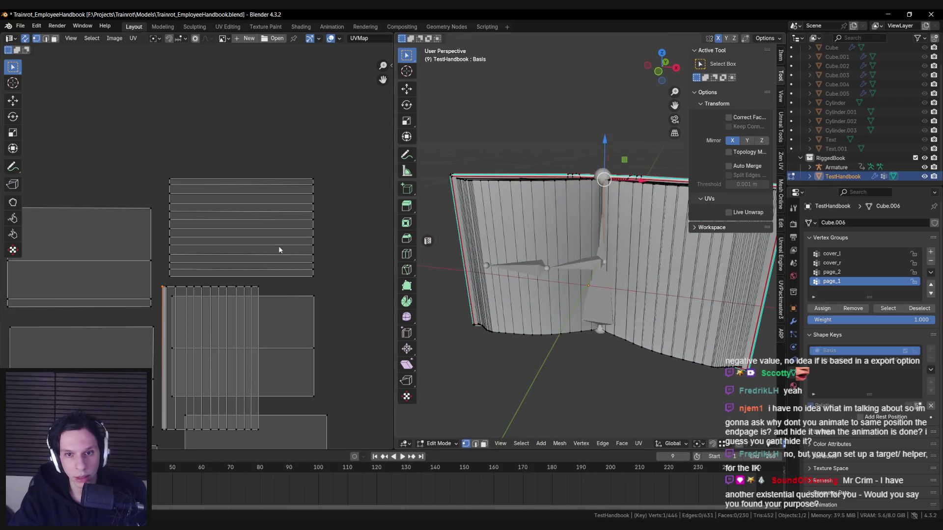
left_click(169, 280)
left_click(168, 181)
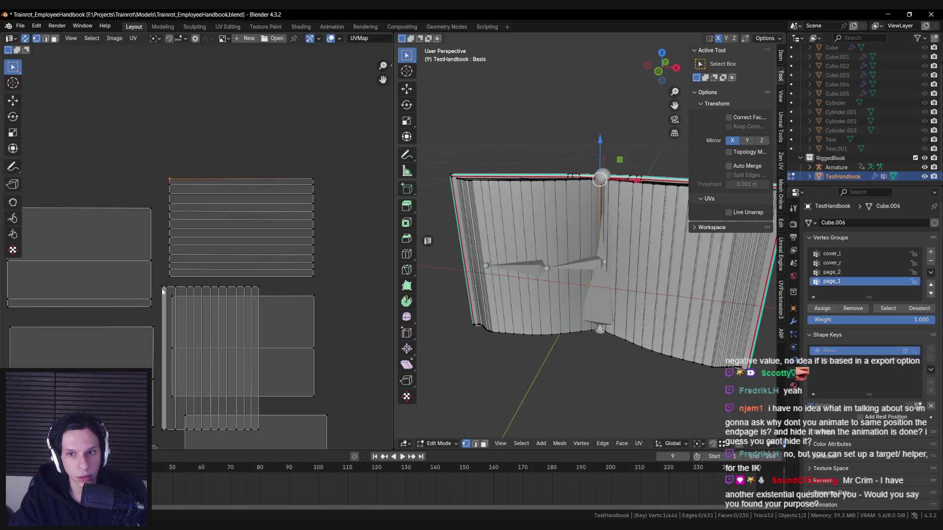
left_click(163, 292)
left_click(169, 180)
scroll(579, 255, "up", 3)
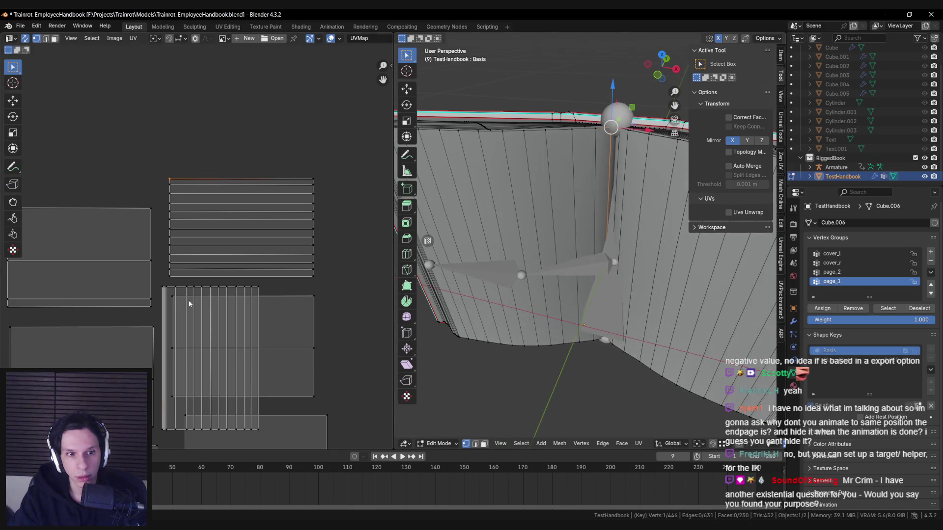
left_click(161, 291)
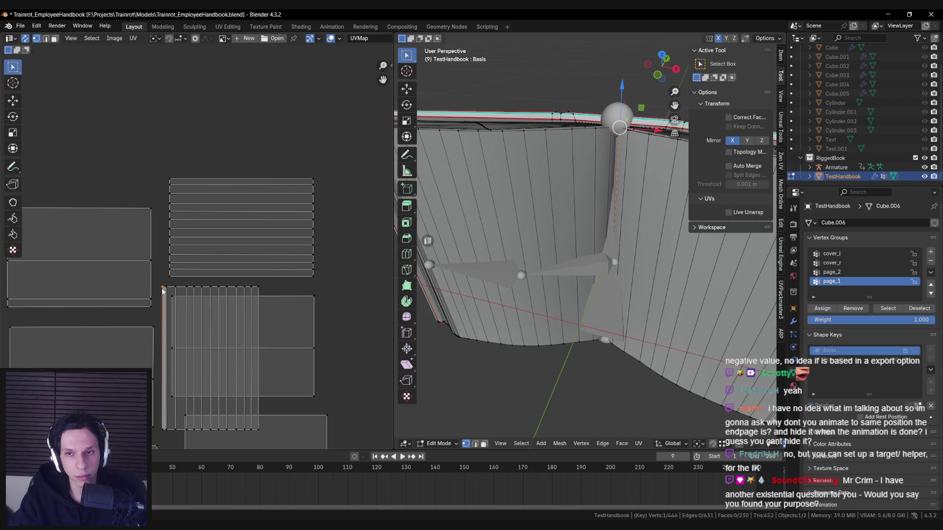
Step: Switch to island select and select the whole block of narrow vertical strips
key("4")
left_click(181, 287)
key("2")
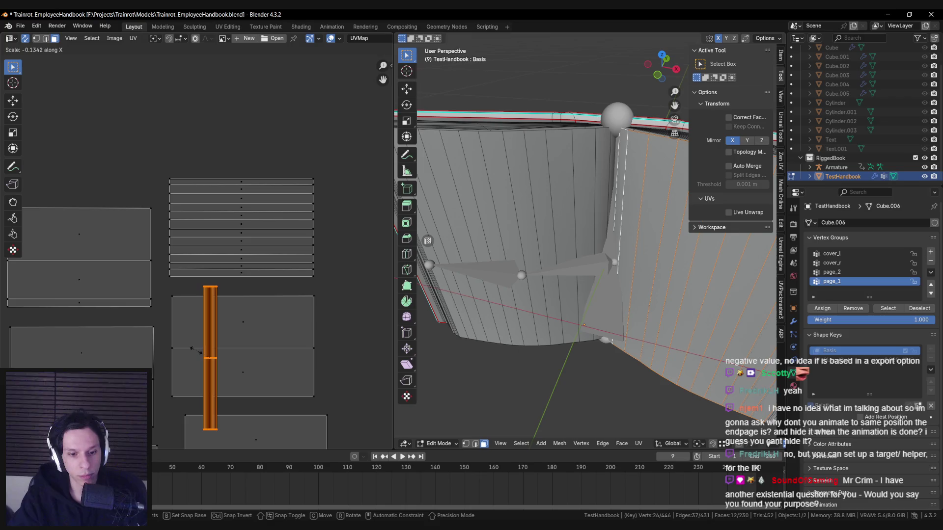
left_click(196, 354)
key("1")
left_click(260, 292)
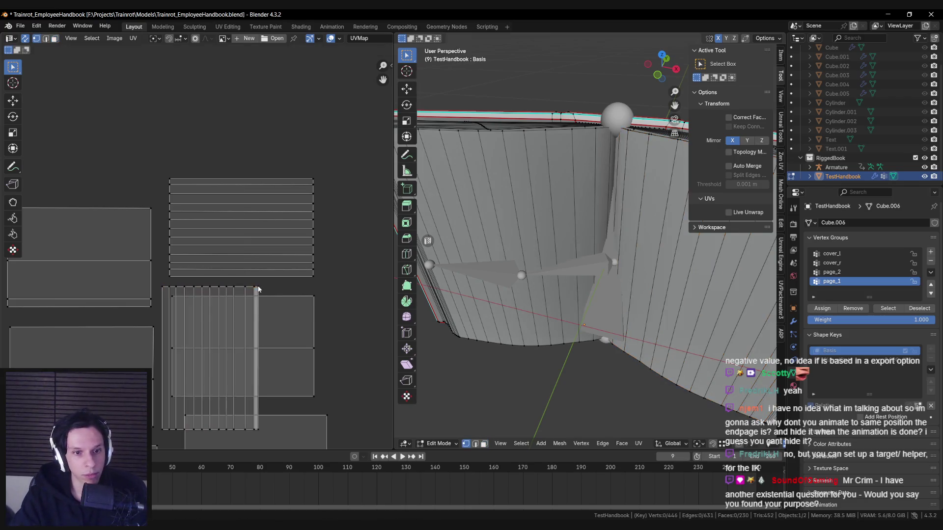
left_click(169, 180)
left_click(256, 291)
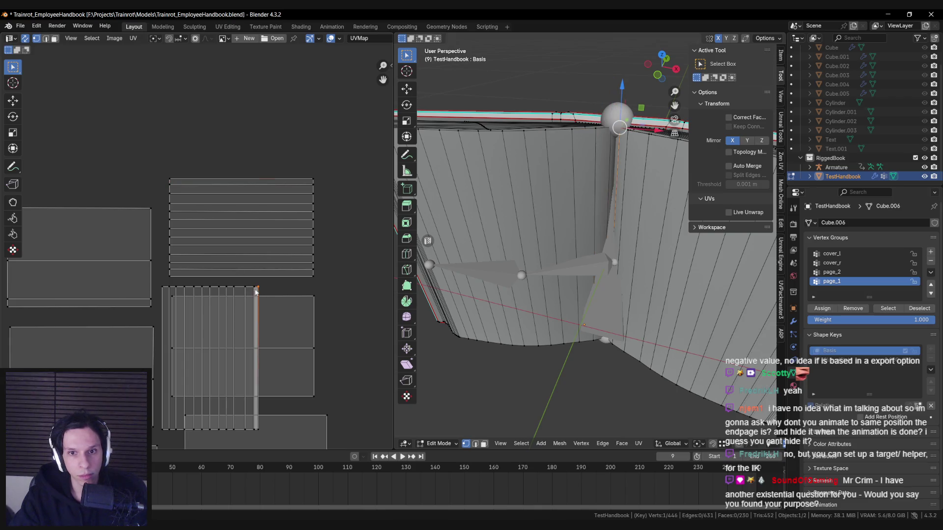
key("ctrl+l")
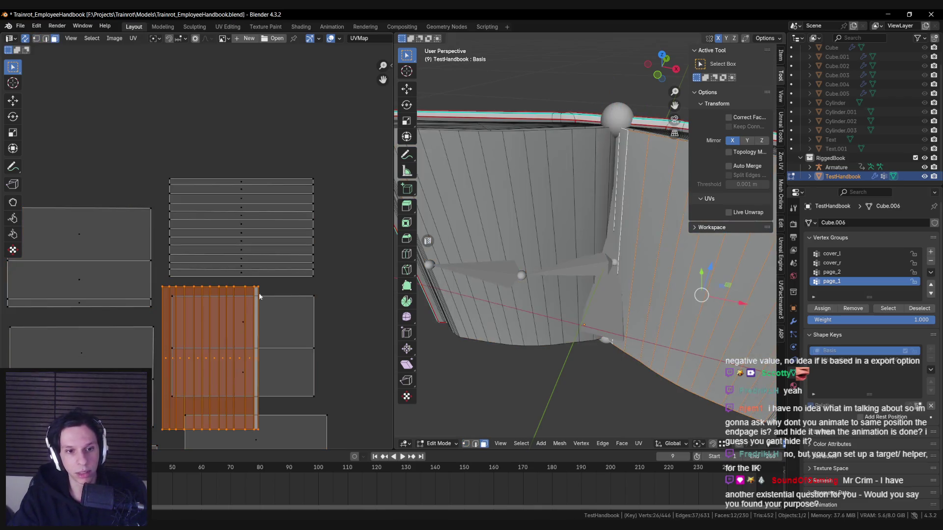
Step: Rotate the vertical strip island -90° and place it over the grey horizontal strips
key("r")
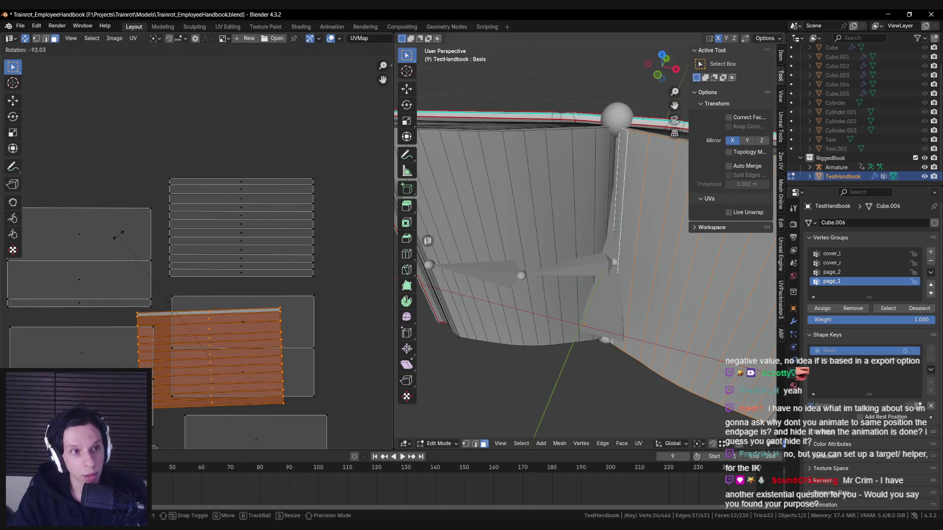
type("-90")
key("Return")
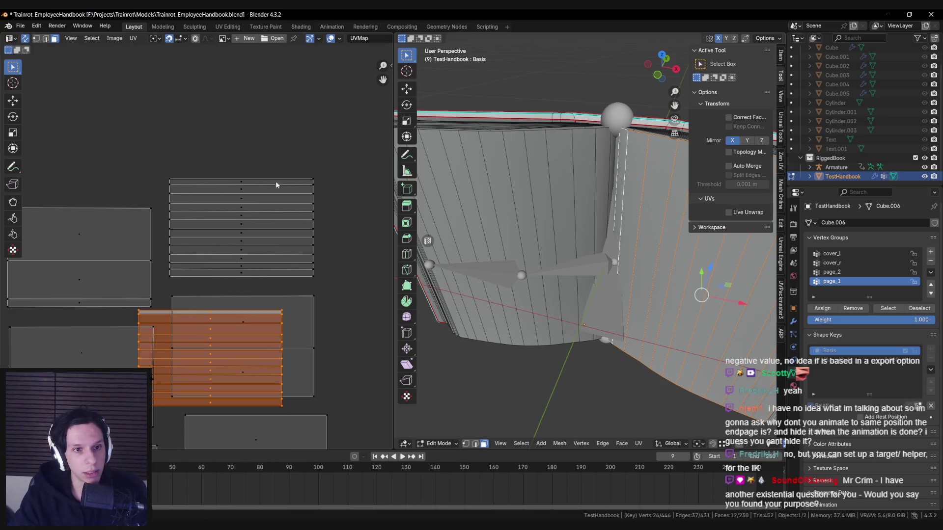
left_click(184, 41)
left_click(176, 72)
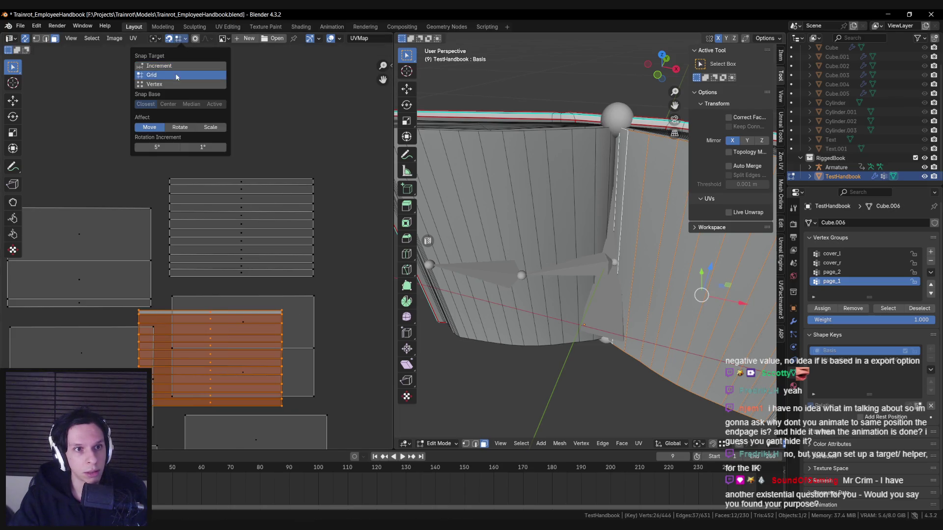
key("g")
right_click(181, 171)
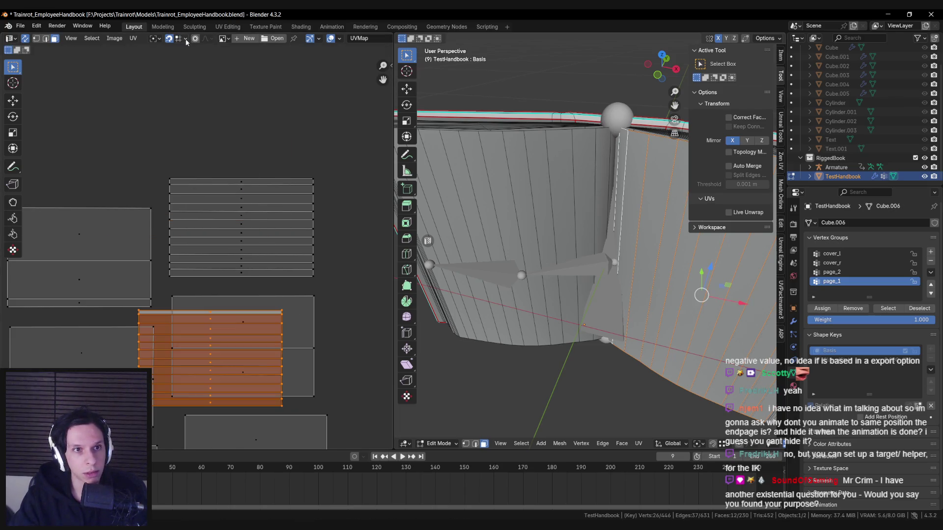
left_click(184, 39)
key("g")
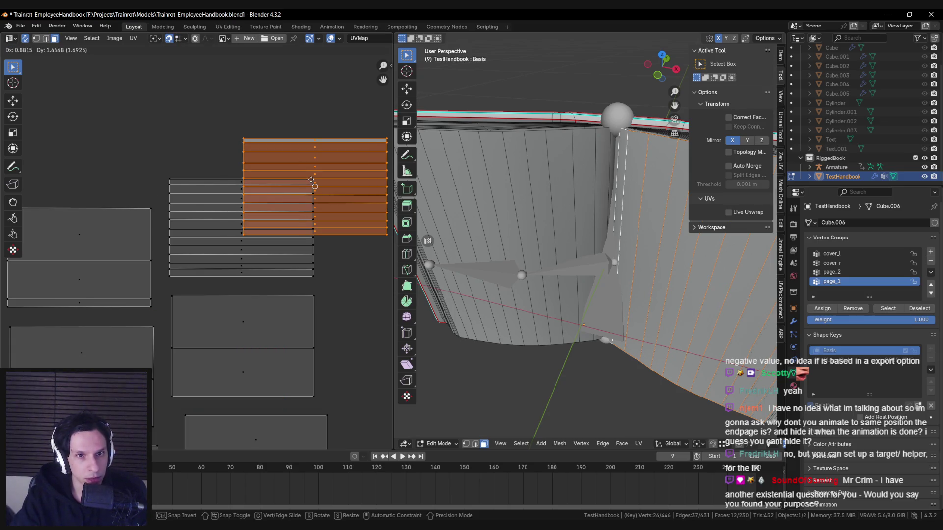
left_click(312, 179)
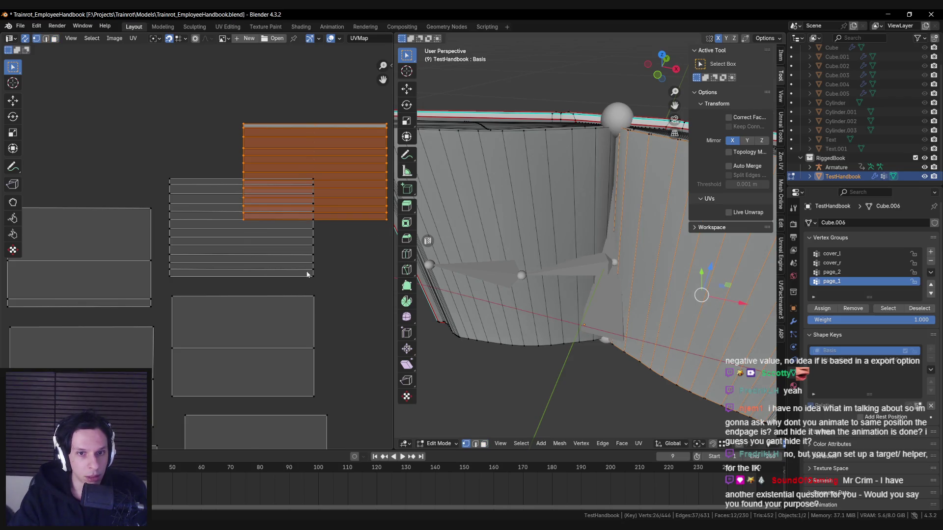
key("ctrl+z")
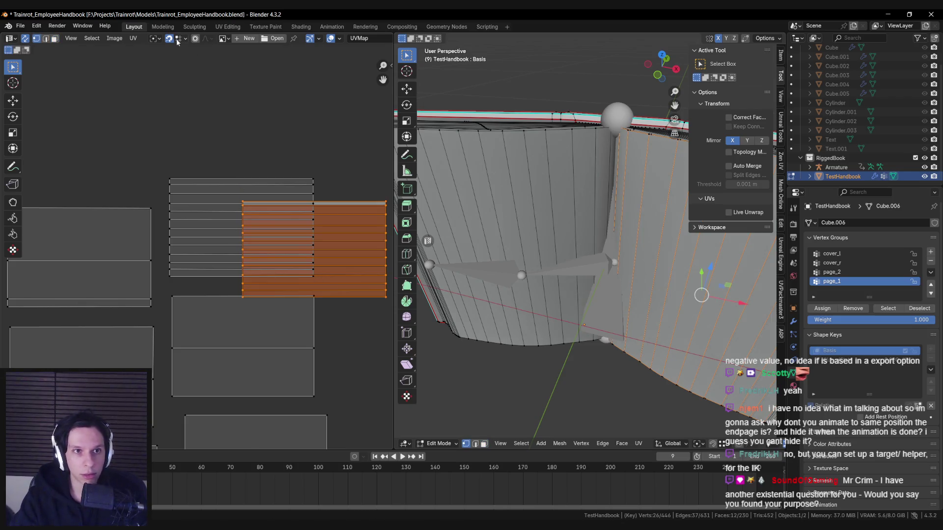
key("g")
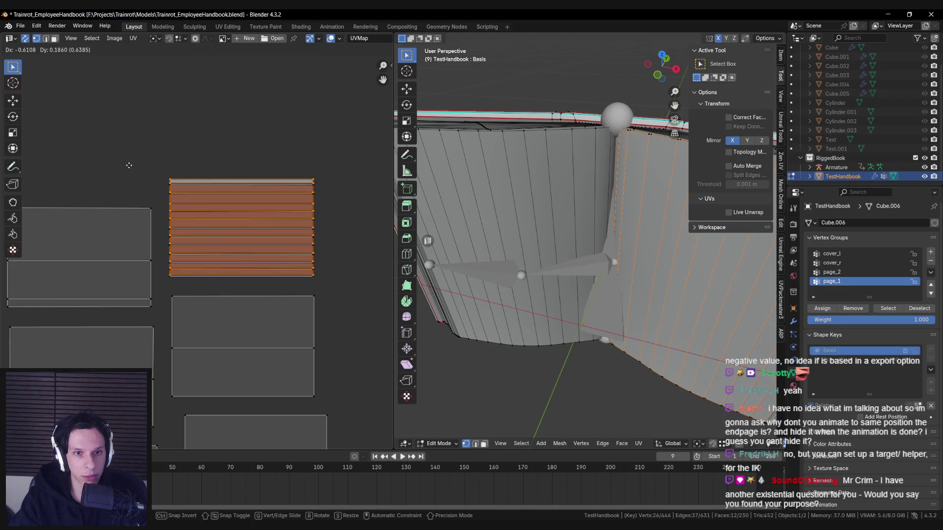
left_click(129, 166)
Step: Nudge the island into alignment and stretch it slightly along Y around Median Point
scroll(107, 137, "up", 4)
scroll(94, 163, "left", 3, "ctrl")
scroll(96, 199, "down", 1)
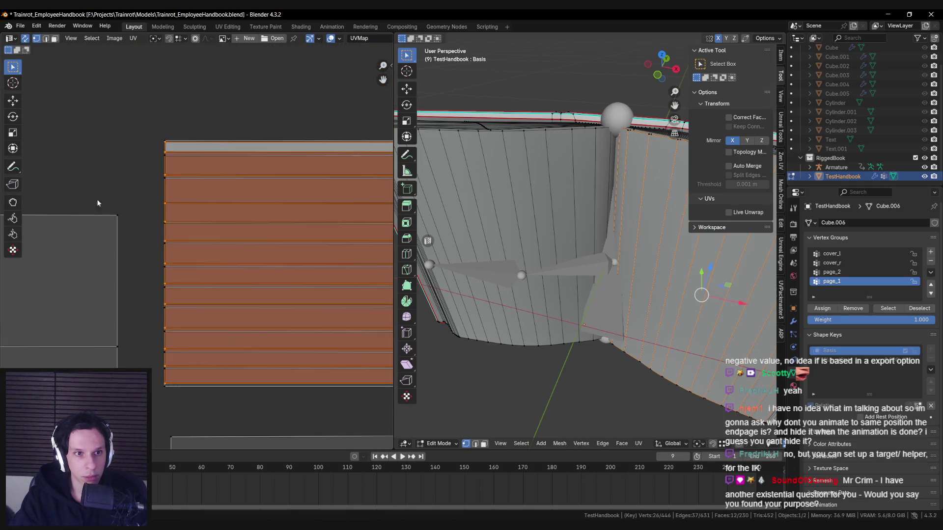
key("g")
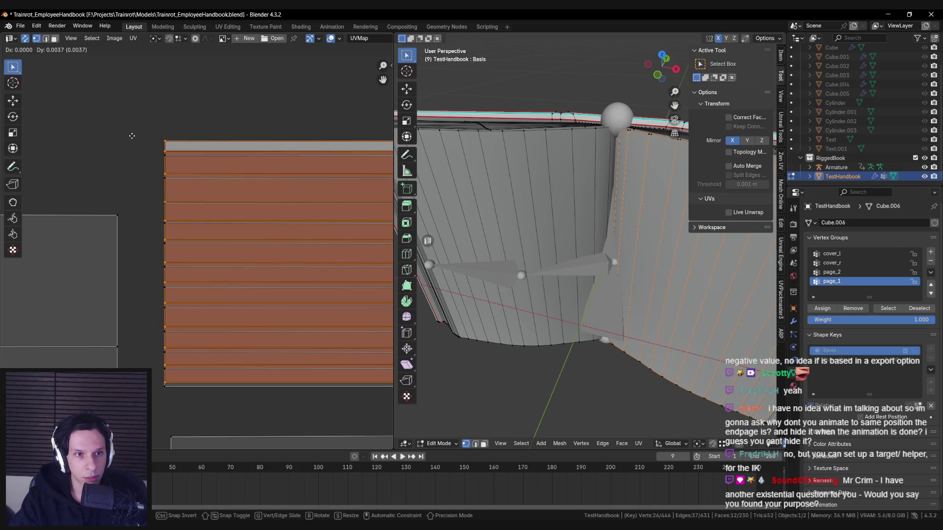
left_click(132, 135)
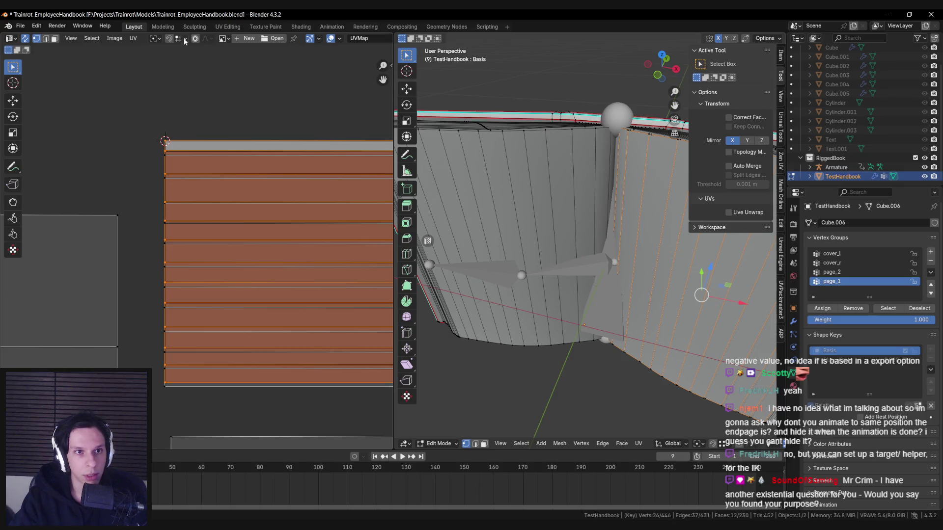
left_click(158, 38)
left_click(166, 73)
key("s")
key("y")
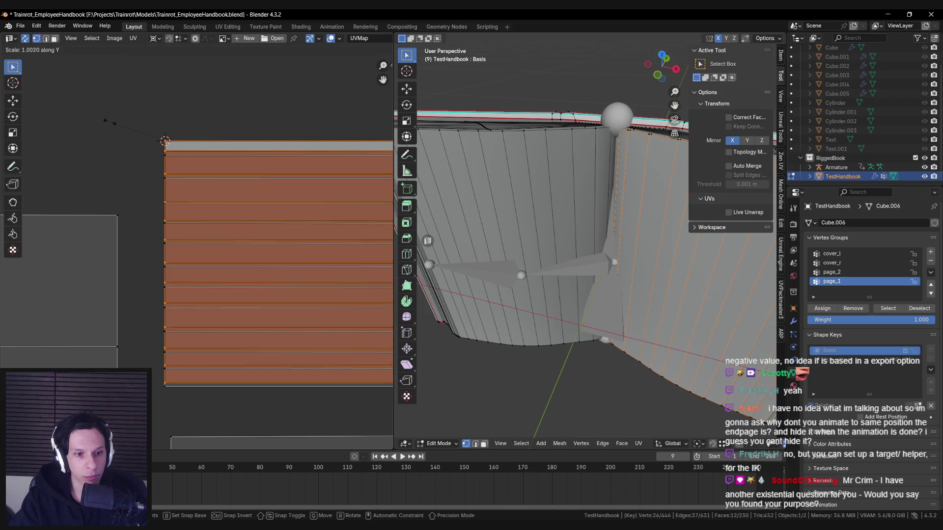
left_click(108, 122)
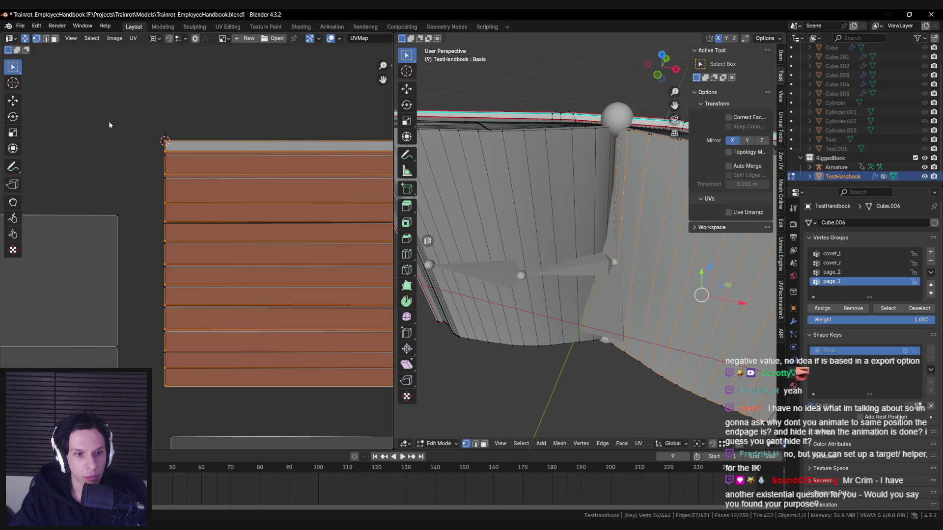
Step: In edge select, move the top three strip edges along Y to even the spacing
left_click(184, 152)
key("2")
left_click(184, 152)
key("g")
key("y")
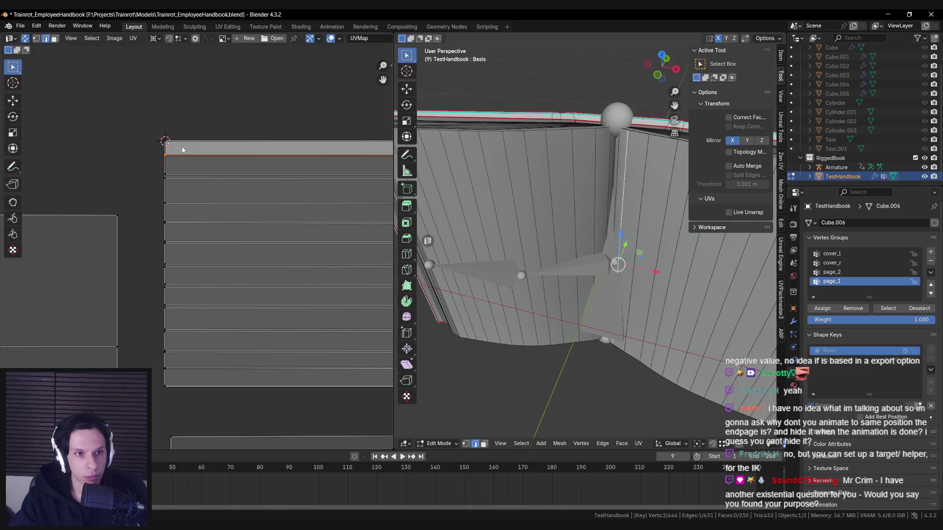
left_click(180, 176)
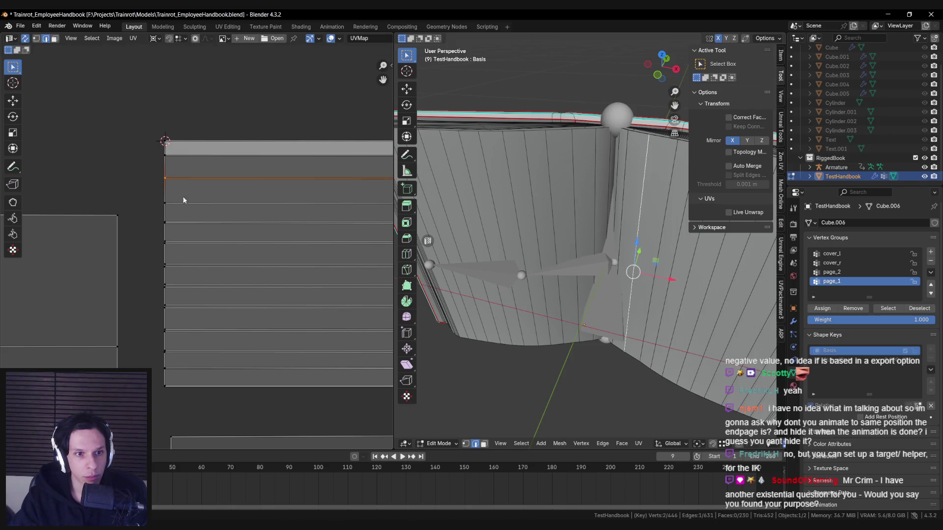
left_click(181, 223)
key("g")
key("y")
left_click(182, 222)
left_click(183, 243)
key("g")
key("y")
left_click(183, 242)
Step: Move the remaining lower strip edges along Y to line up with the strips
key("g")
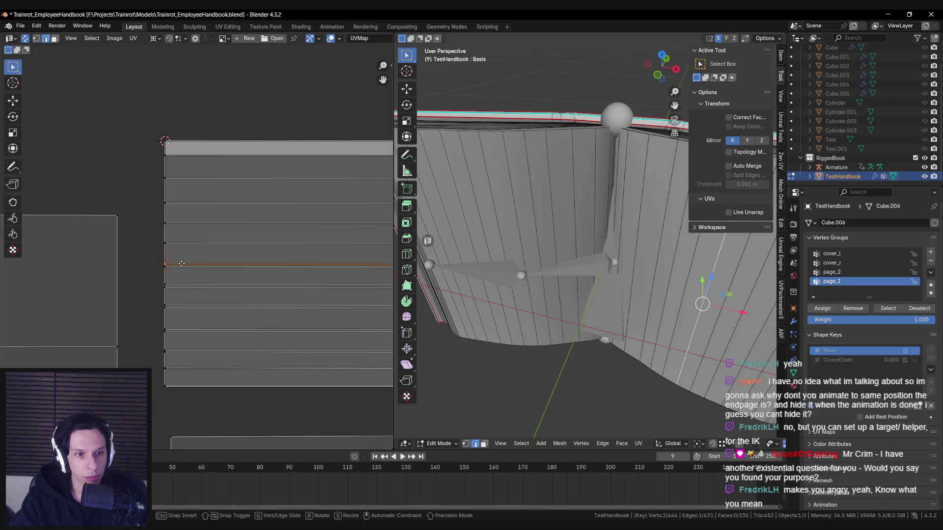
key("y")
left_click(181, 265)
left_click(180, 287)
key("g")
key("y")
left_click(180, 307)
left_click(178, 329)
key("g")
key("y")
left_click(180, 347)
left_click(180, 351)
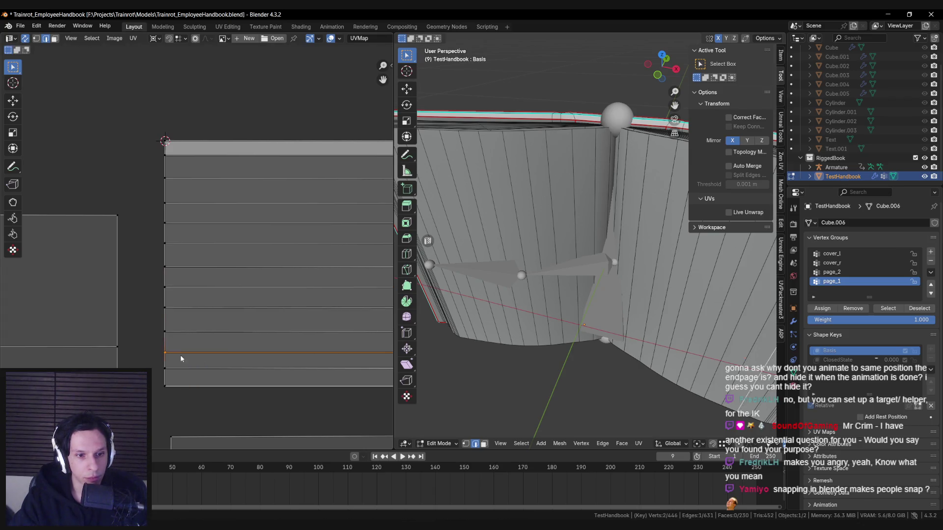
scroll(208, 314, "down", 3)
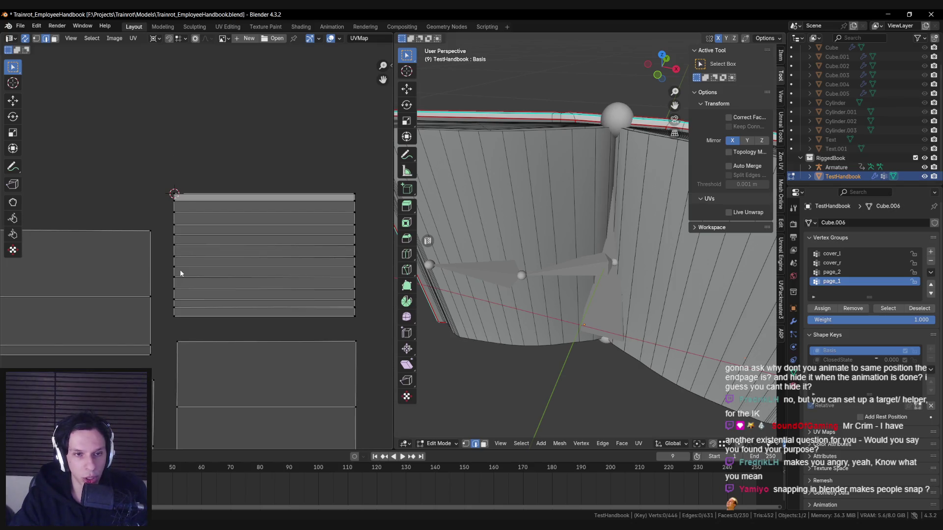
left_click(438, 443)
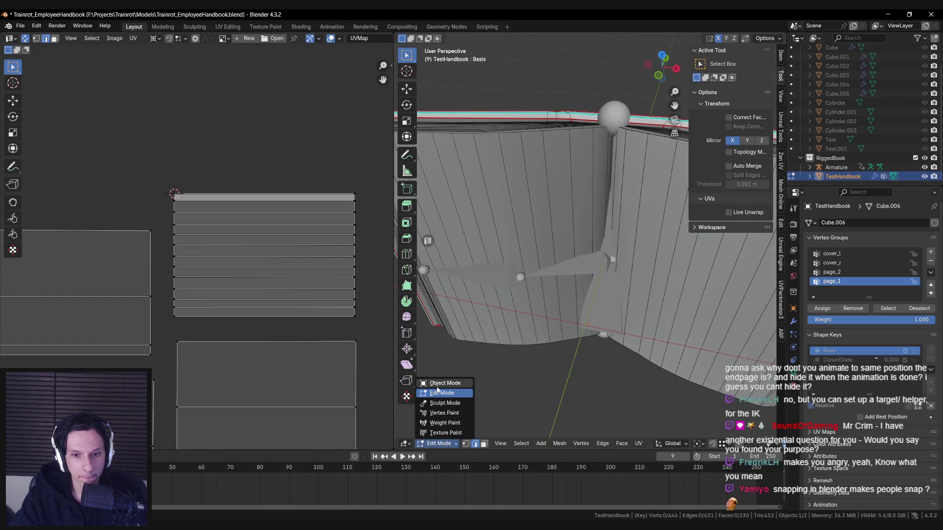
Step: Return to Object Mode, play back the page-turn animation, and save the blend file
left_click(439, 383)
key("space")
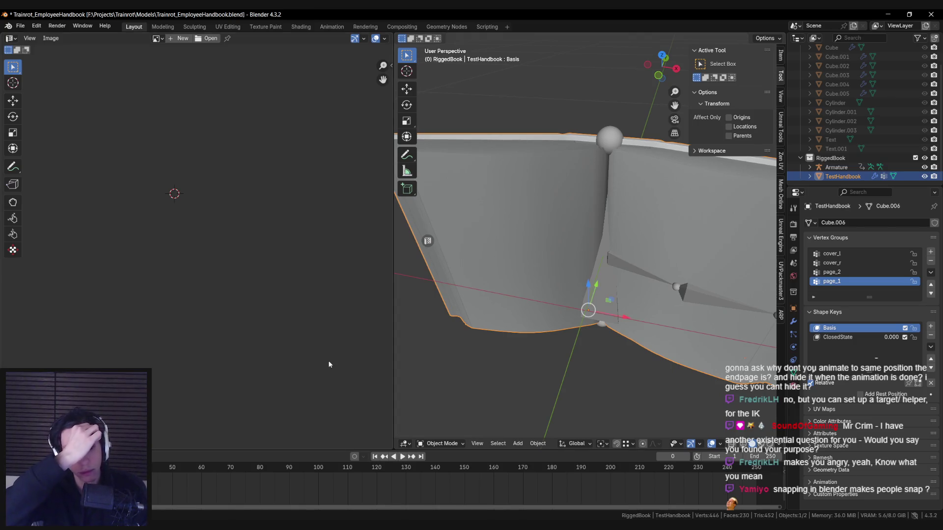
mouse_move(593, 349)
middle_mouse_down()
mouse_move(608, 329)
mouse_move(558, 317)
middle_mouse_up()
key("ctrl+s")
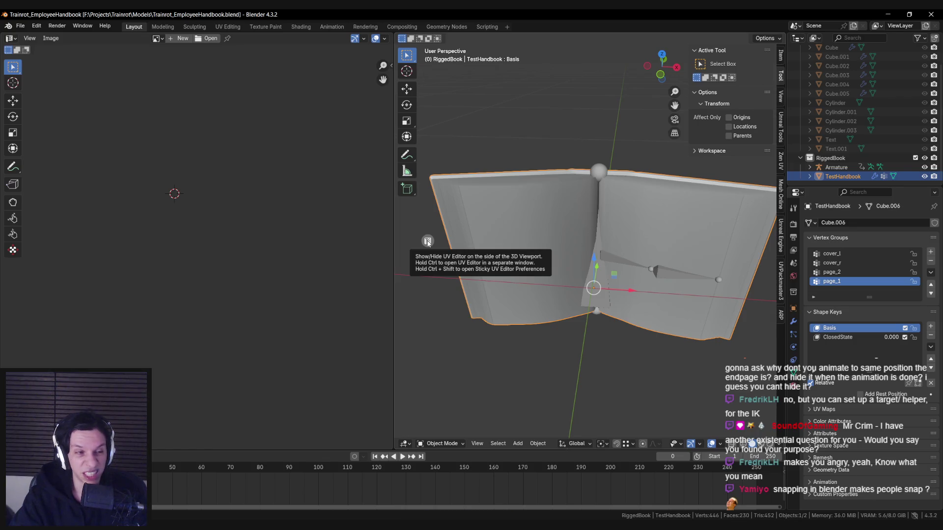
Step: Close the UV editor, box-select the Armature and TestHandbook, and save again
middle_click_drag(427, 241, 509, 283)
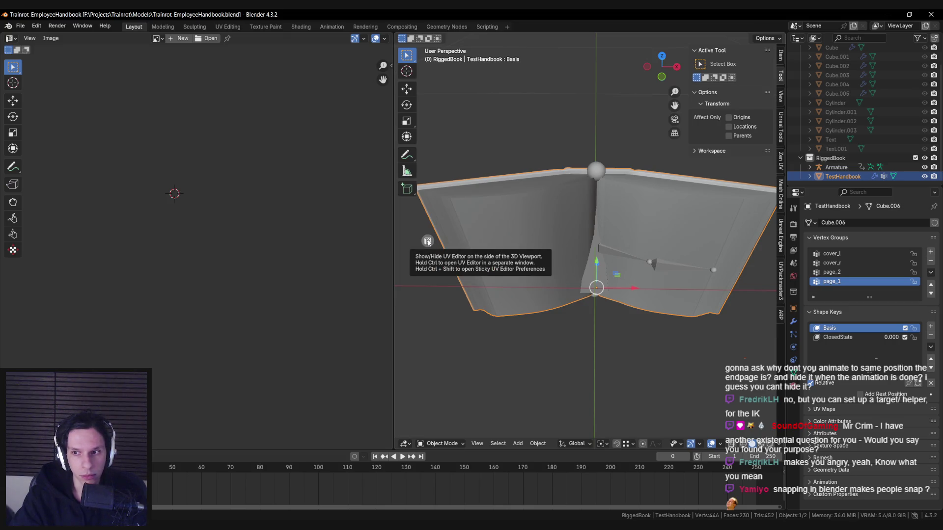
left_click(428, 241)
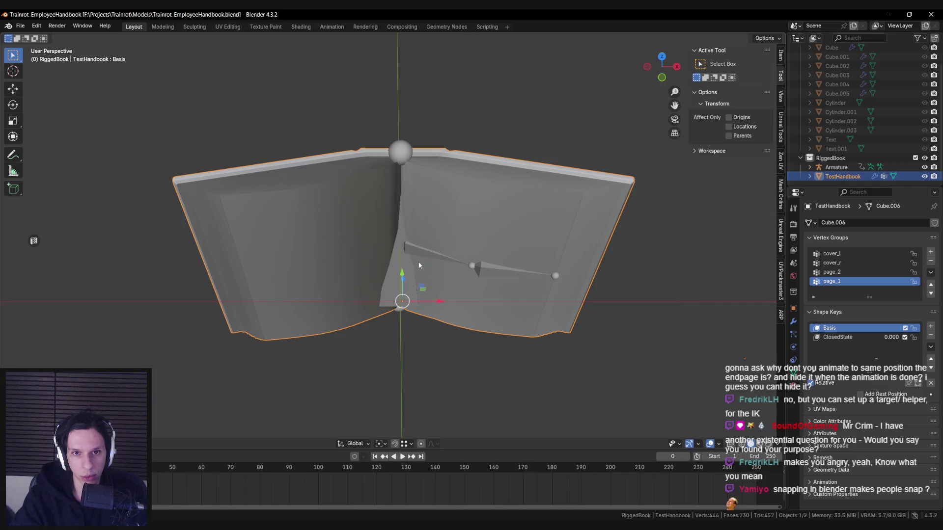
key("a")
scroll(419, 265, "down", 3)
scroll(399, 181, "up", 1)
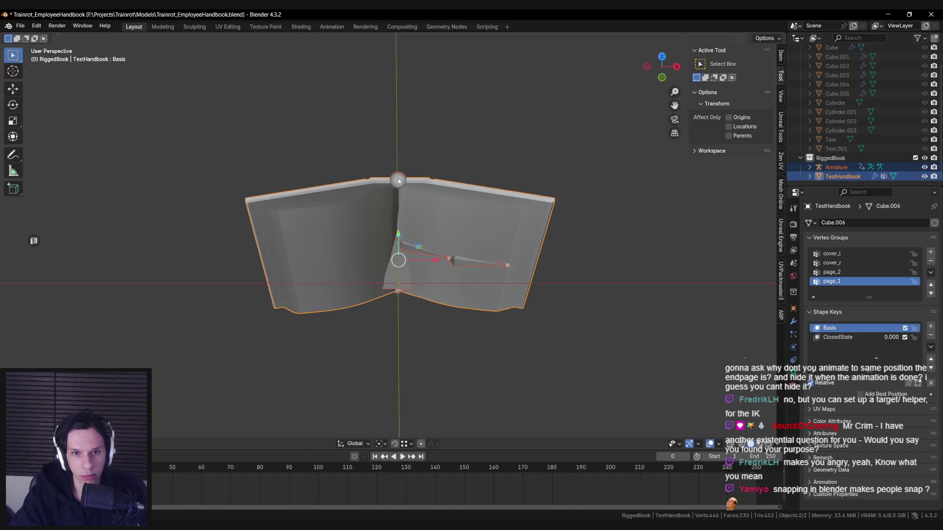
left_click(398, 180)
left_click_drag(211, 146, 641, 374)
key("ctrl+s")
Step: Export the selected rig and book as SK_EmployeeHandbook.fbx in the Models folder
left_click(20, 26)
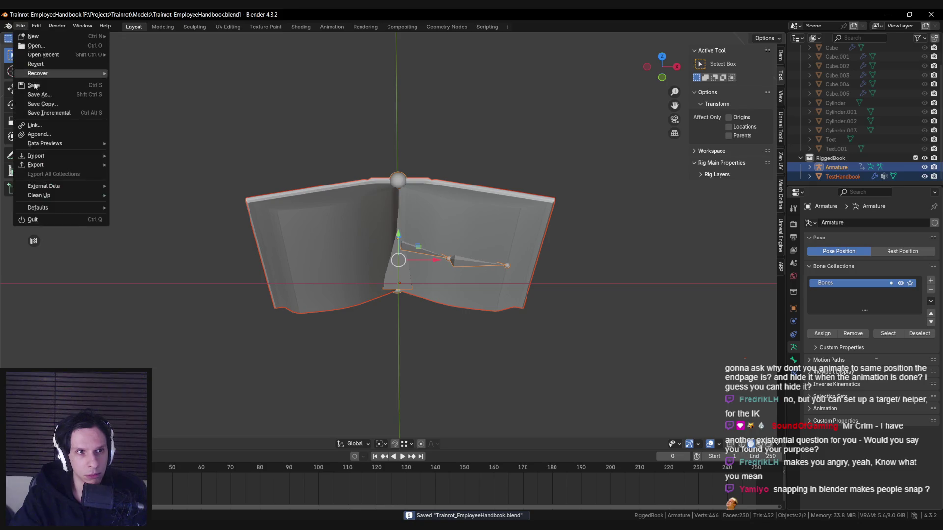
left_click(20, 25)
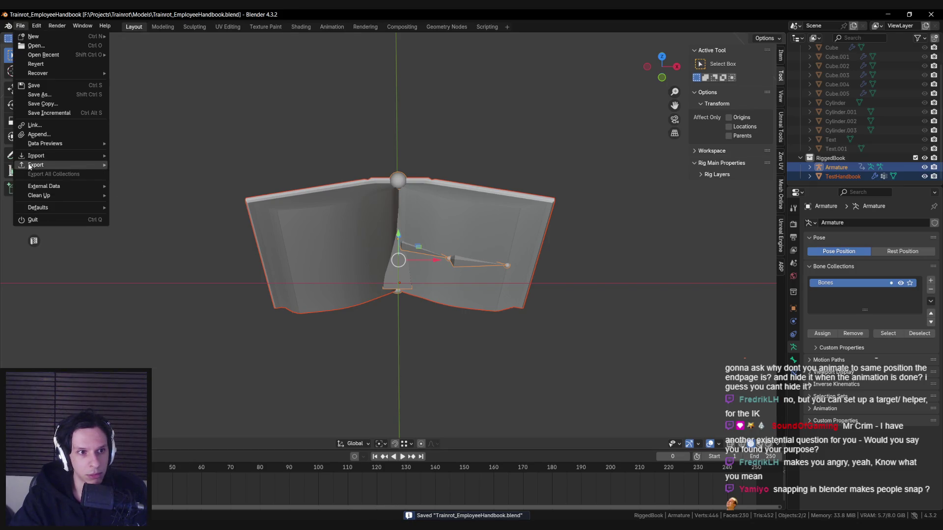
mouse_move(29, 167)
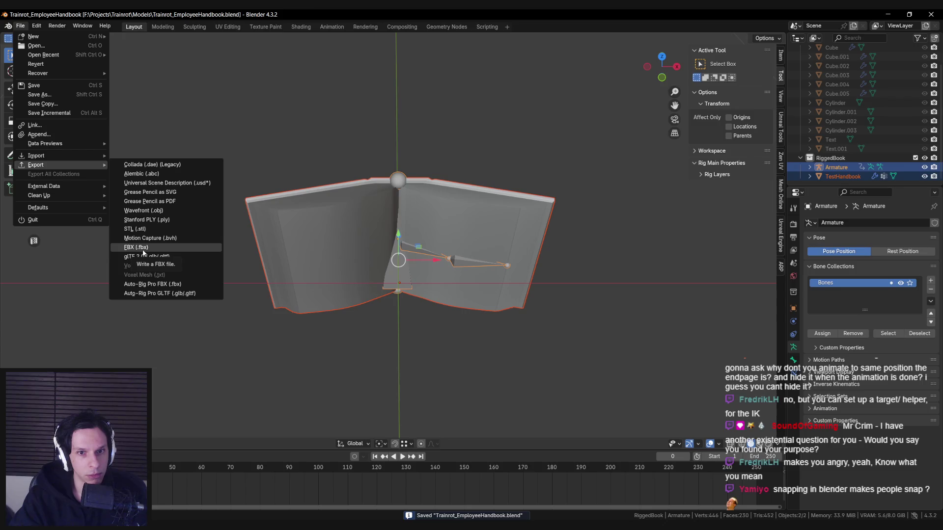
left_click(136, 247)
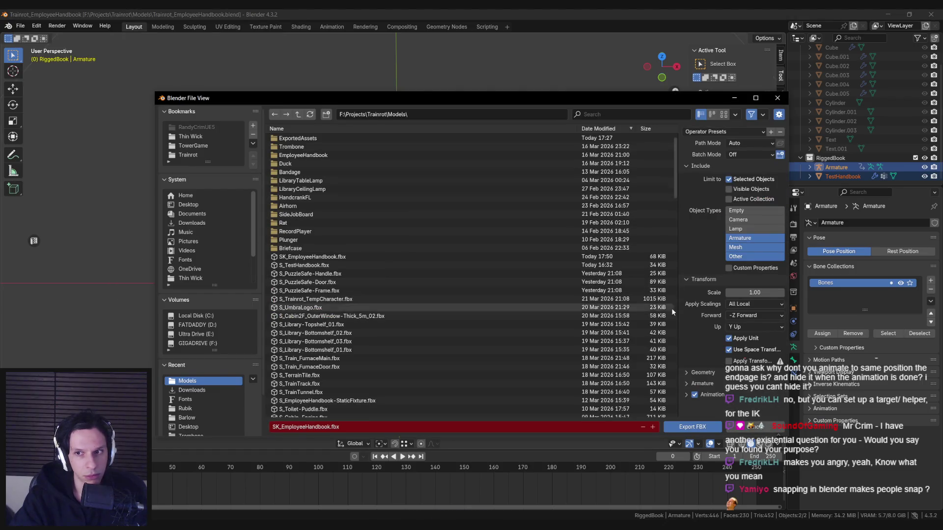
left_click(693, 427)
mouse_move(293, 484)
left_click(353, 491)
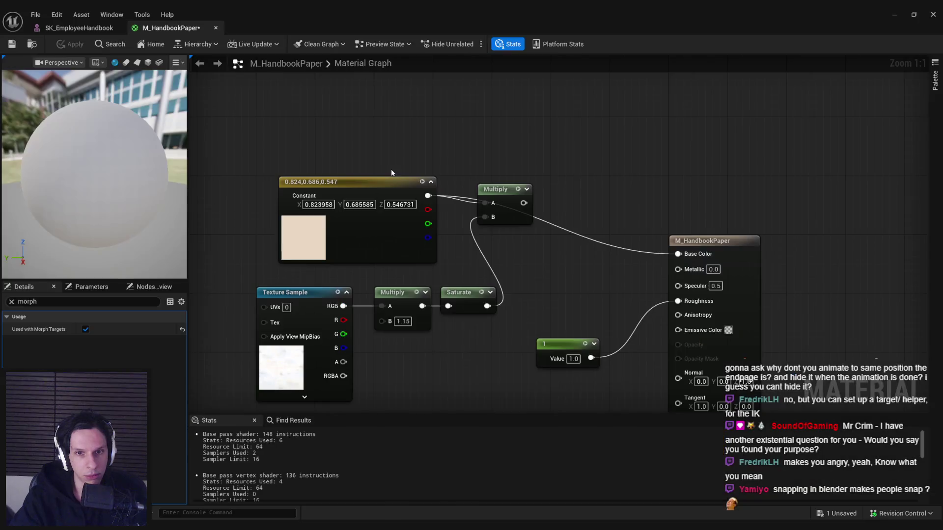
Step: Wire Multiply into M_HandbookPaper's Base Color, apply it, and inspect the mesh's bones and morph targets
left_click_drag(525, 204, 678, 253)
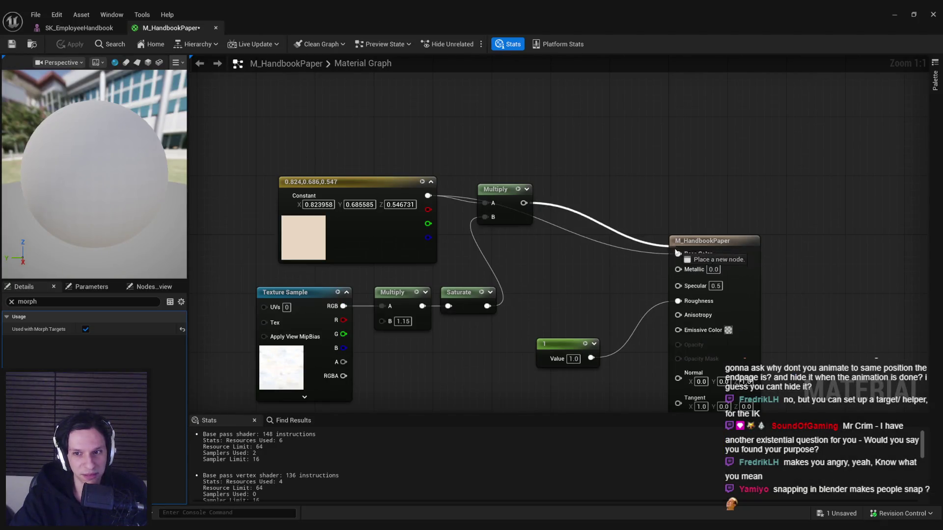
left_click(64, 43)
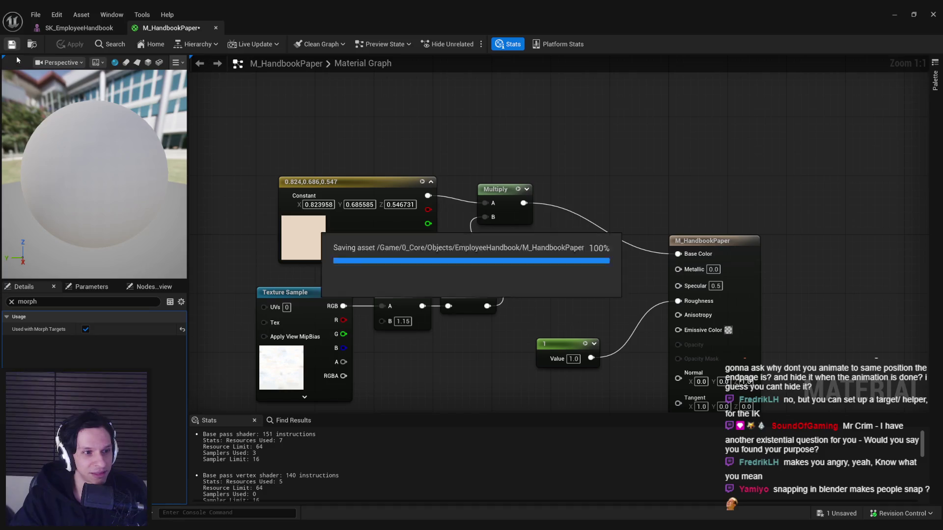
left_click(79, 28)
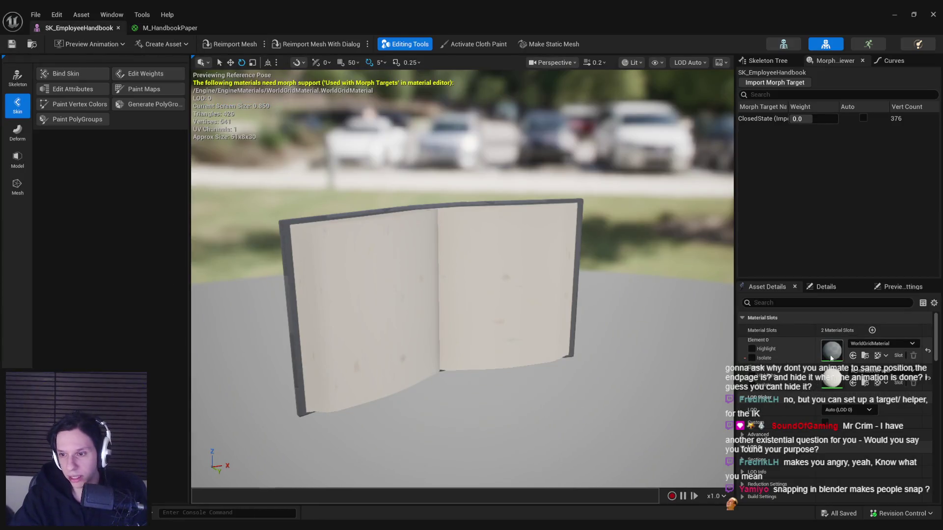
left_click(773, 60)
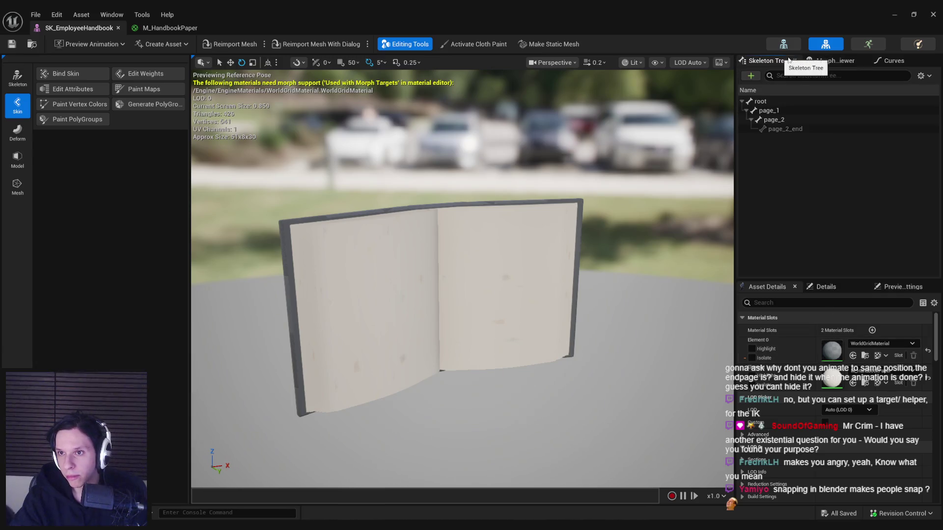
left_click(789, 59)
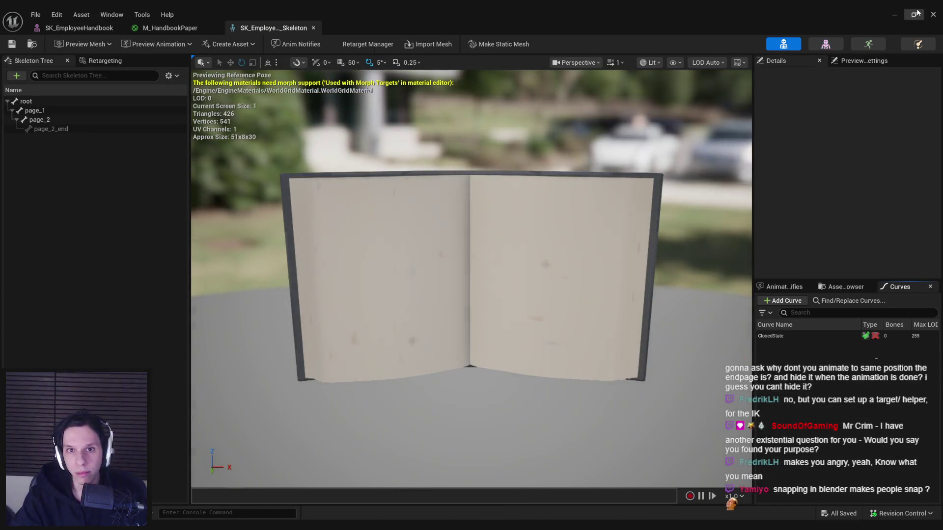
Step: Open SK_EmployeeHandbook_Anim and scrub the page turn from frame 1 to frame 4
left_click(917, 14)
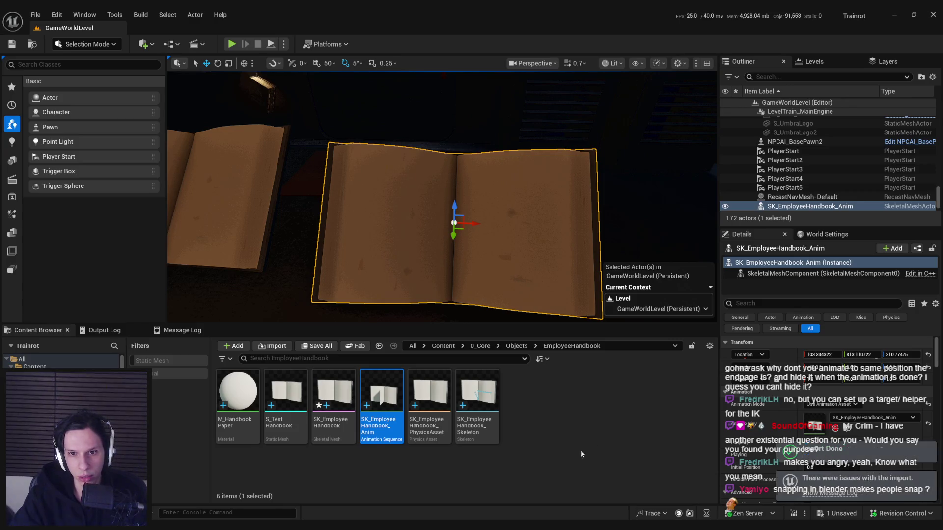
left_click(546, 473)
double_click(385, 427)
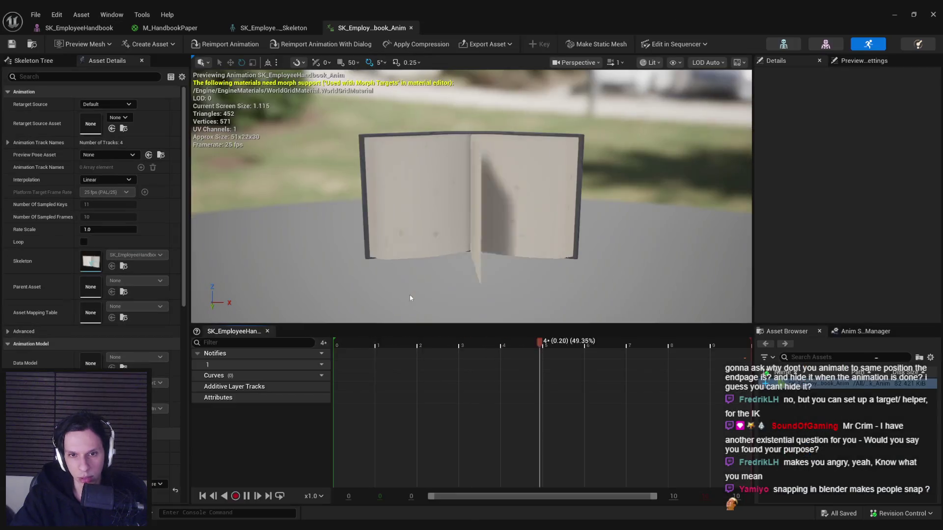
left_click(391, 343)
mouse_move(391, 344)
left_mouse_down()
mouse_move(561, 349)
mouse_move(761, 377)
left_mouse_up()
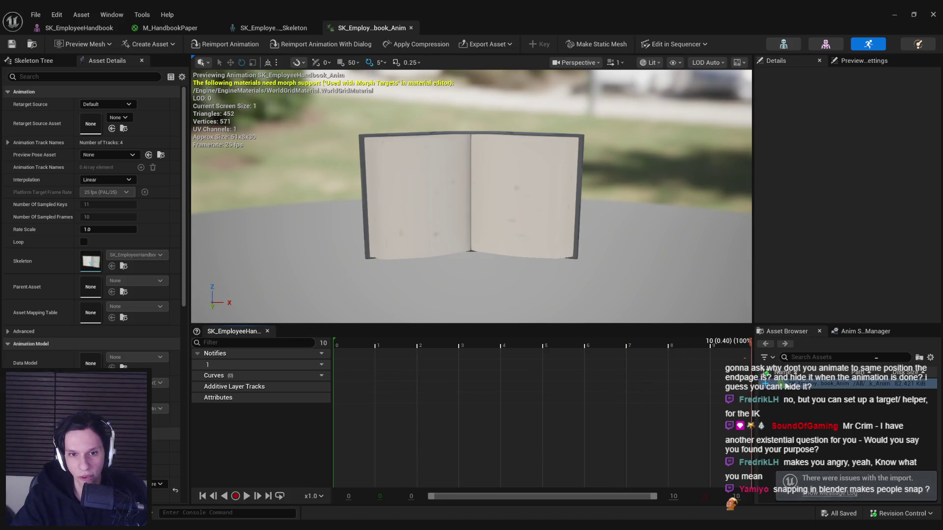
left_click(933, 14)
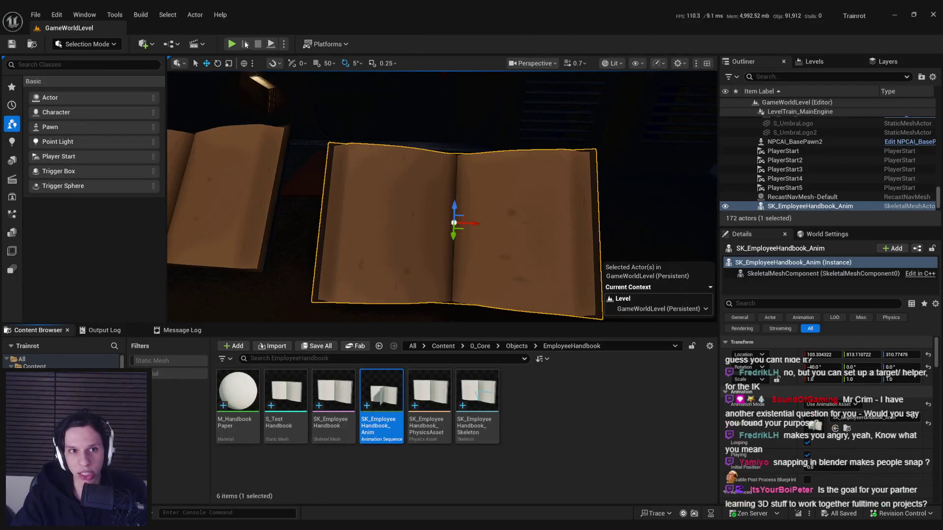
Step: Play the level fullscreen to watch the handbook's pages turn, then reopen SK_EmployeeHandbook_Anim
key("alt+p")
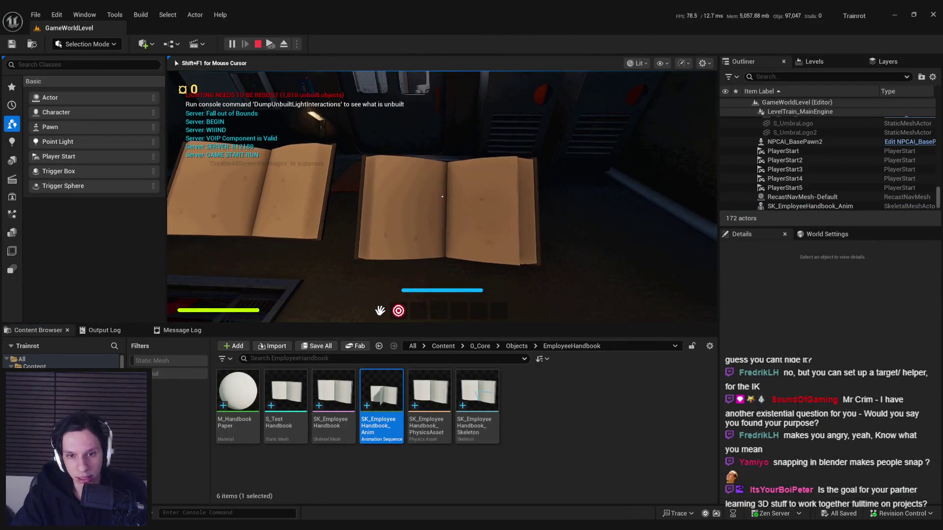
key("F11")
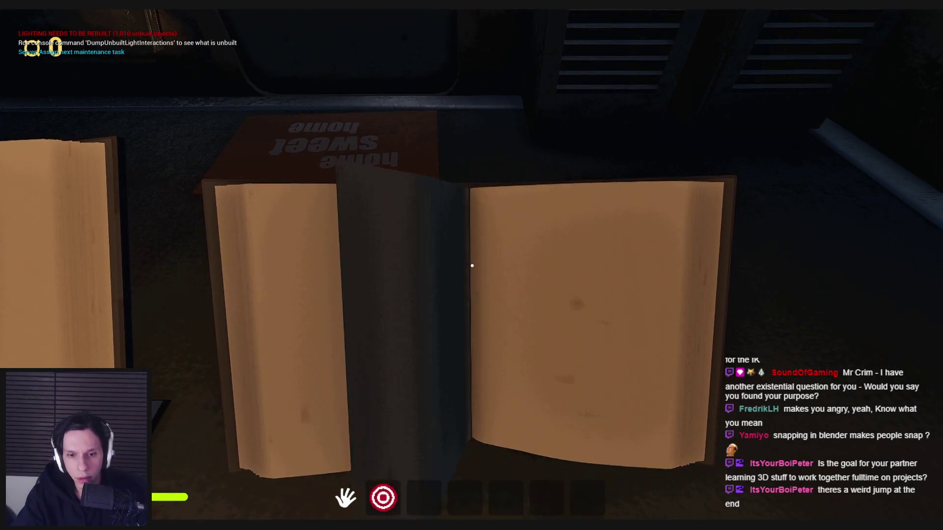
key("Escape")
left_click(338, 502)
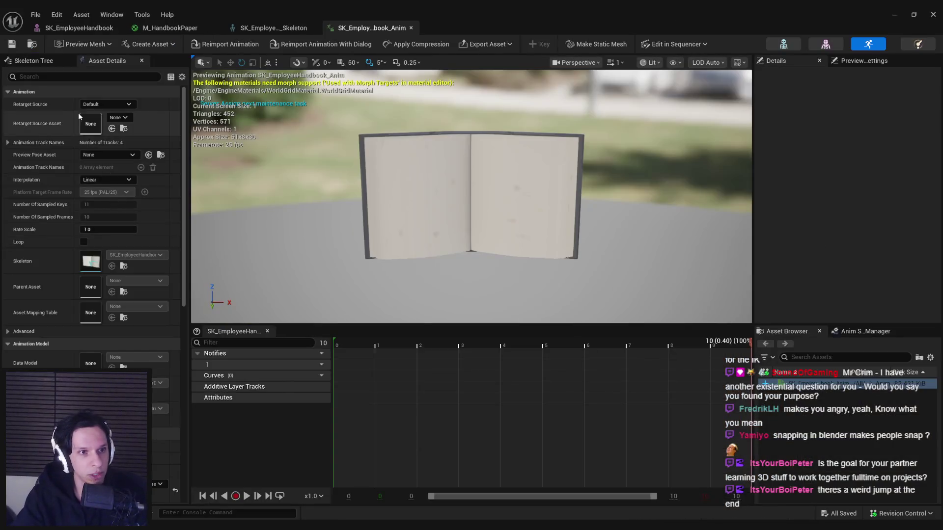
Step: Set the page-turn animation's interpolation to Step and play-test it in the level
left_click(96, 181)
left_click(96, 199)
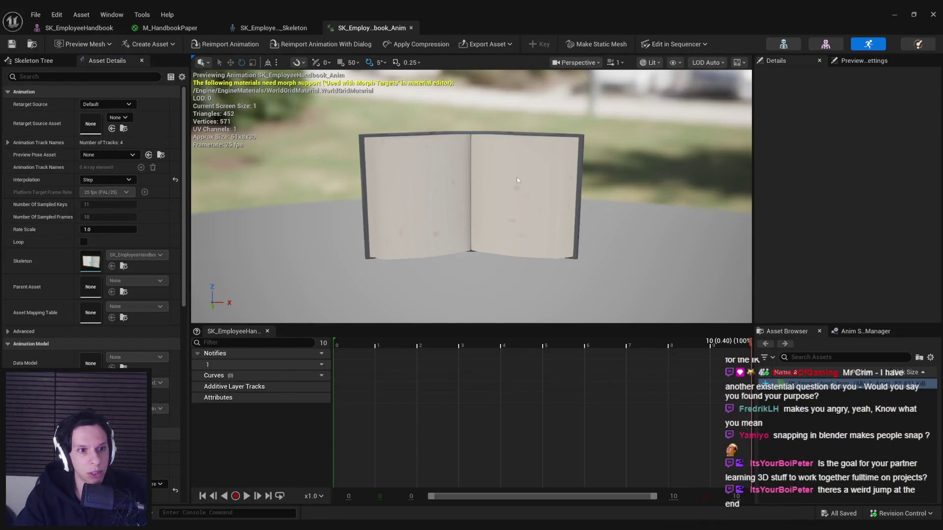
left_click(893, 13)
left_click(253, 49)
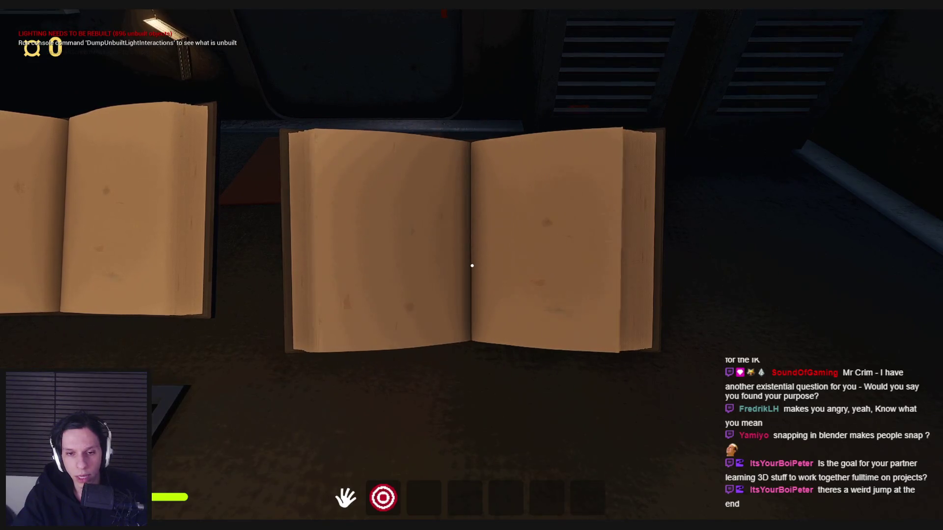
key("Escape")
Step: Back in the animation editor, save the animation asset and switch to Blender
mouse_move(310, 527)
left_click(360, 486)
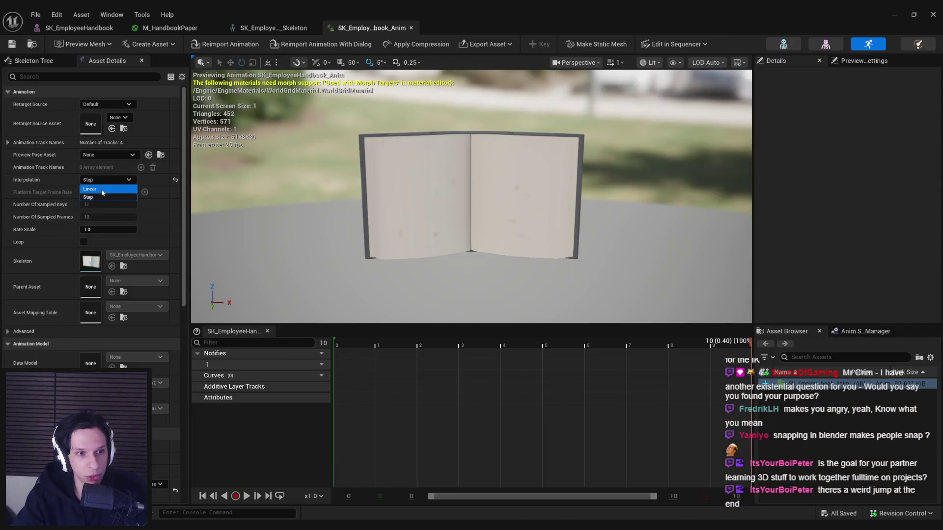
key("ctrl+s")
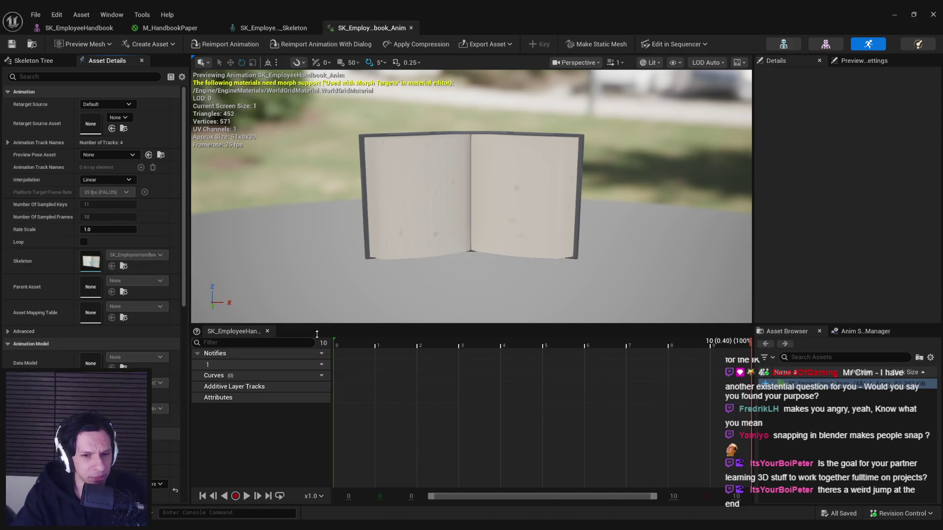
key("alt+Tab")
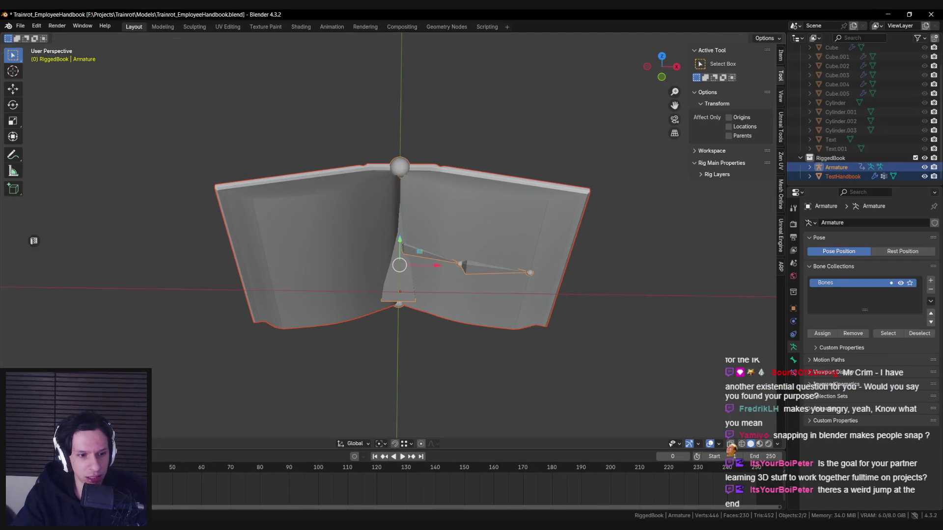
key("ctrl+Tab")
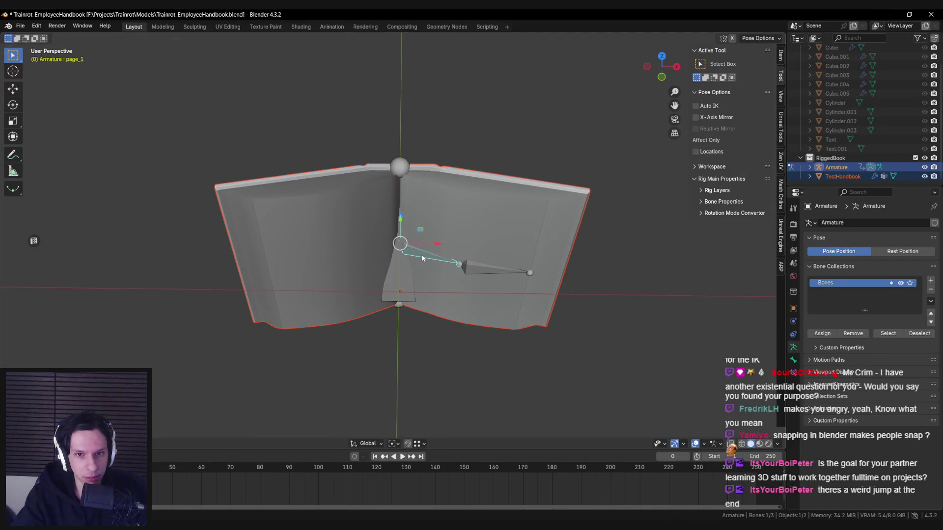
key("space")
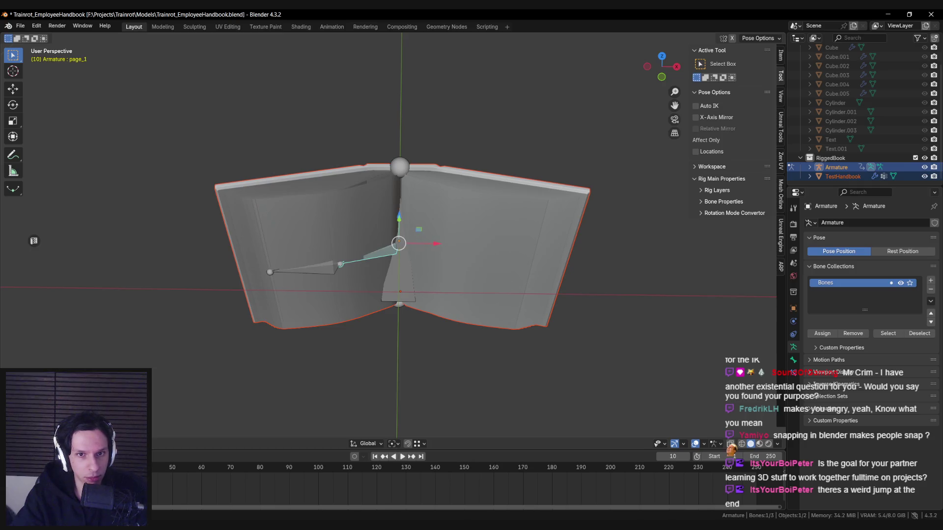
key("Escape")
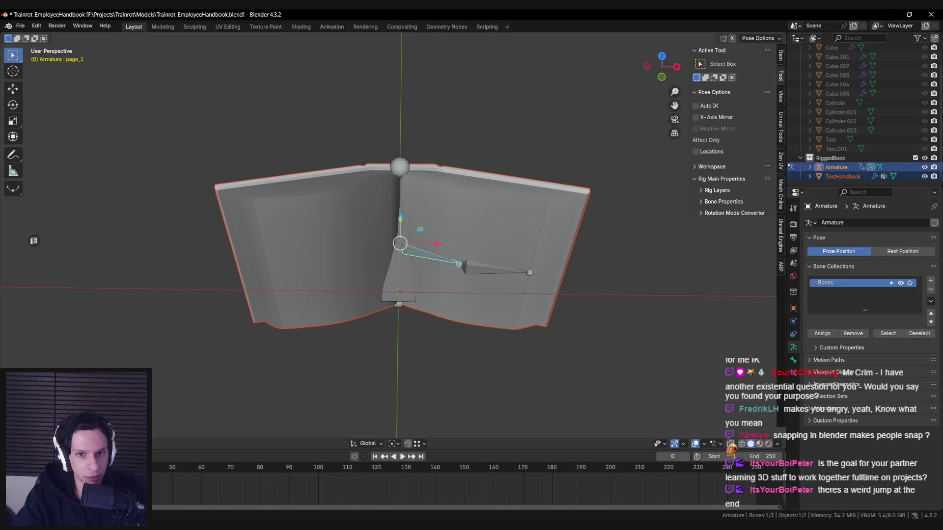
key("Up")
key("Down")
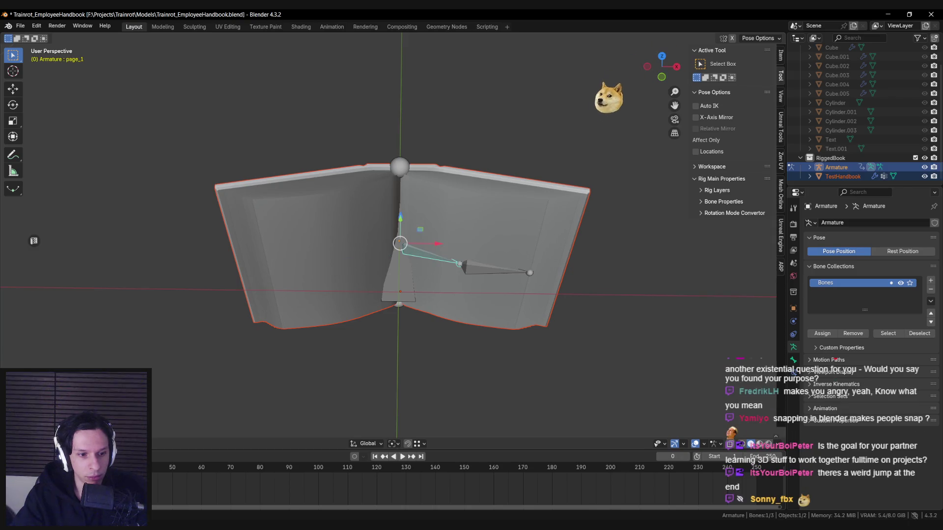
key("space")
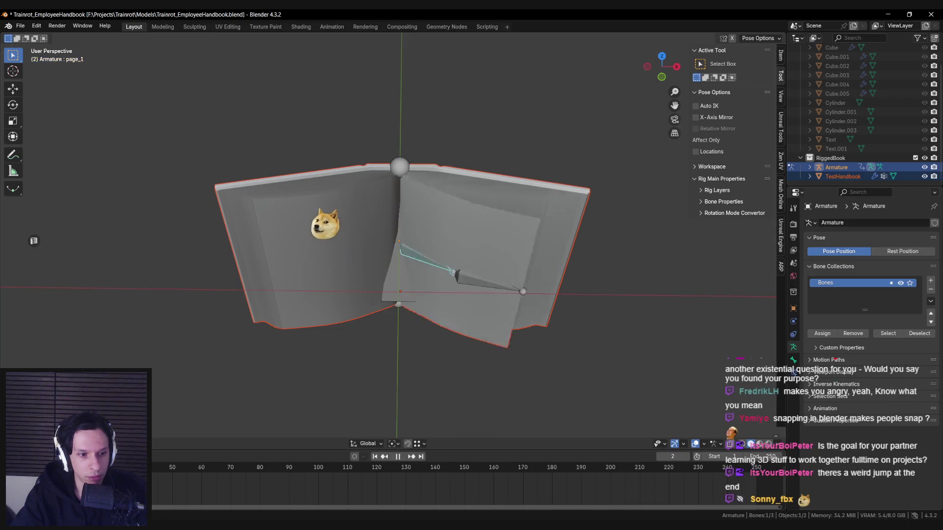
key("Escape")
key("space")
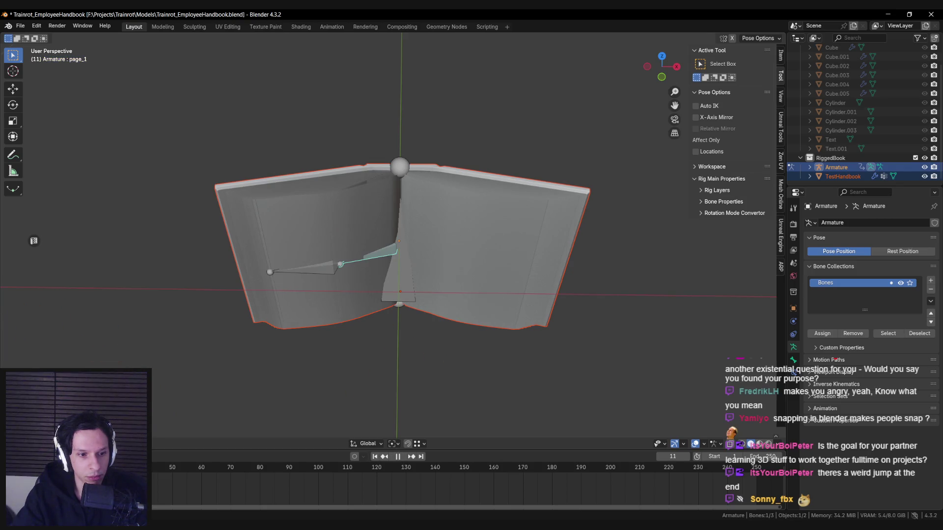
key("Escape")
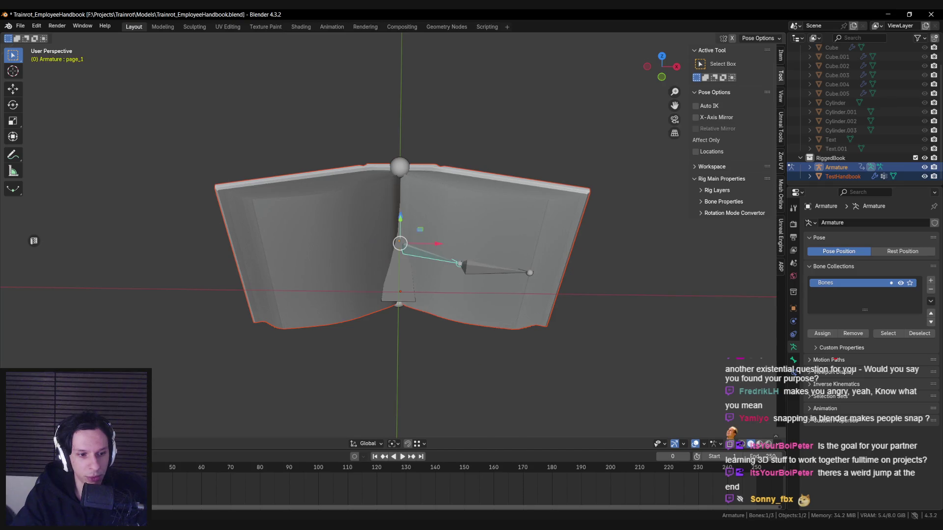
key("space")
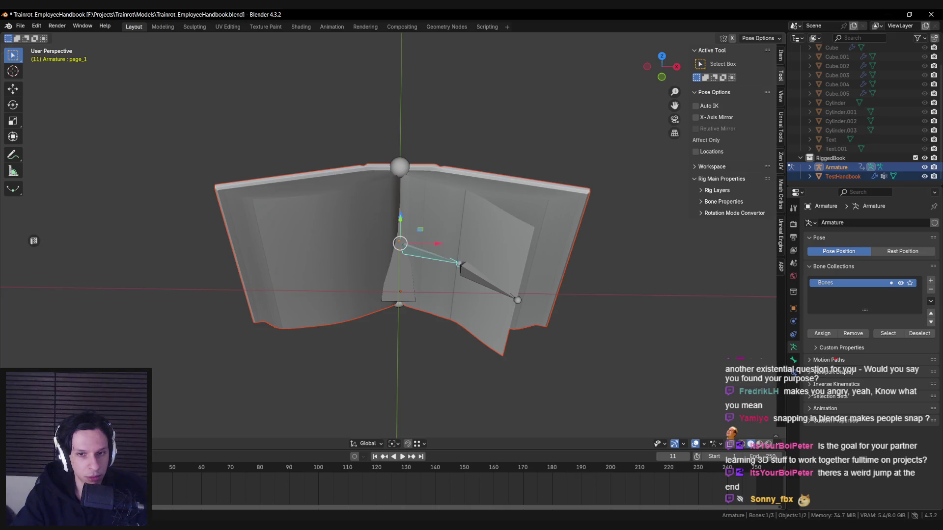
left_click(485, 287)
key("shift+Left")
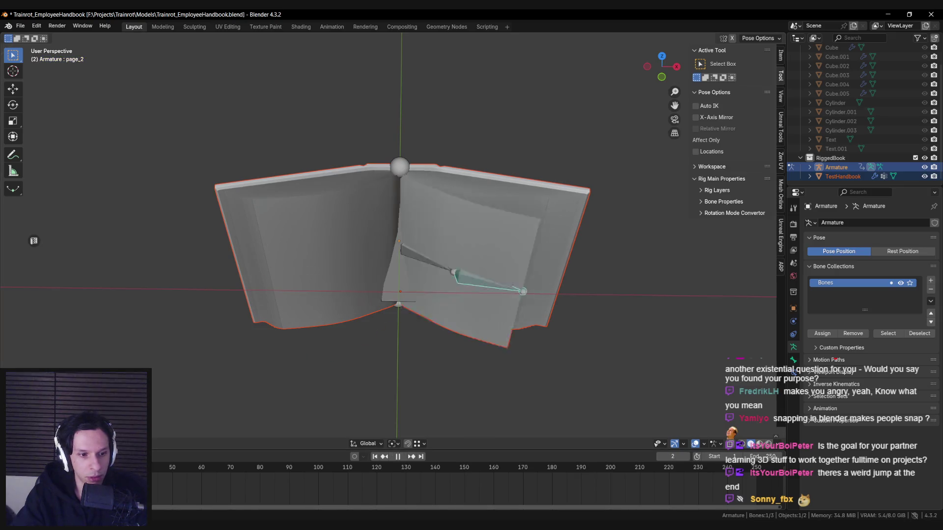
key("space")
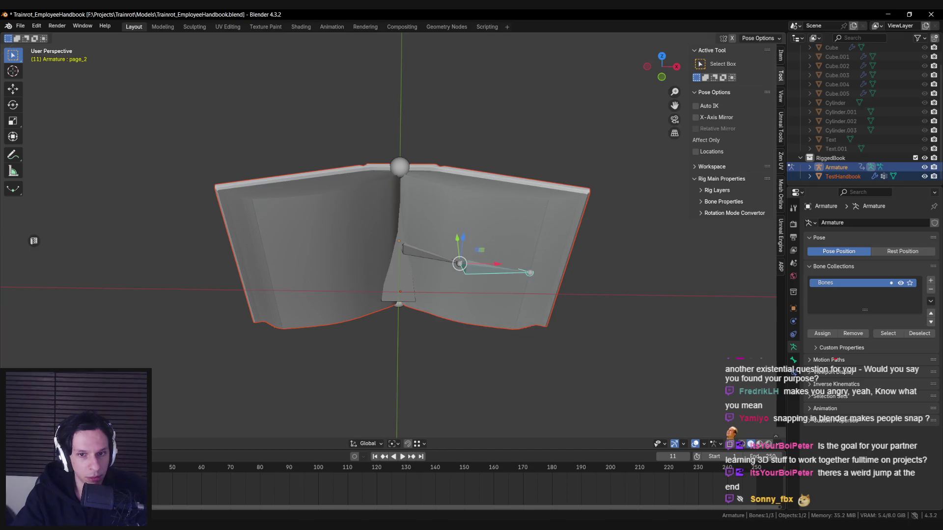
key("space")
key("space")
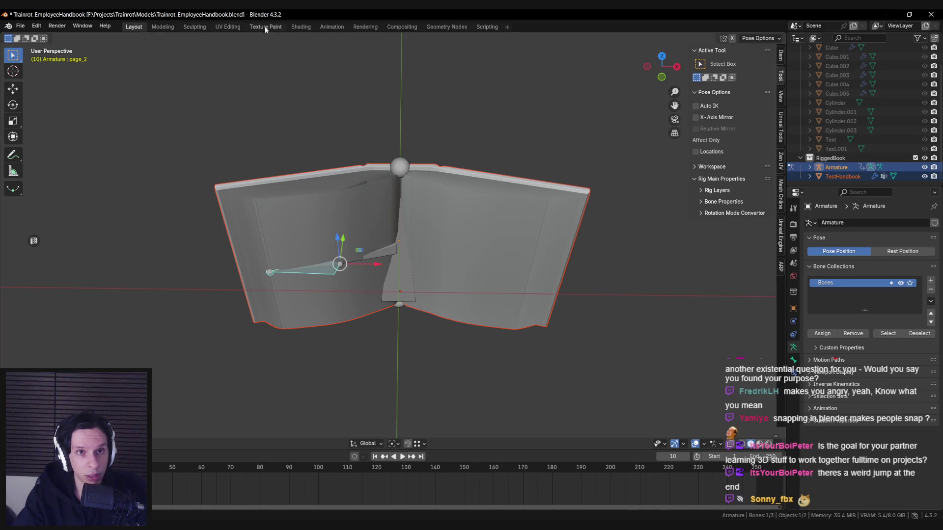
Step: In the Animation workspace, add the page_1 channels to the selection and save the file
left_click(332, 27)
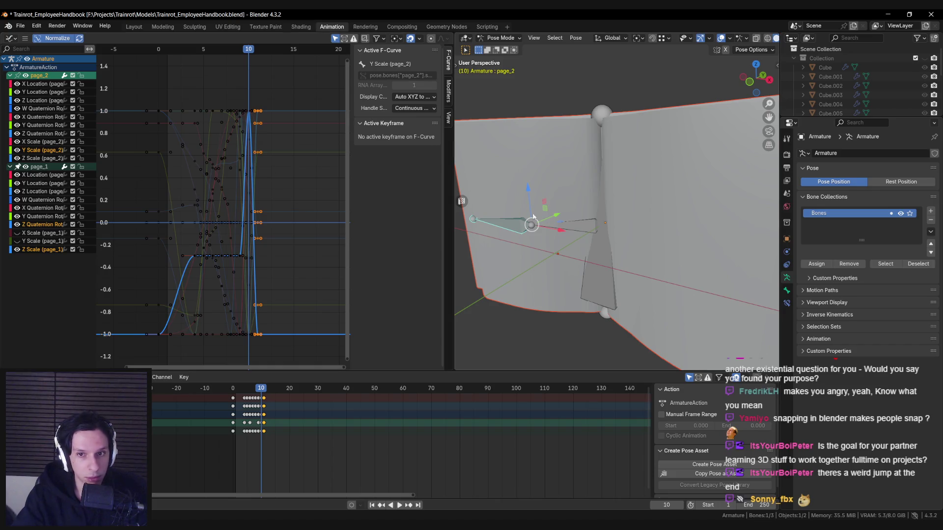
left_click(37, 166, "ctrl")
middle_click_drag(222, 185, 217, 197)
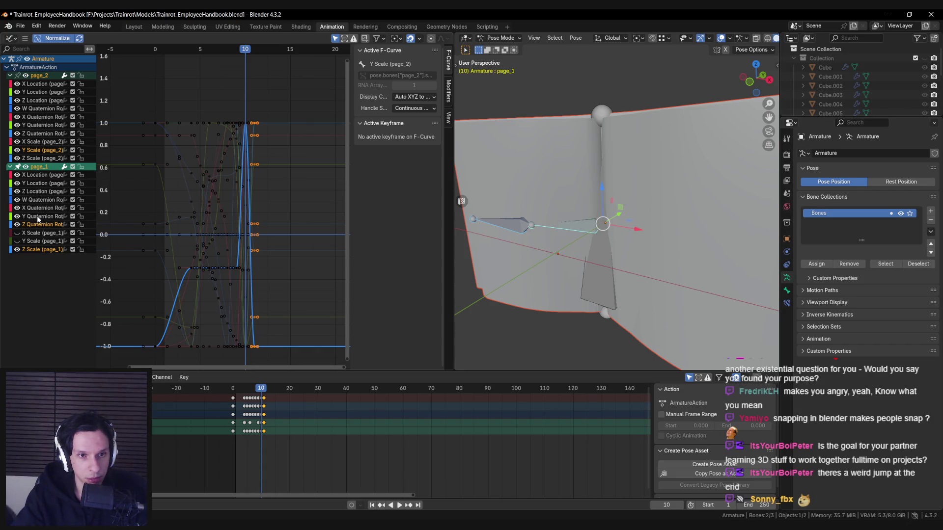
scroll(565, 251, "down", 1)
key("ctrl+s")
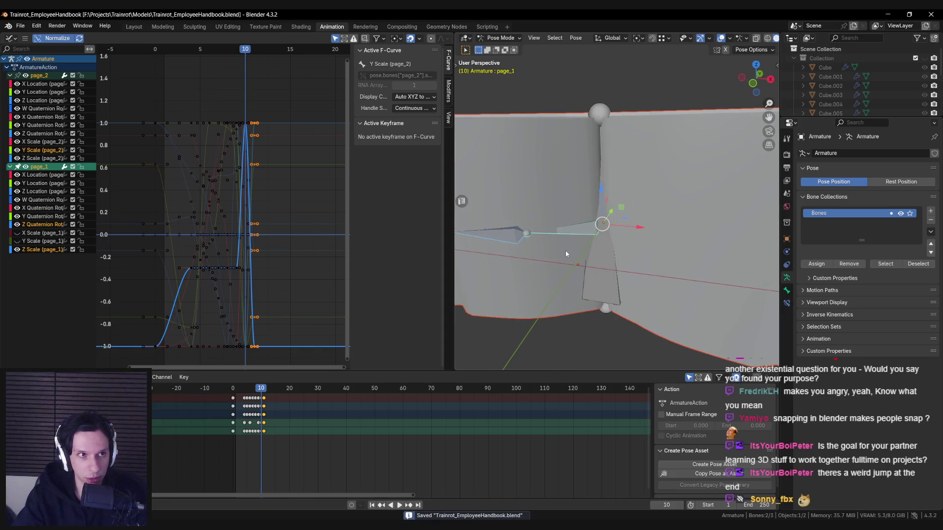
Step: Switch the rig back to Object Mode and save Trainrot_EmployeeHandbook.blend again
scroll(565, 251, "down", 4)
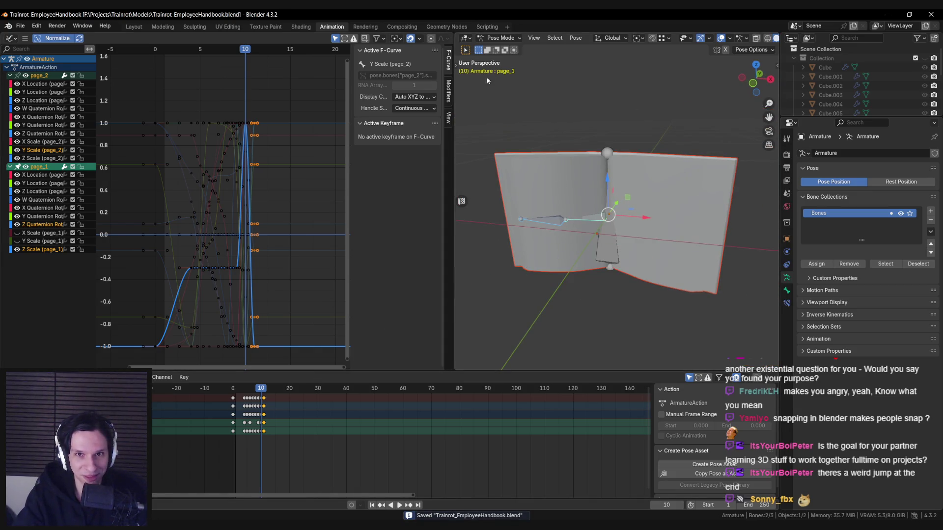
left_click(498, 38)
left_click(497, 47)
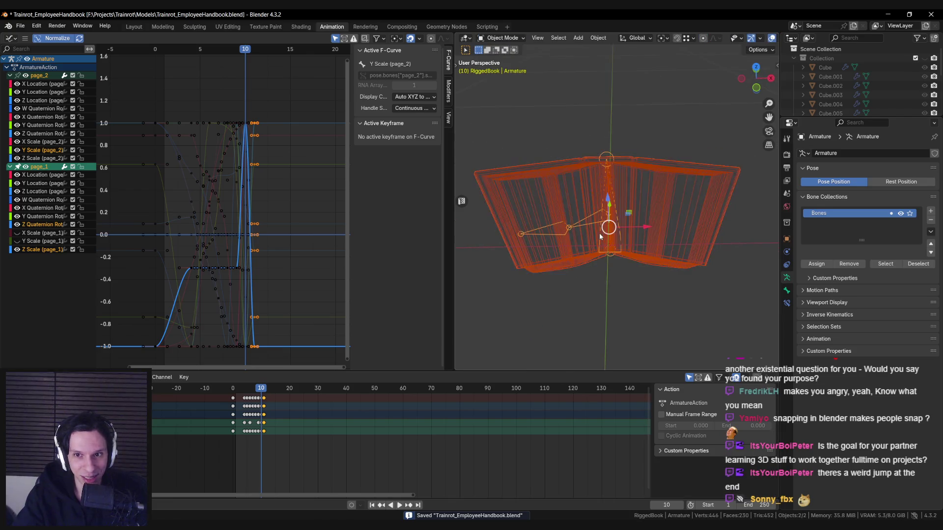
key("ctrl+s")
left_click(20, 26)
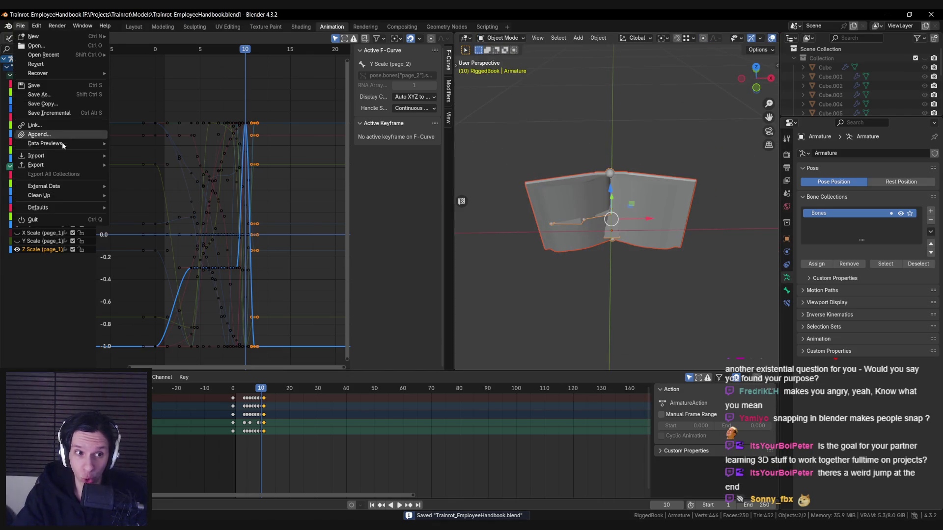
Step: Export SK_EmployeeHandbook.fbx, reimport it in Unreal, and scrub the animation's end
mouse_move(64, 164)
left_click(143, 247)
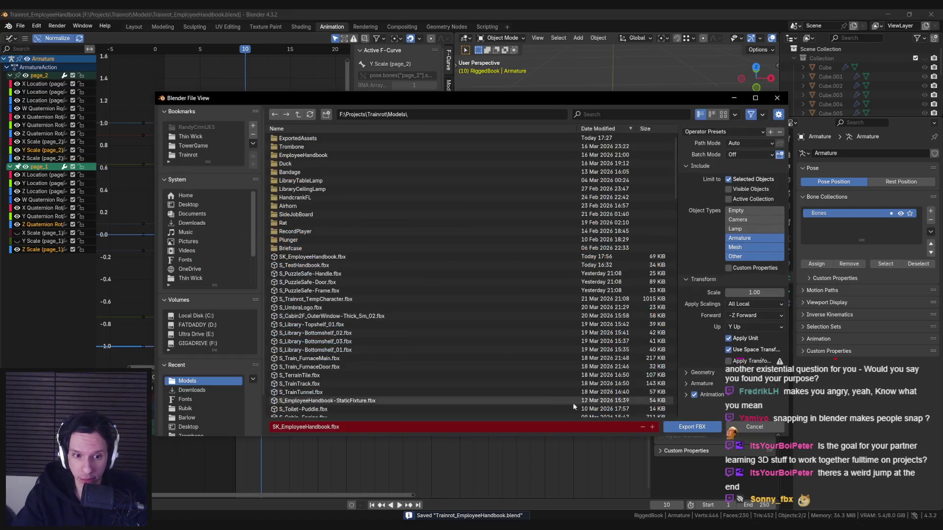
left_click(692, 426)
mouse_move(311, 525)
left_click(360, 491)
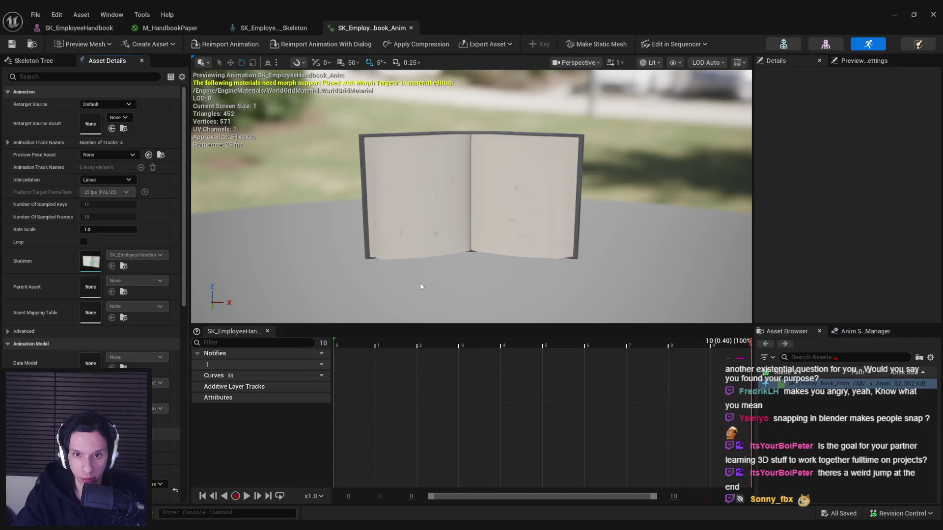
left_click(229, 44)
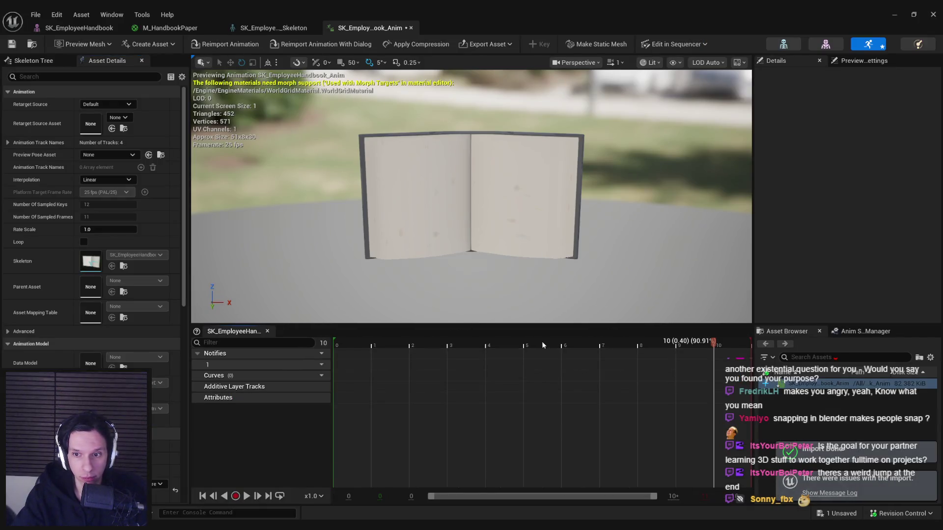
mouse_move(713, 346)
left_mouse_down()
mouse_move(731, 346)
mouse_move(675, 347)
mouse_move(785, 349)
mouse_move(373, 346)
mouse_move(750, 347)
left_mouse_up()
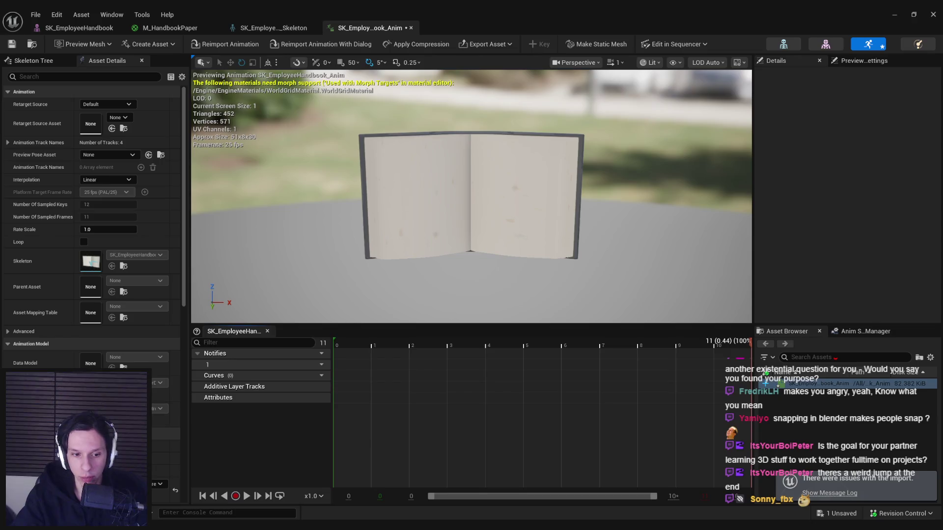
key("alt+Tab")
key("alt+Tab")
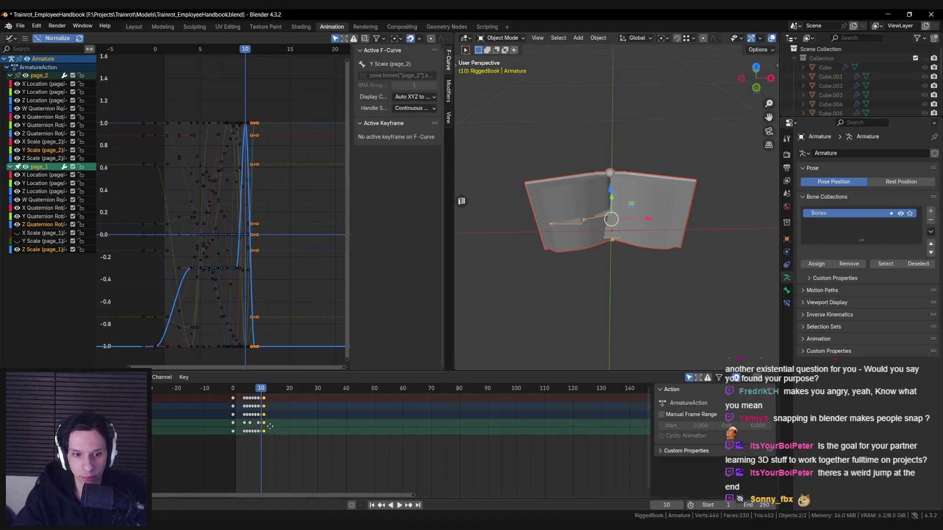
Step: Delete the keyframes after frame 10, save, and play the animation to check the ending
key("Delete")
key("ctrl+s")
key("shift+Left")
key("space")
key("Escape")
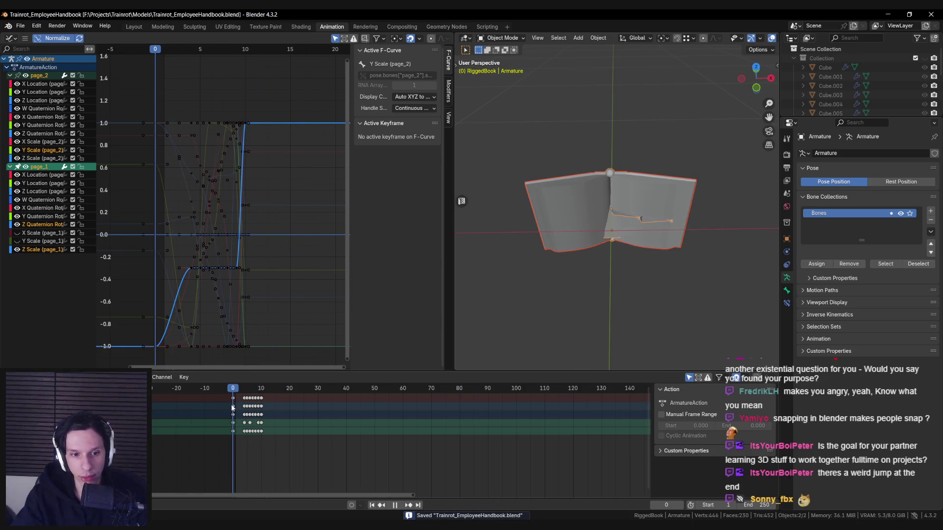
Step: Re-export the updated SK_EmployeeHandbook.fbx and reimport the animation in Unreal
left_click(20, 26)
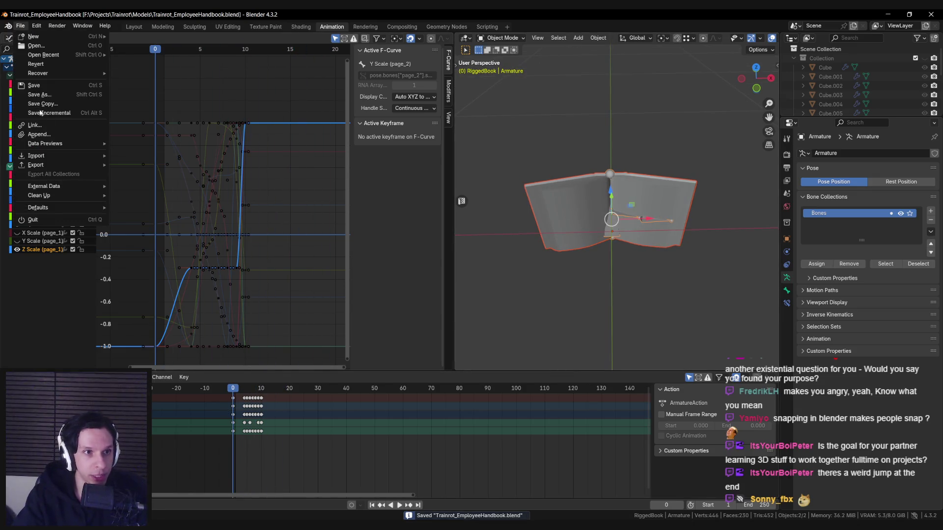
mouse_move(59, 165)
left_click(154, 248)
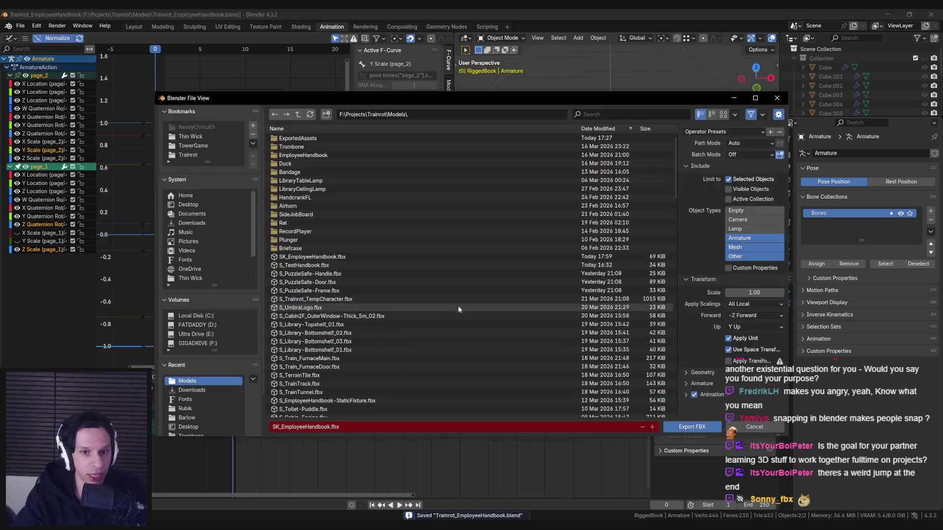
left_click(688, 429)
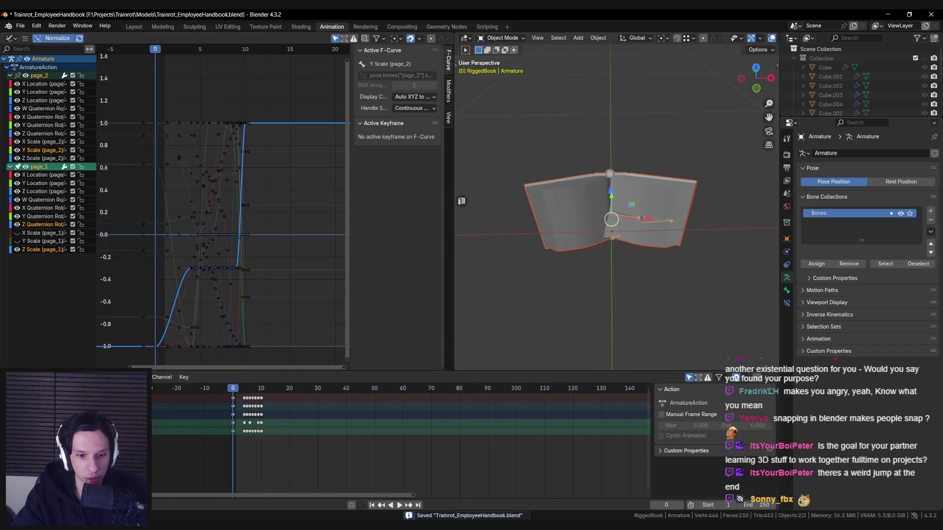
left_click(378, 488)
left_click(231, 46)
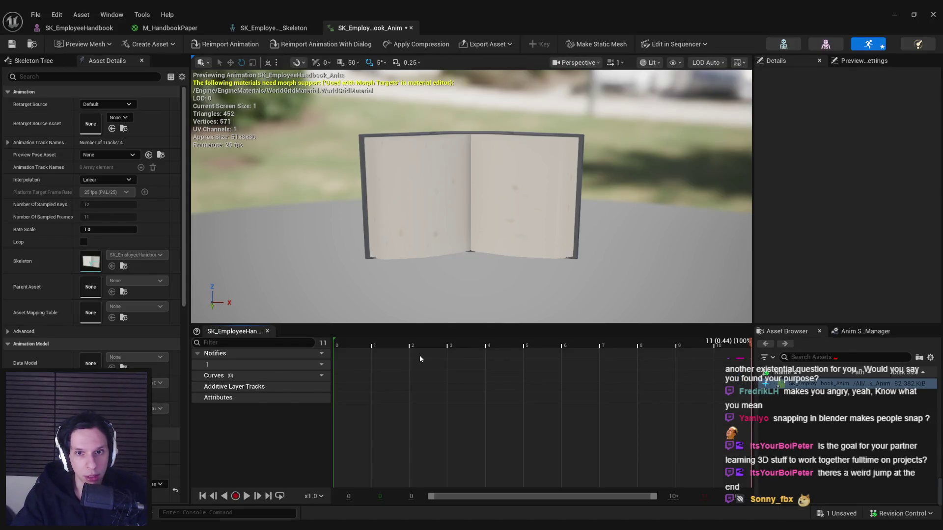
Step: Scrub the reimported animation around frames 8 and 6, then save it
mouse_move(695, 352)
left_mouse_down()
mouse_move(647, 343)
mouse_move(732, 345)
mouse_move(268, 345)
left_mouse_up()
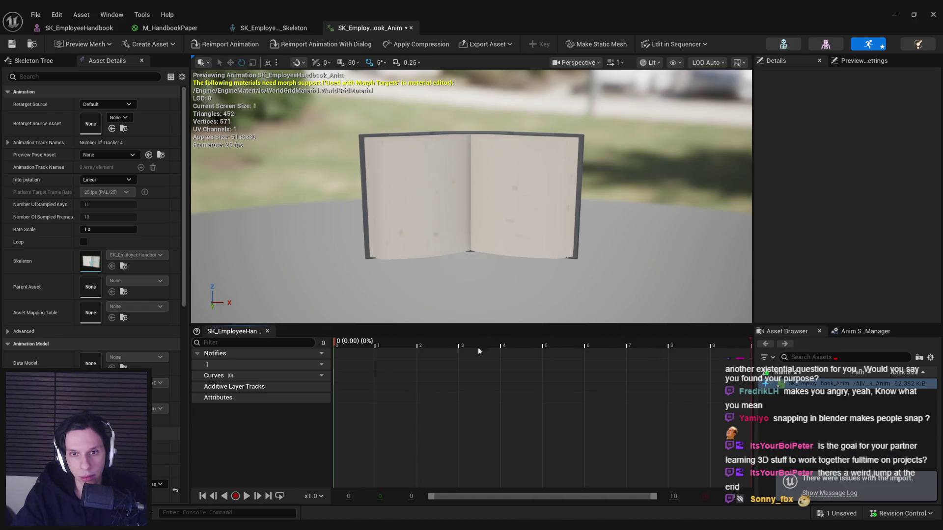
left_click(609, 345)
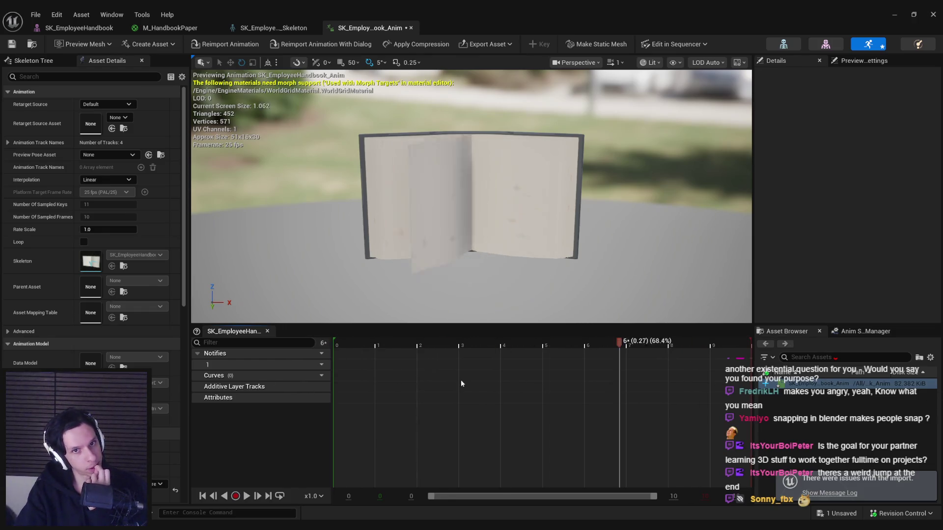
key("ctrl+s")
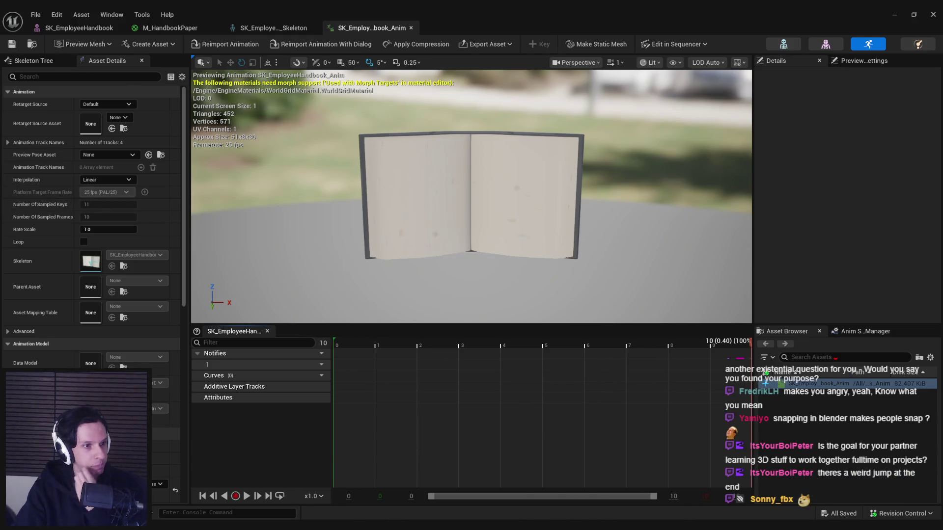
Step: Look over the mesh and skeleton assets, then minimize the editor back to GameWorldLevel
left_click_drag(476, 201, 477, 180)
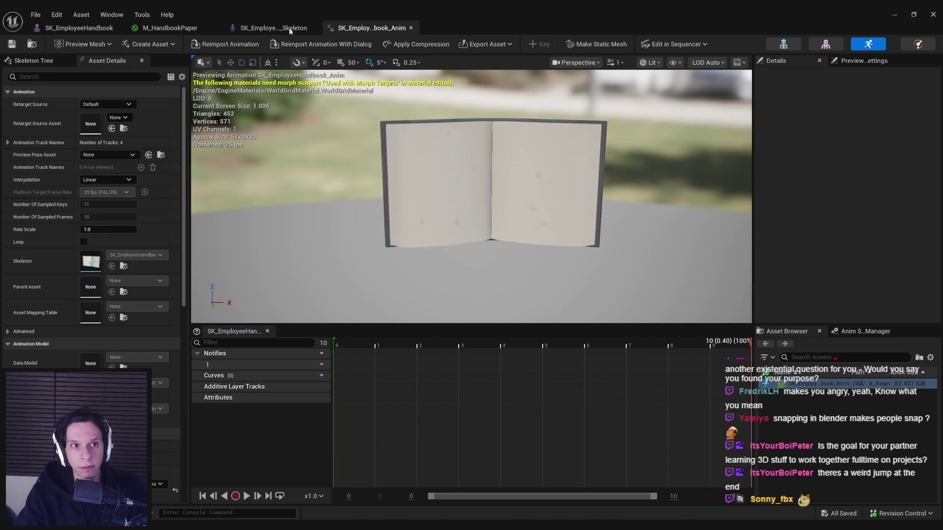
left_click(78, 28)
left_click(273, 28)
left_click(371, 28)
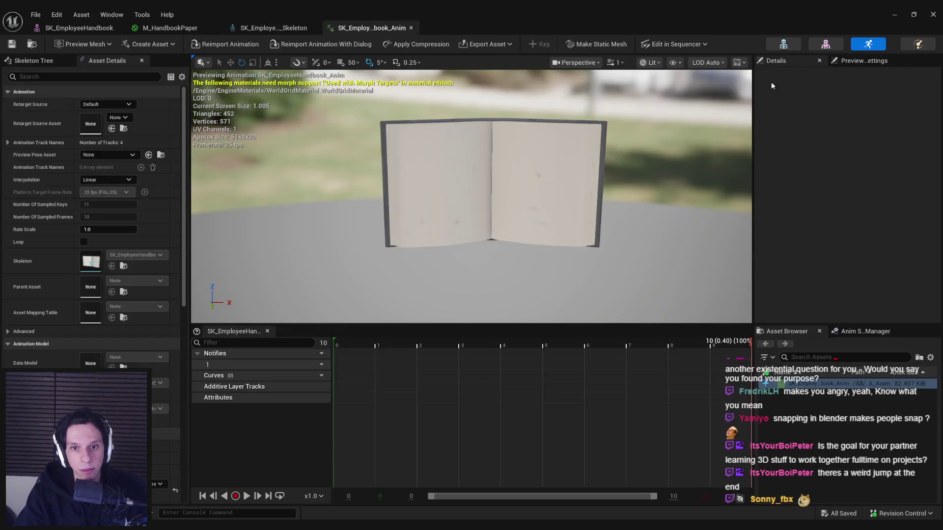
left_click(895, 14)
scroll(519, 213, "down", 3)
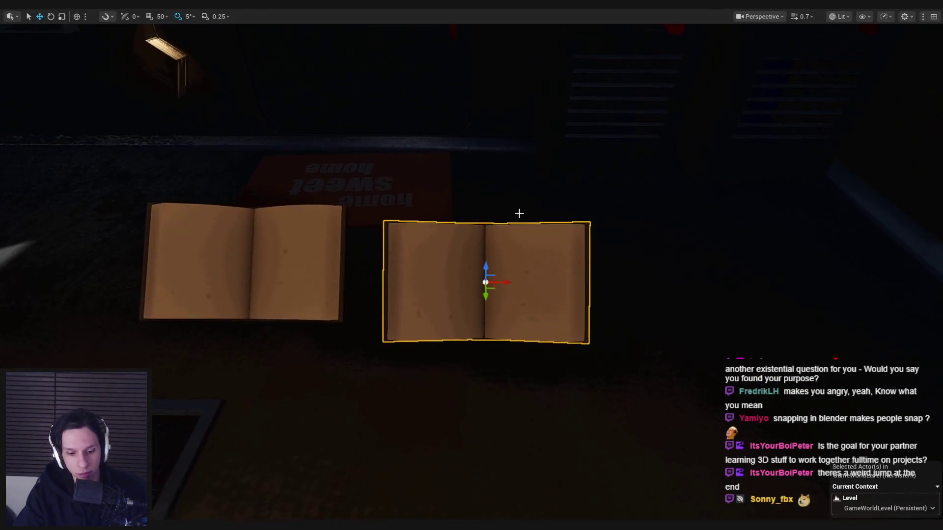
Step: Restore the normal editor layout and drag another SK_EmployeeHandbook into the level
key("F11")
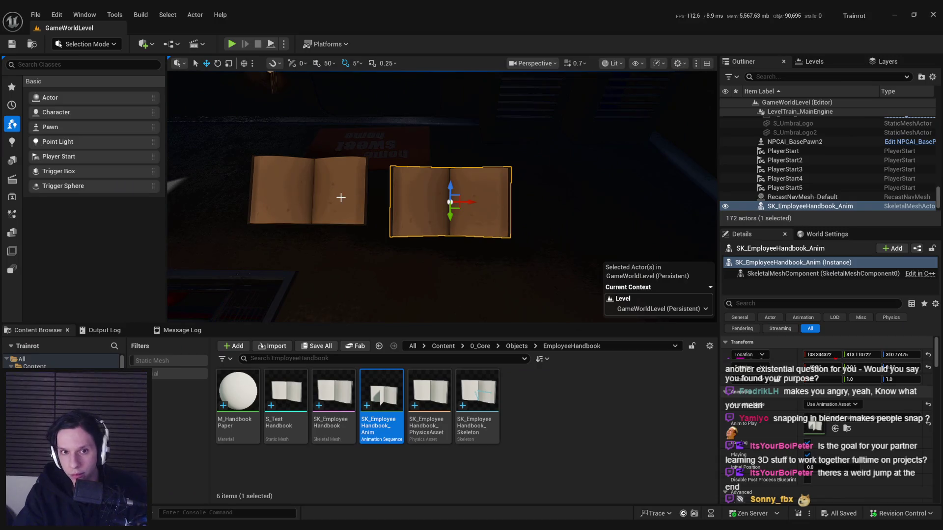
mouse_move(341, 392)
mouse_move(340, 392)
left_mouse_down()
mouse_move(484, 294)
mouse_move(510, 299)
mouse_move(524, 205)
left_mouse_up()
scroll(771, 393, "down", 3)
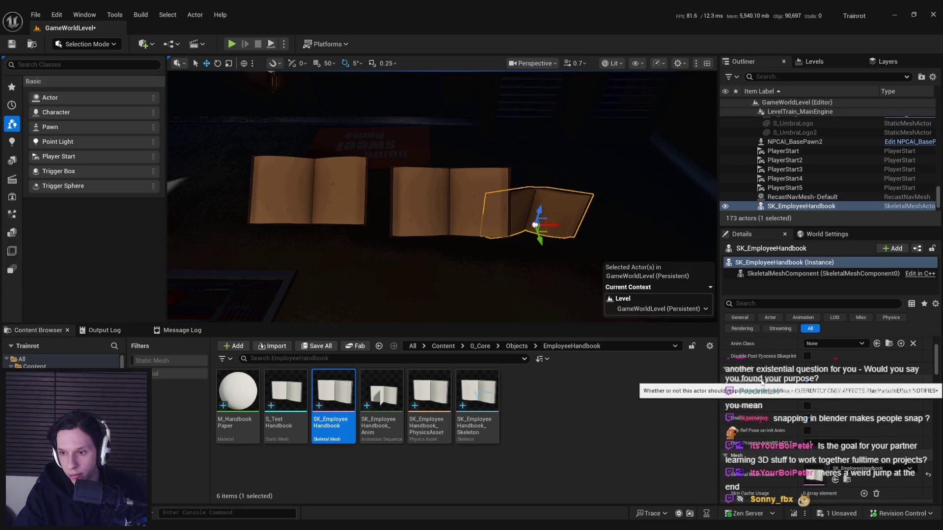
scroll(761, 380, "down", 2)
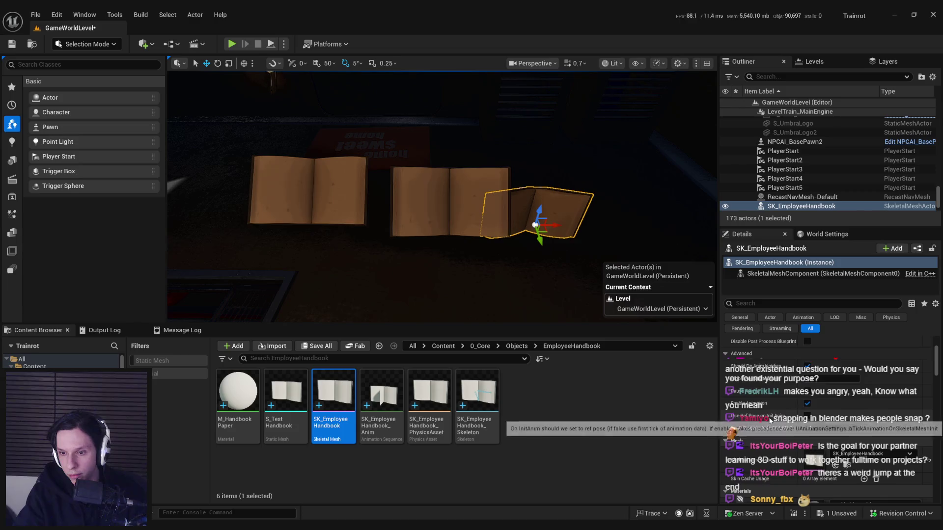
scroll(770, 412, "down", 4)
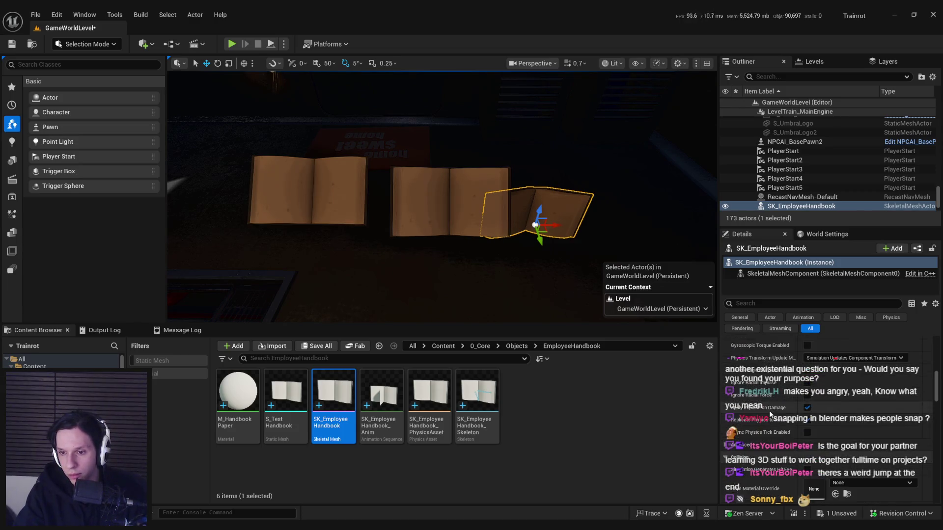
Step: Delete the extra handbook actor, bring the animation preview forward, and save the level
key("Delete")
left_click_drag(456, 209, 455, 209)
key("ctrl+s")
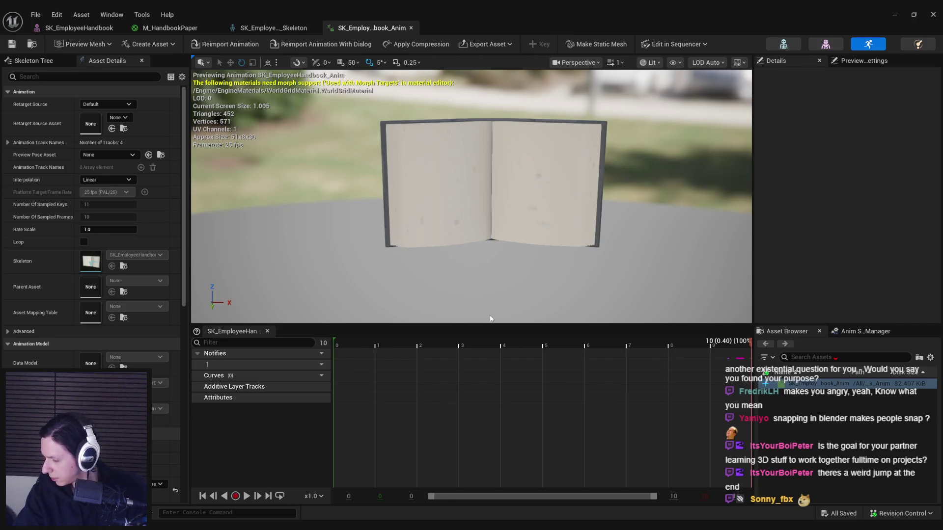
Step: Back in Blender, select the TestHandbook mesh to show its shape keys and save
key("alt+Tab")
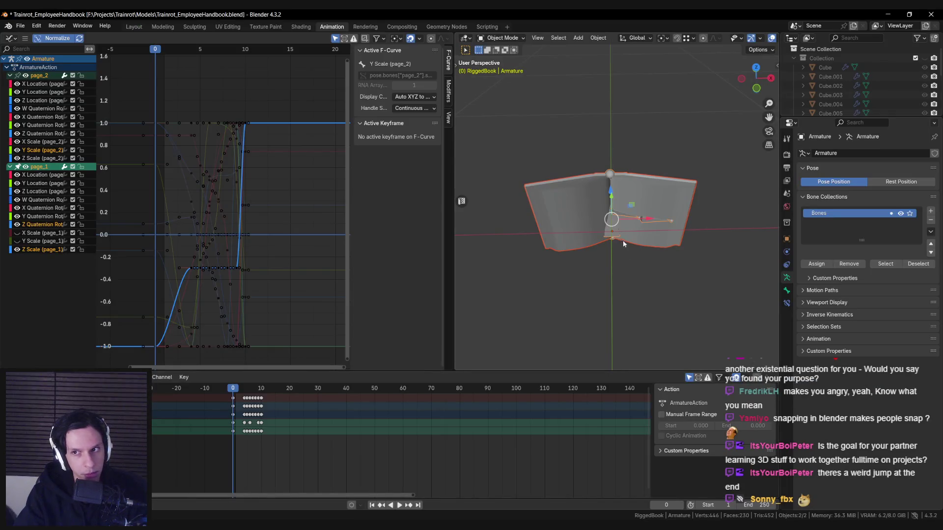
middle_click_drag(622, 240, 622, 231)
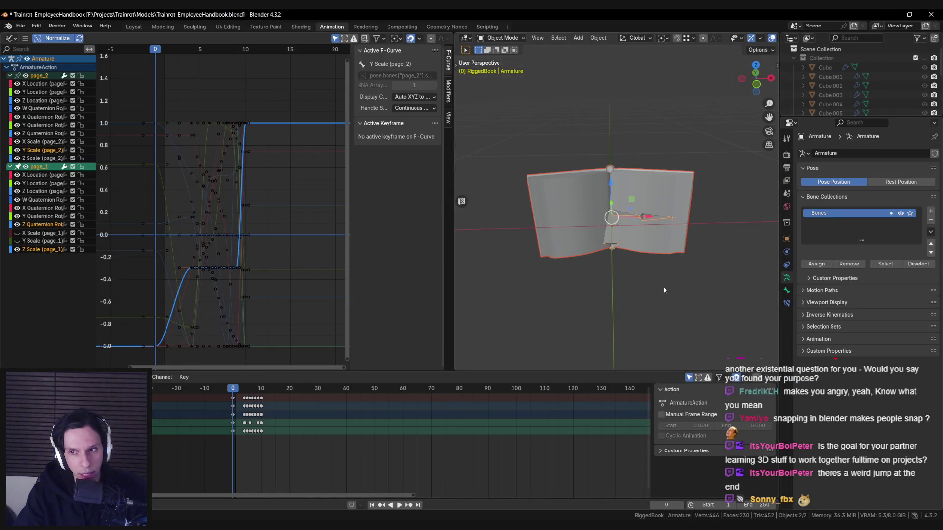
left_click(575, 246)
key("ctrl+s")
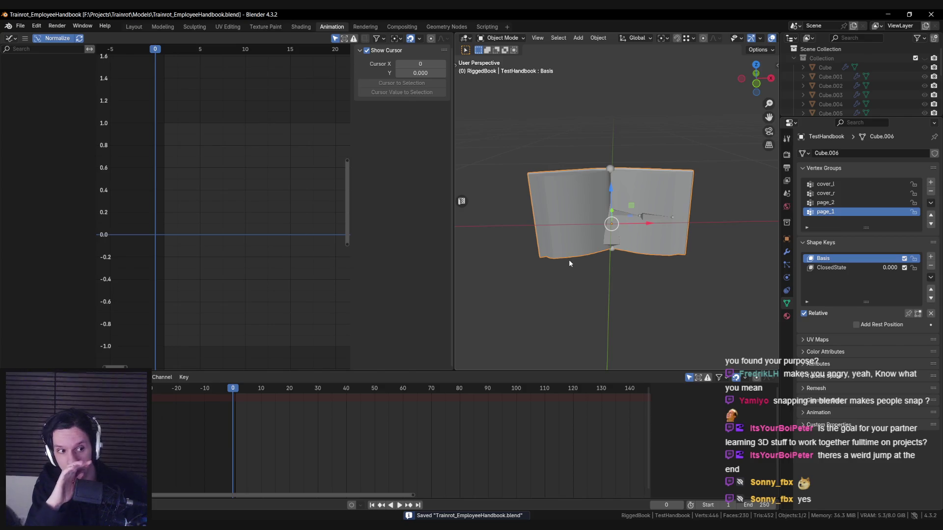
Step: Pick the ClosedState shape key, reselect the armature, and turn the Graph Editor into a Dope Sheet
left_click(834, 268)
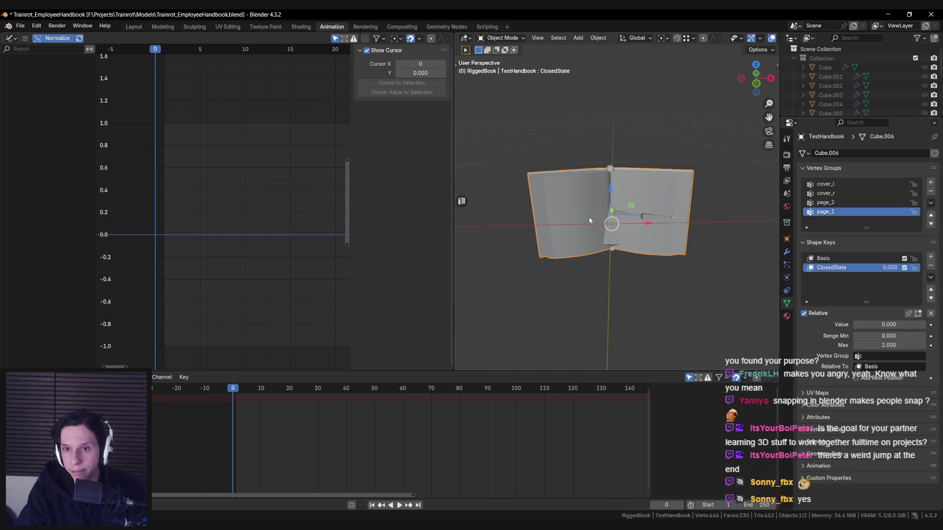
left_click(612, 225)
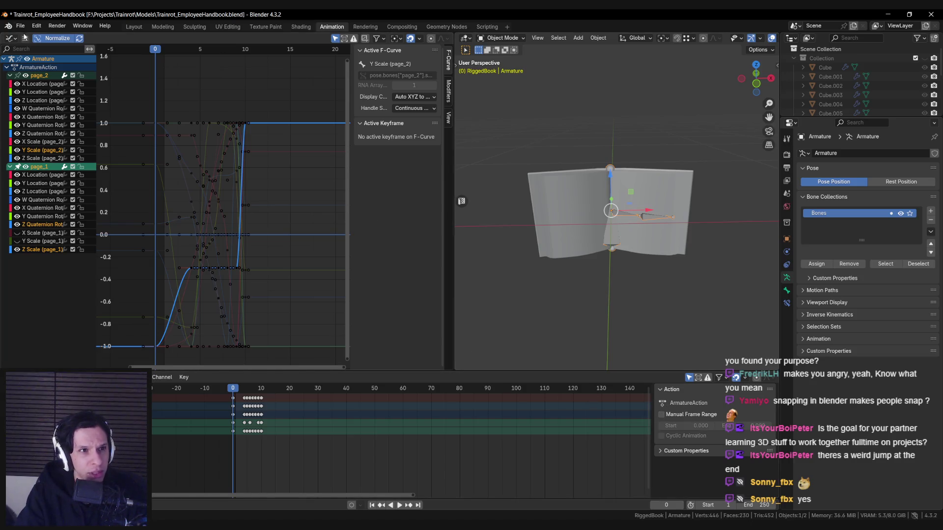
left_click(24, 39)
left_click(10, 38)
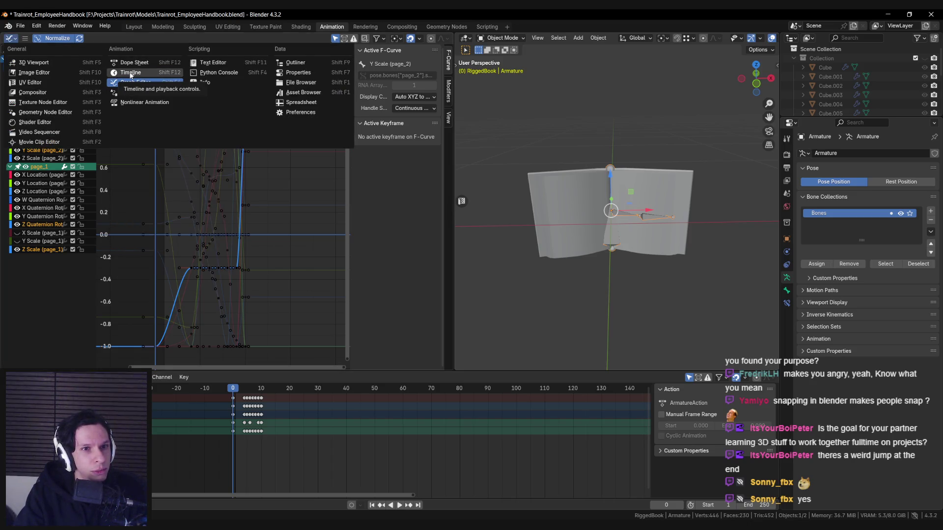
left_click(132, 64)
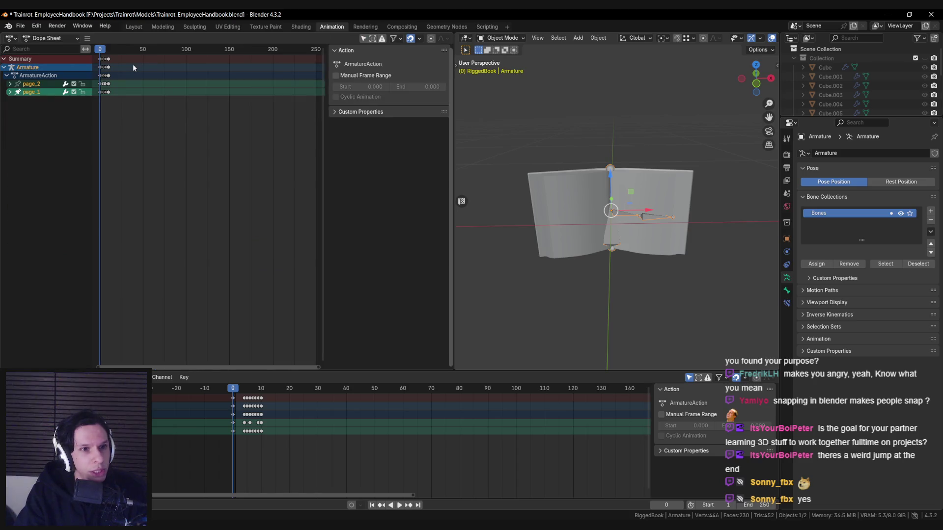
Step: Switch the Dope Sheet to Action Editor and create a new action named Open
left_click(11, 38)
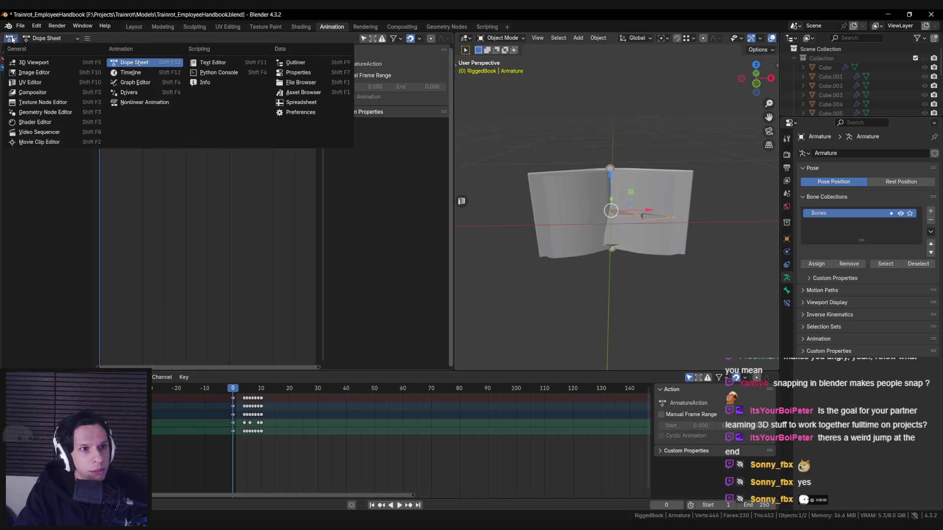
left_click(49, 38)
left_click(49, 72)
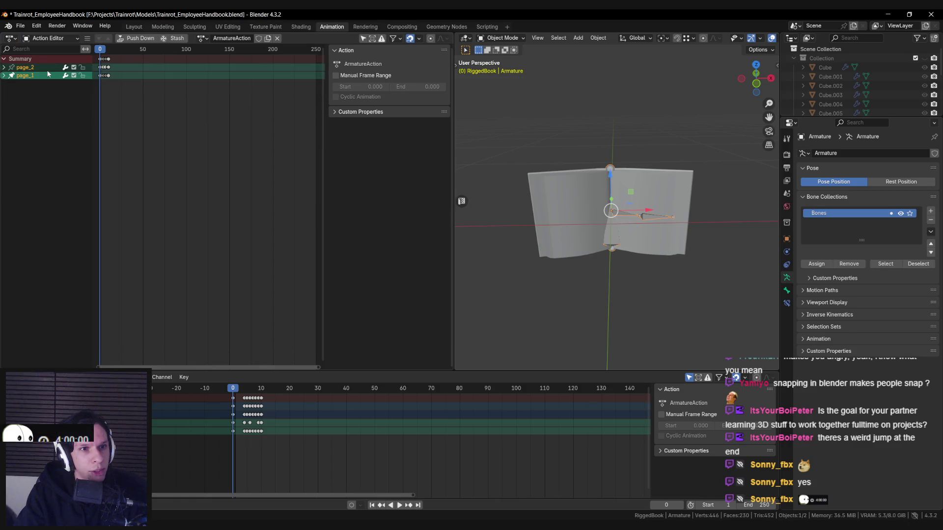
left_click(46, 73)
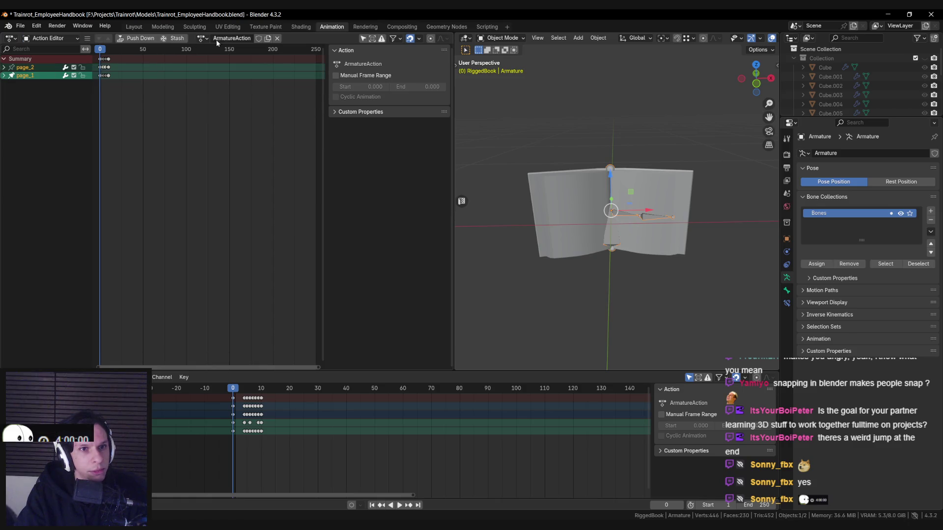
left_click(267, 37)
double_click(244, 37)
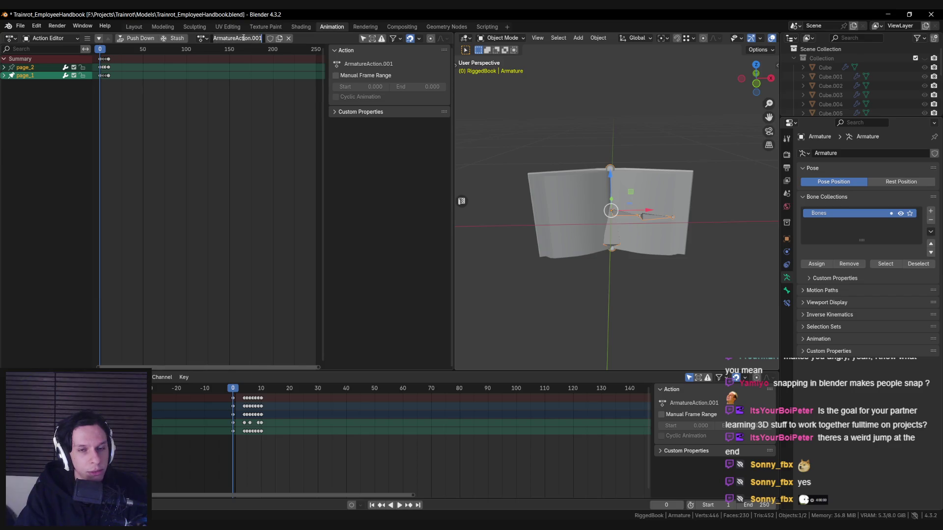
type("Open")
key("Return")
Step: Delete Open's page-turn keys, then switch to ArmatureAction and play it back
key("a")
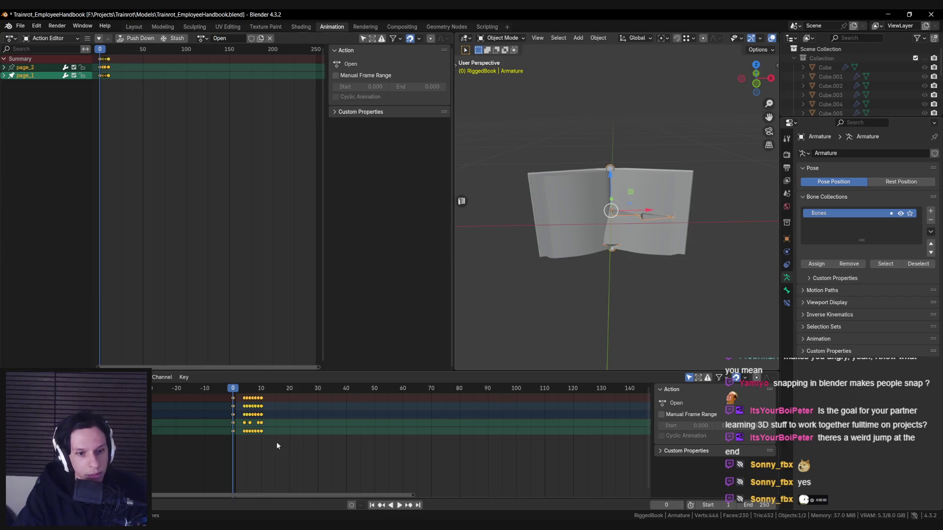
key("Delete")
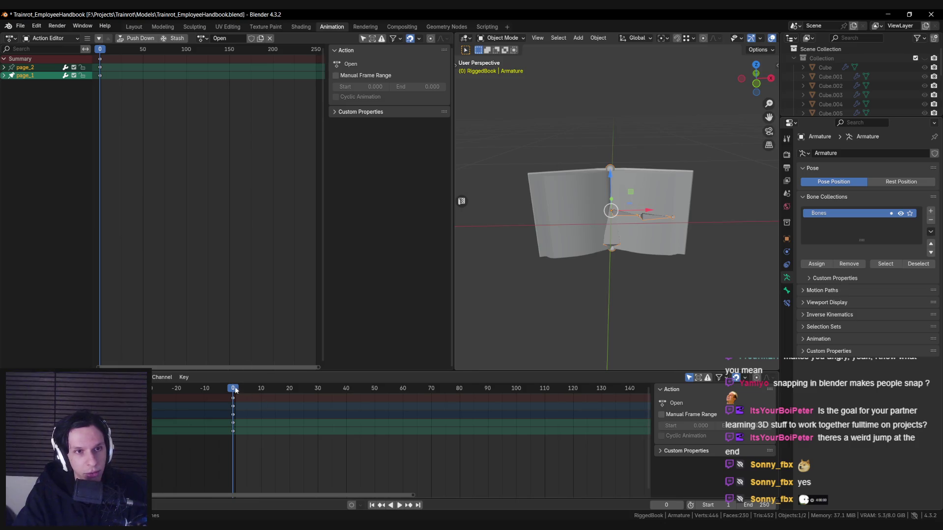
left_click(202, 38)
left_click(212, 53)
key("space")
key("Escape")
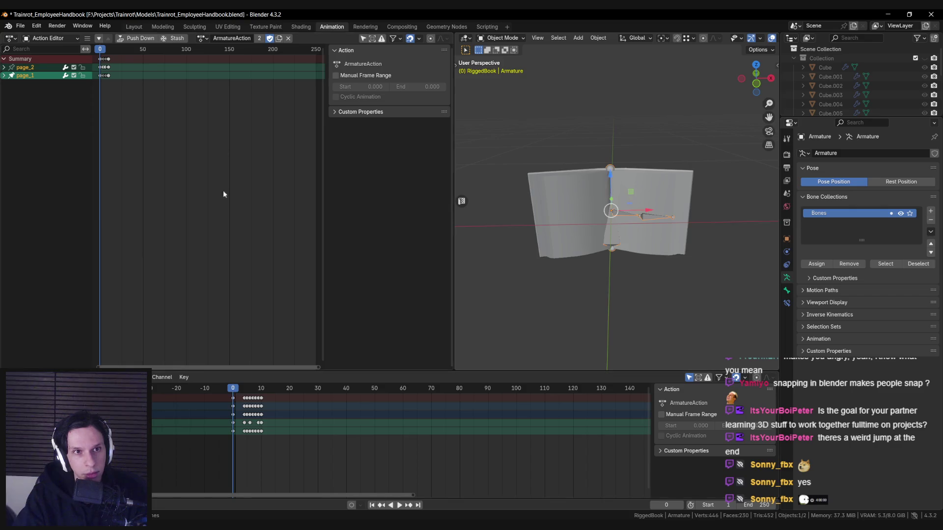
Step: Switch to Open, save, and delete its remaining frame-0 keys so it is empty
left_click(203, 38)
left_click(212, 68)
key("ctrl+s")
left_click_drag(249, 442, 216, 392)
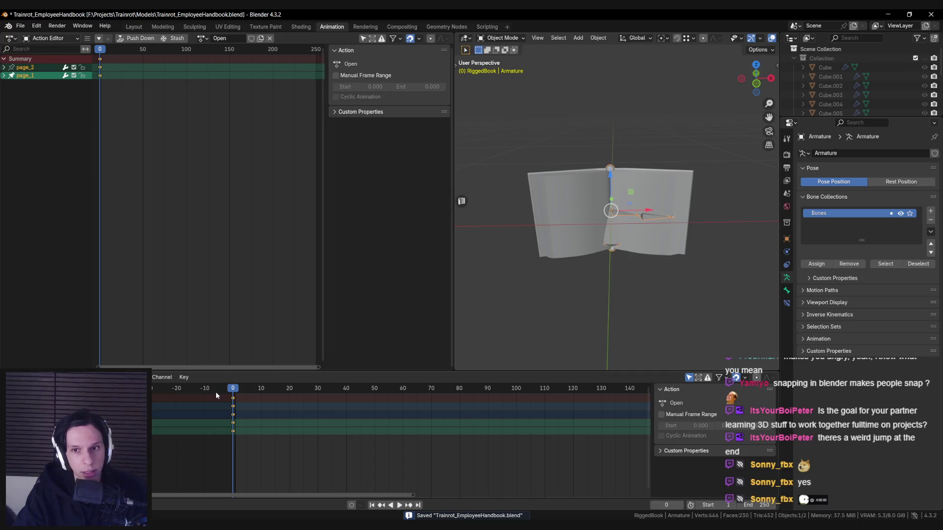
key("Delete")
left_click(787, 290)
left_click(786, 277)
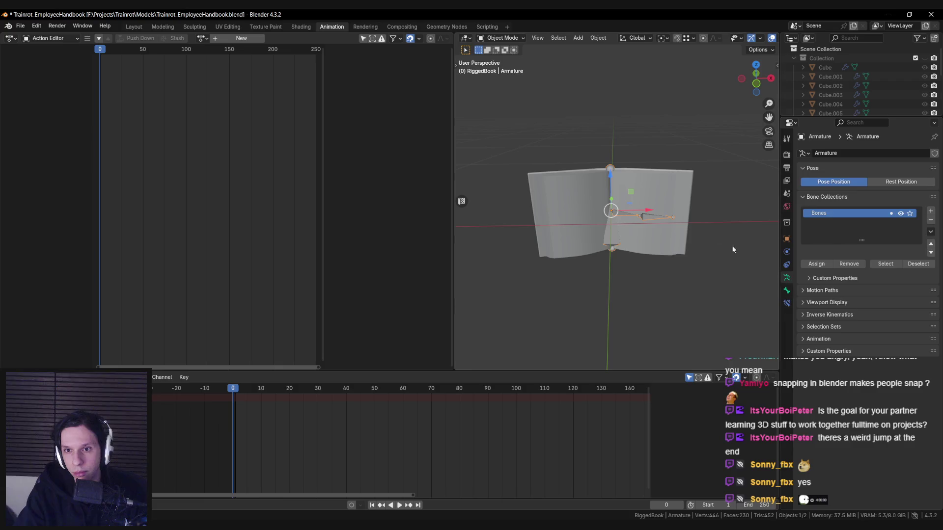
Step: Select the book mesh and assign the Open action to it
left_click(653, 186)
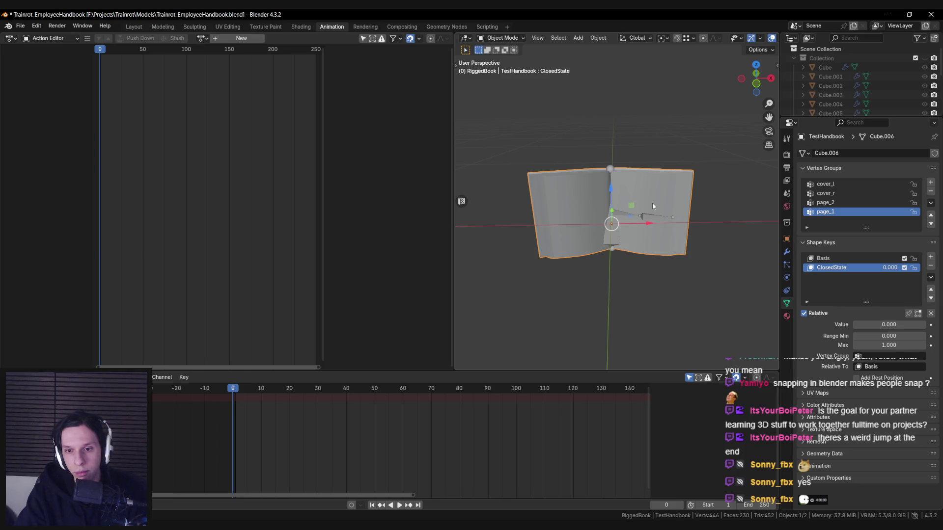
left_click(202, 38)
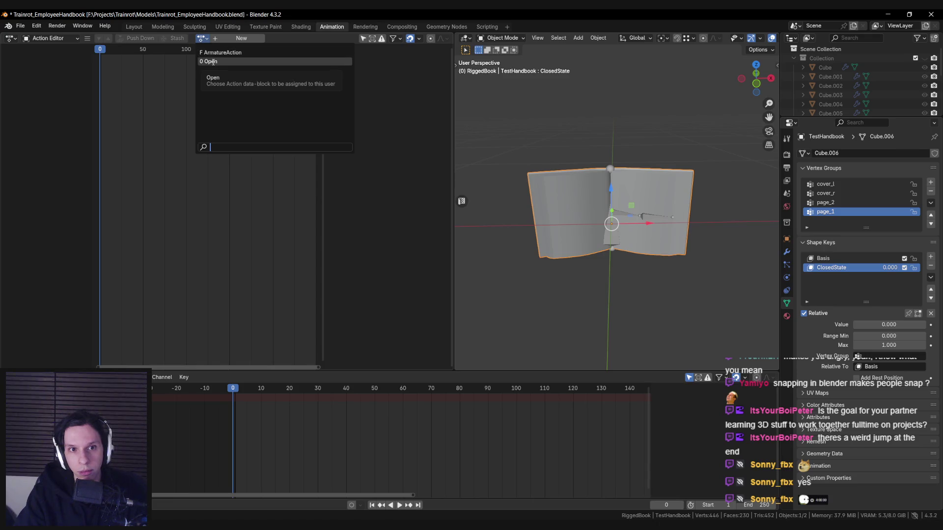
left_click(213, 62)
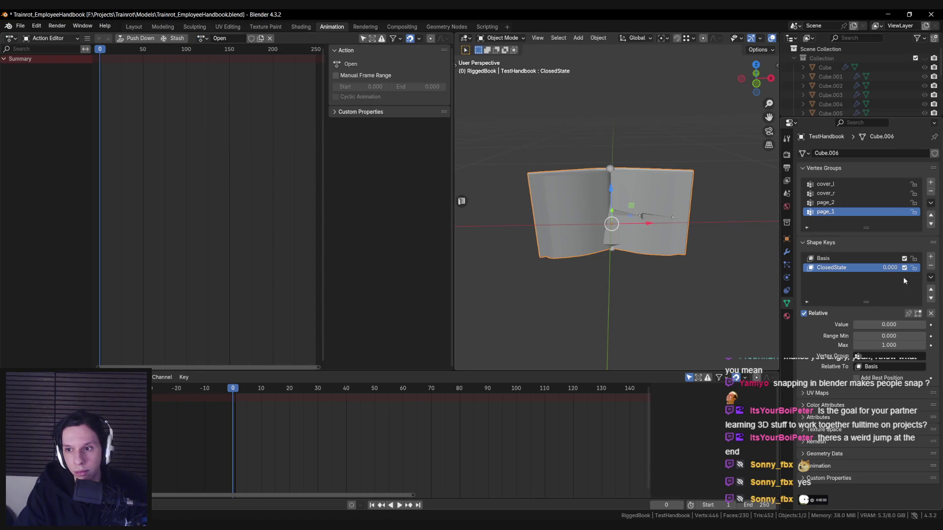
Step: Set ClosedState to 1.0 and keyframe it at frame 0
left_click(931, 325)
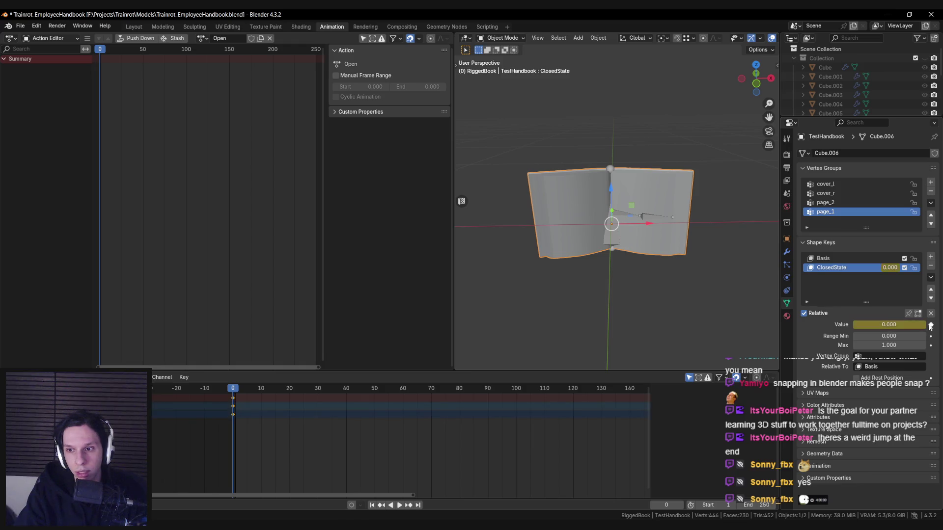
left_click(892, 325)
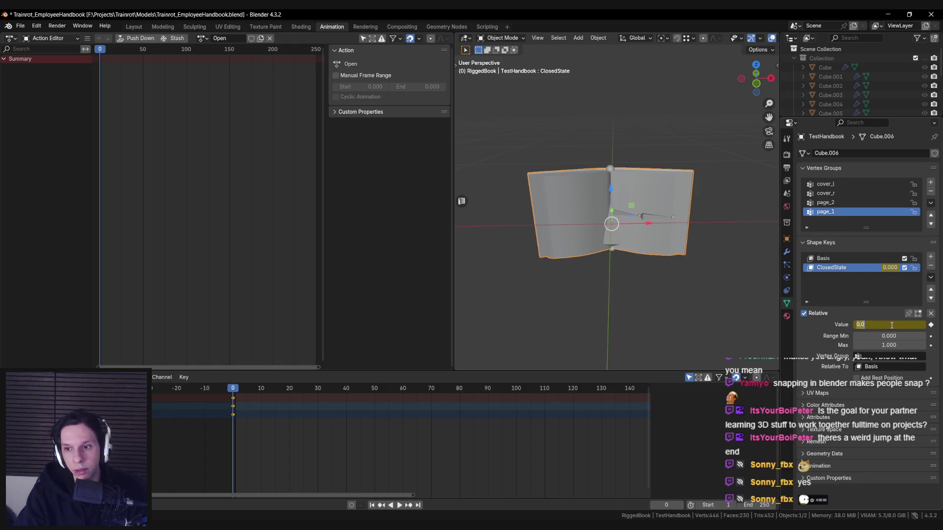
type("1")
key("Return")
left_click(931, 325)
left_click(931, 325)
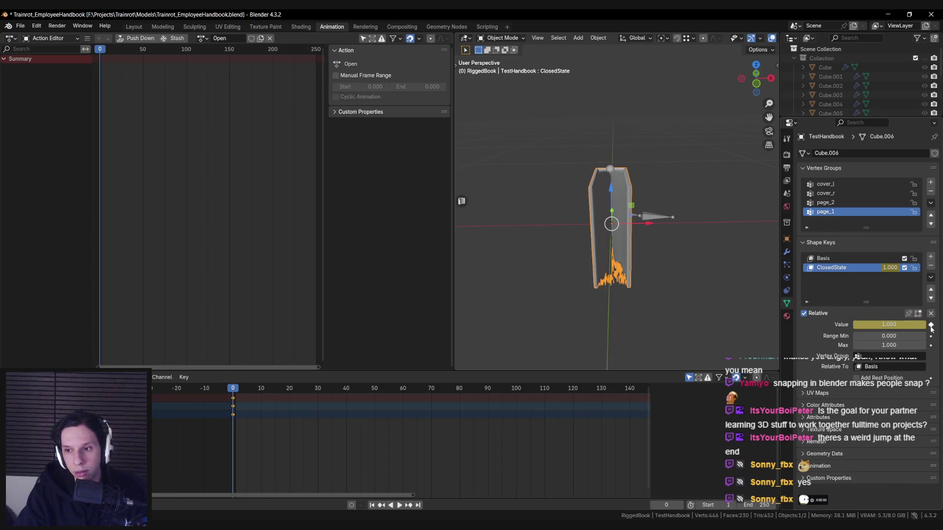
Step: Keyframe ClosedState at 0 on frame 10, preview the animation, and save the file
left_click(260, 388)
left_click(897, 324)
type("0")
key("Return")
key("i")
left_click_drag(261, 399, 233, 397)
key("ctrl+s")
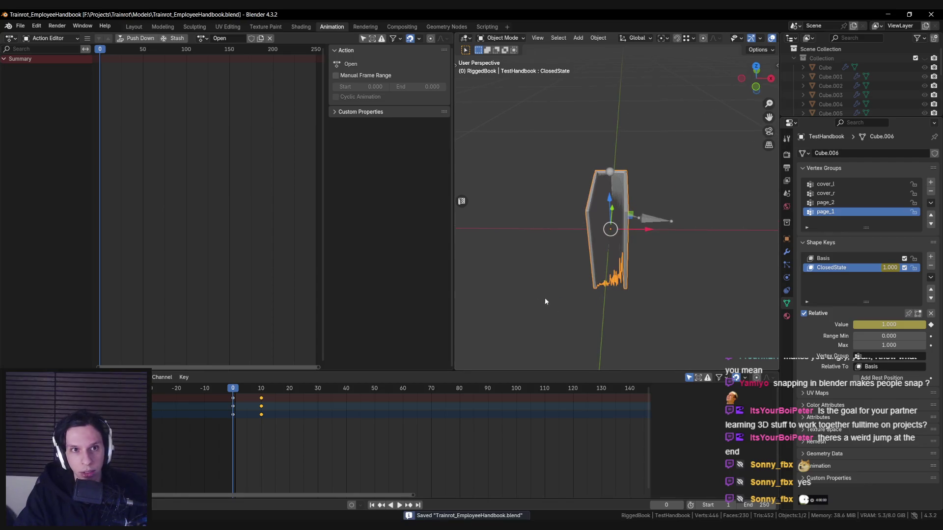
Step: Add the armature to the selection with the book and open the export format list
mouse_move(485, 194)
middle_mouse_down()
mouse_move(590, 246)
mouse_move(655, 220)
mouse_move(630, 227)
mouse_move(648, 232)
mouse_move(637, 242)
mouse_move(646, 241)
middle_mouse_up()
left_click(643, 217, "shift")
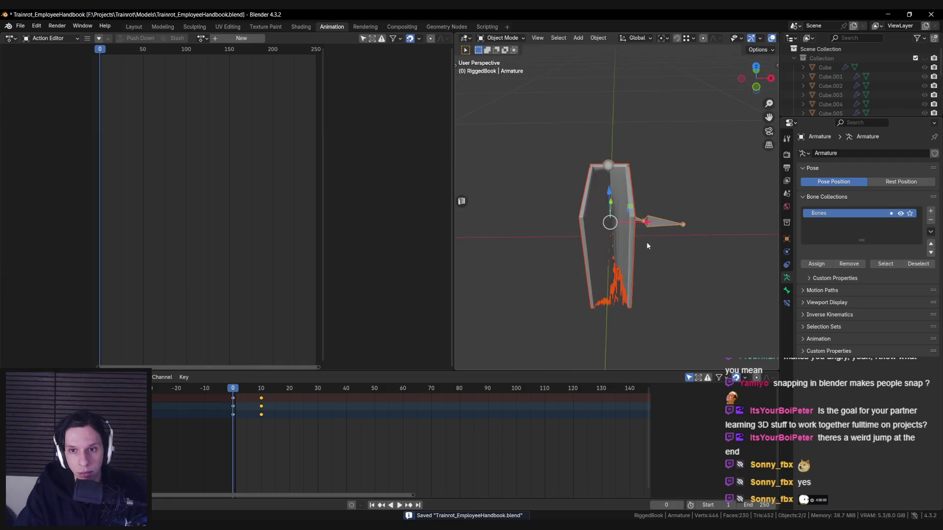
left_click(20, 25)
mouse_move(32, 168)
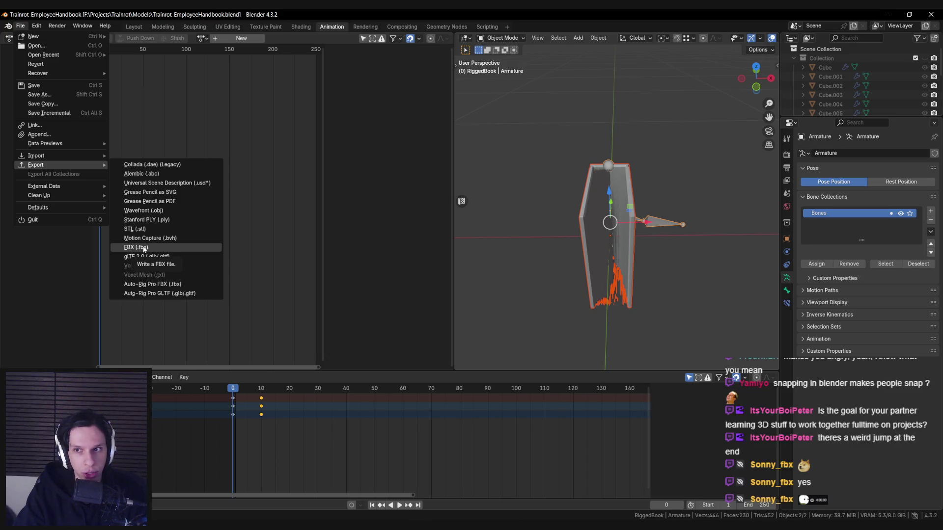
Step: Cancel the first FBX export and assign ArmatureAction to the armature
left_click(144, 248)
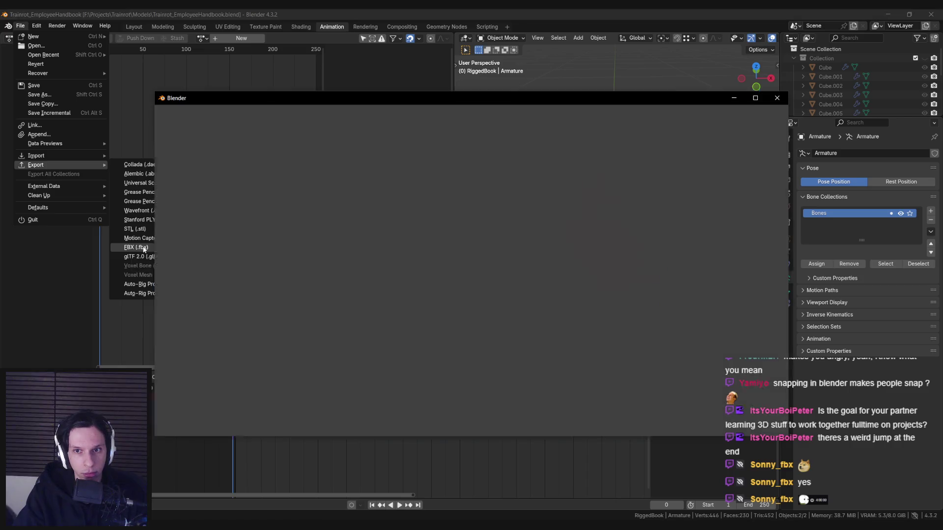
left_click(692, 427)
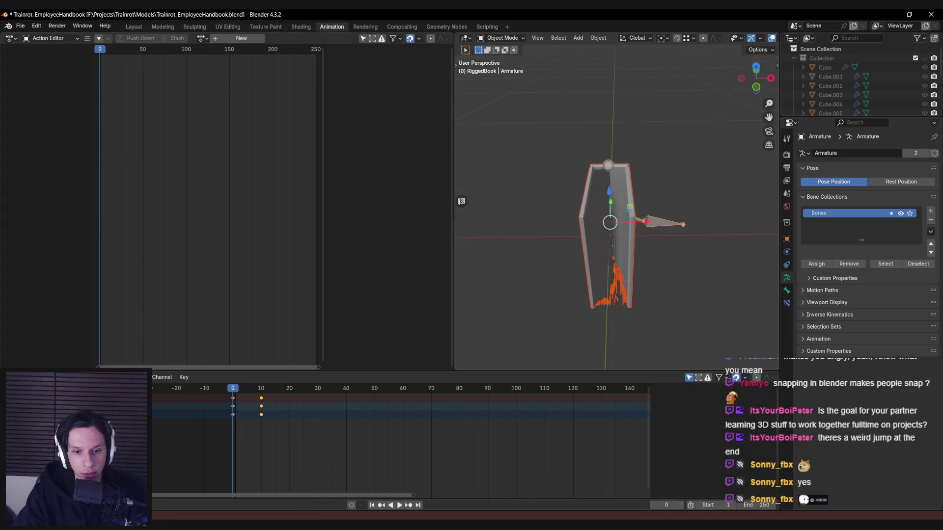
middle_click_drag(567, 296, 558, 292)
left_click(202, 39)
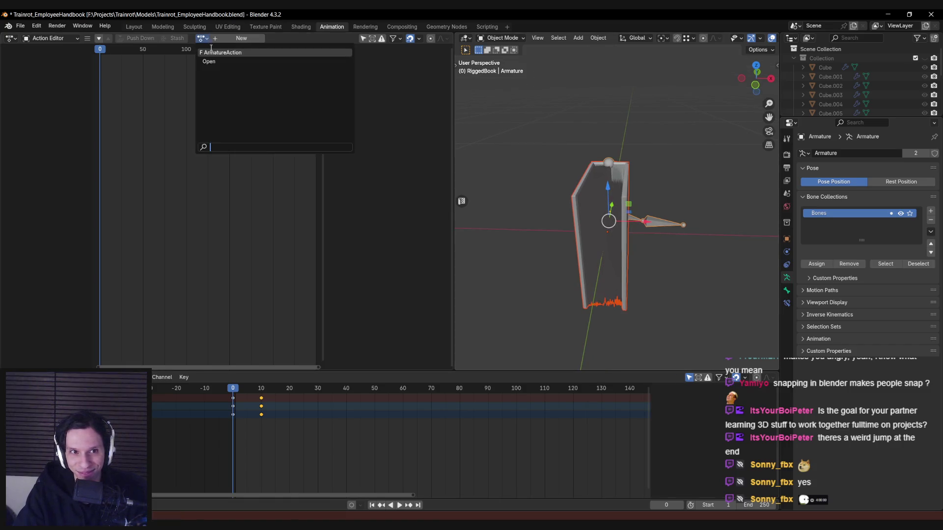
left_click(216, 52)
Step: Attempt the SK_EmployeeHandbook.fbx export with animation settings, then make the book active at frame 10
left_click(21, 26)
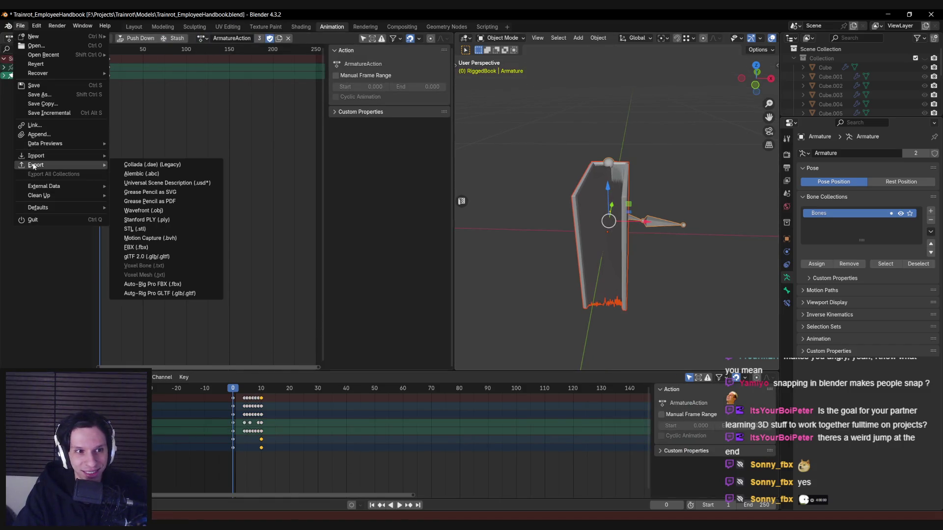
left_click(136, 247)
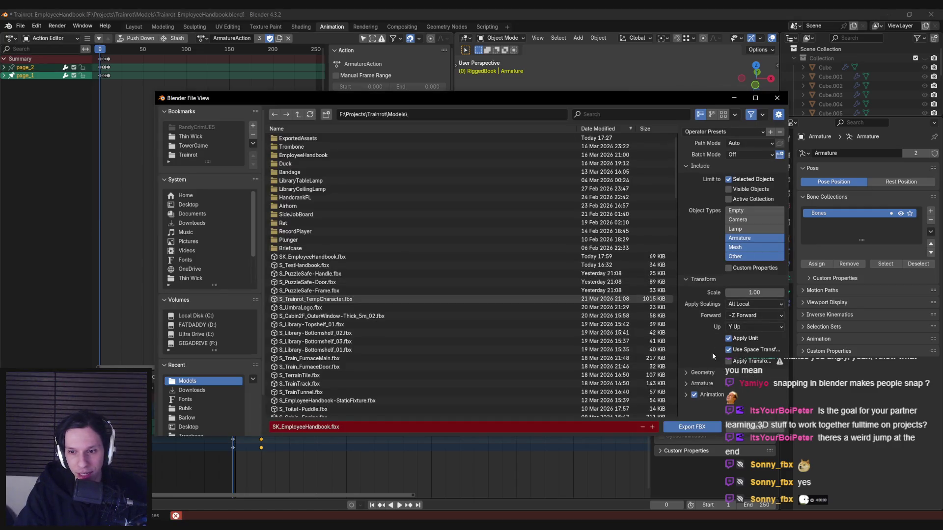
left_click(685, 389)
scroll(687, 386, "down", 3)
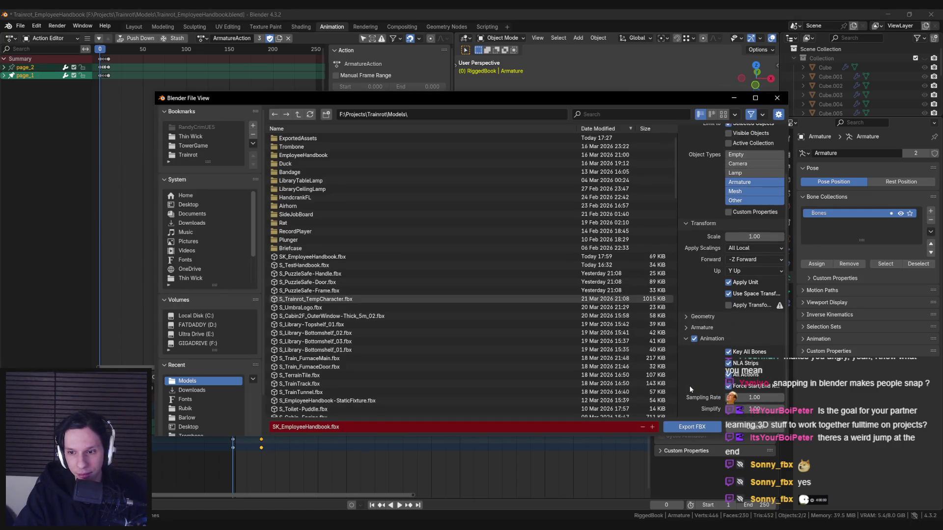
left_click(681, 427)
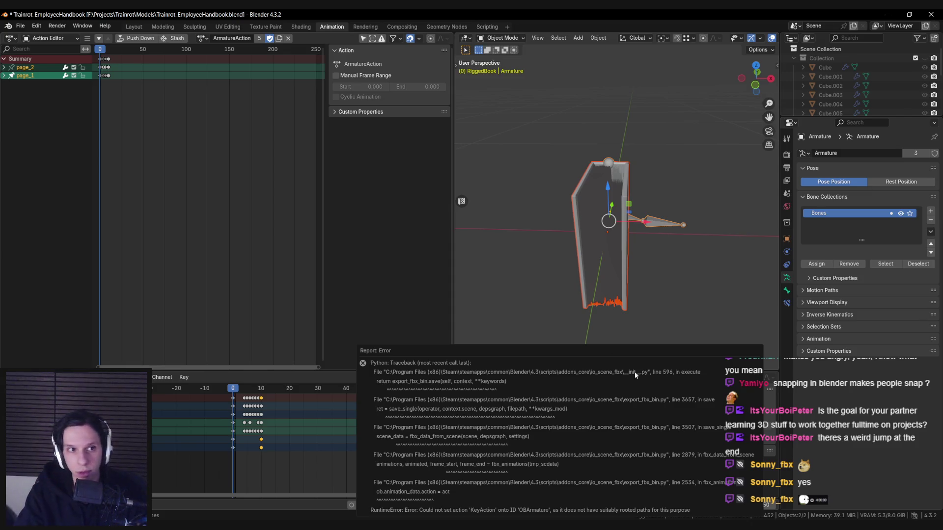
left_click(591, 262)
key("Up")
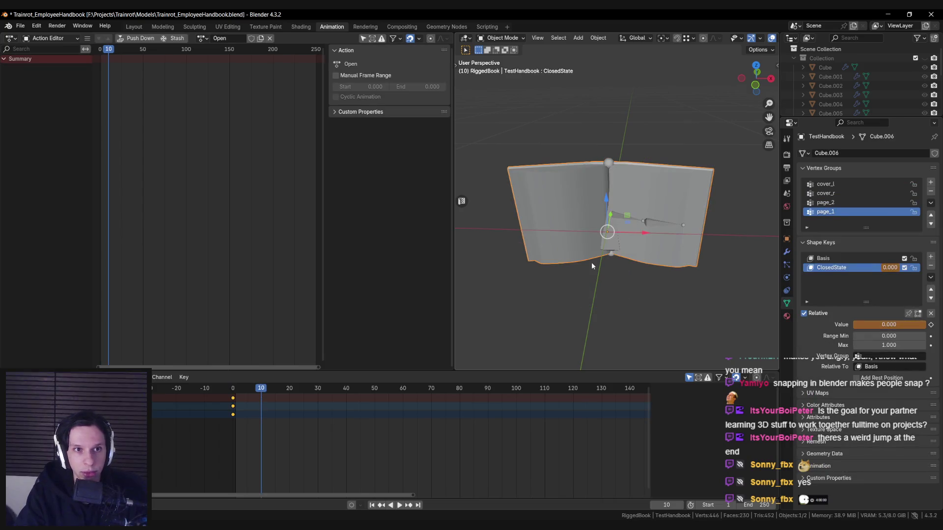
Step: Unlink the Open action from the book and save the blend file
left_click(270, 38)
left_click(201, 38)
left_click(201, 39)
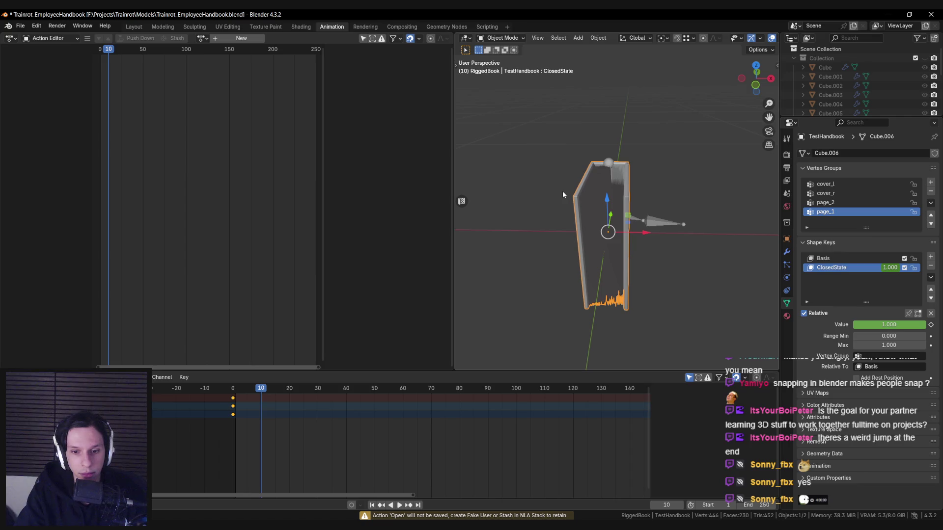
key("ctrl+s")
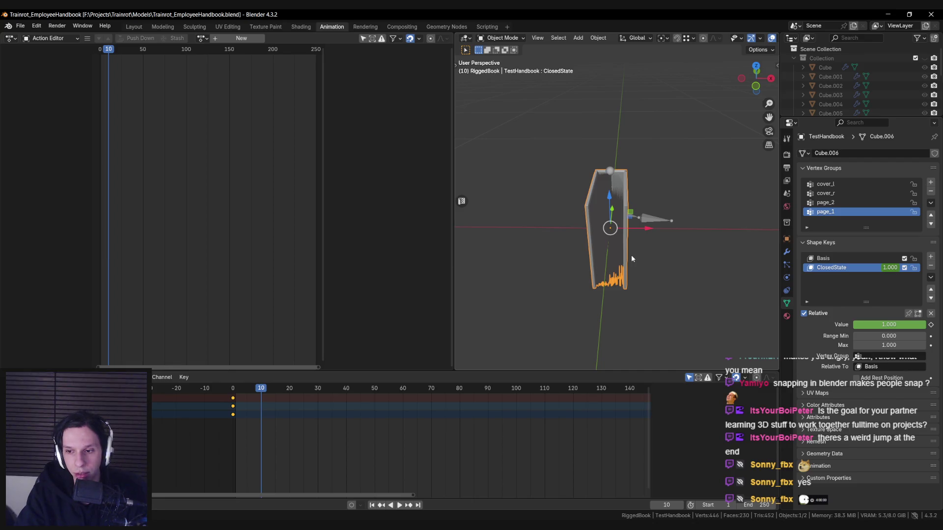
Step: Select the book and armature with the armature active and retry the FBX export
left_click(611, 231)
left_click_drag(551, 151, 614, 208)
left_click(21, 25)
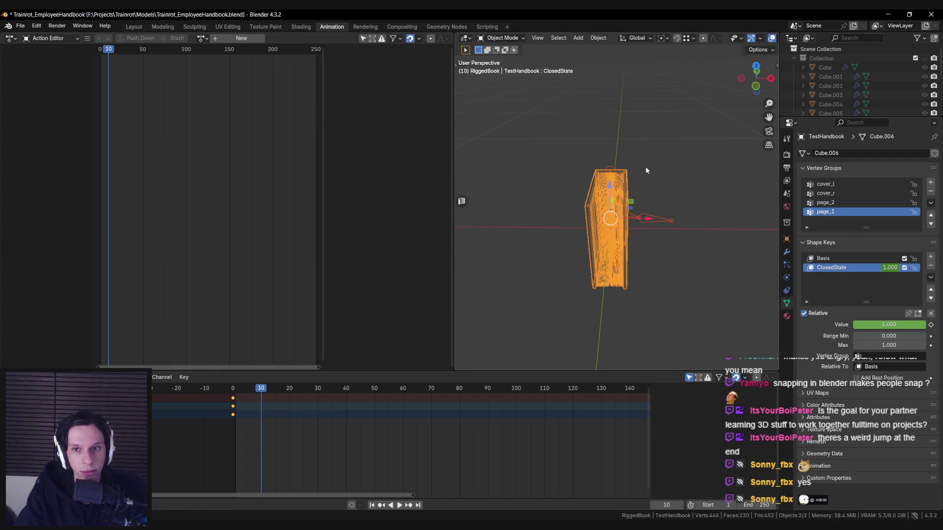
left_click(612, 173, "shift")
left_click(20, 25)
mouse_move(59, 165)
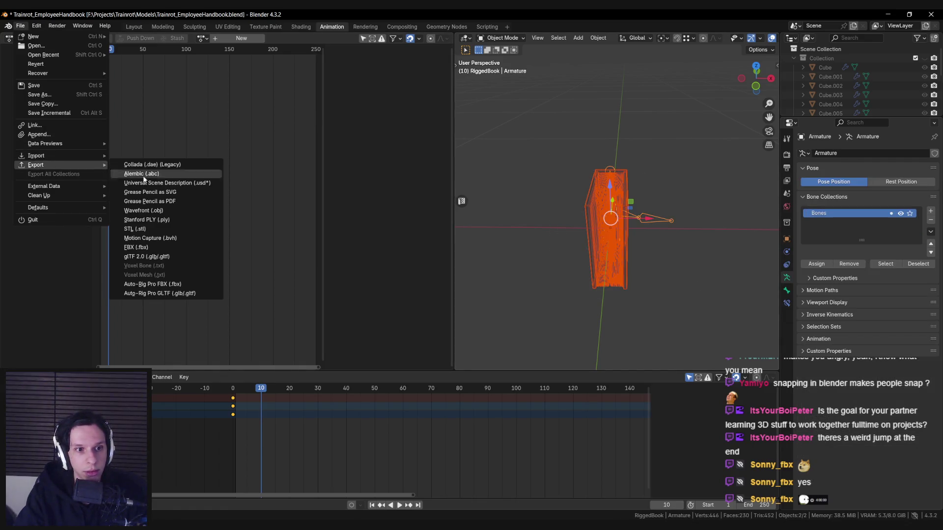
left_click(136, 247)
key("Return")
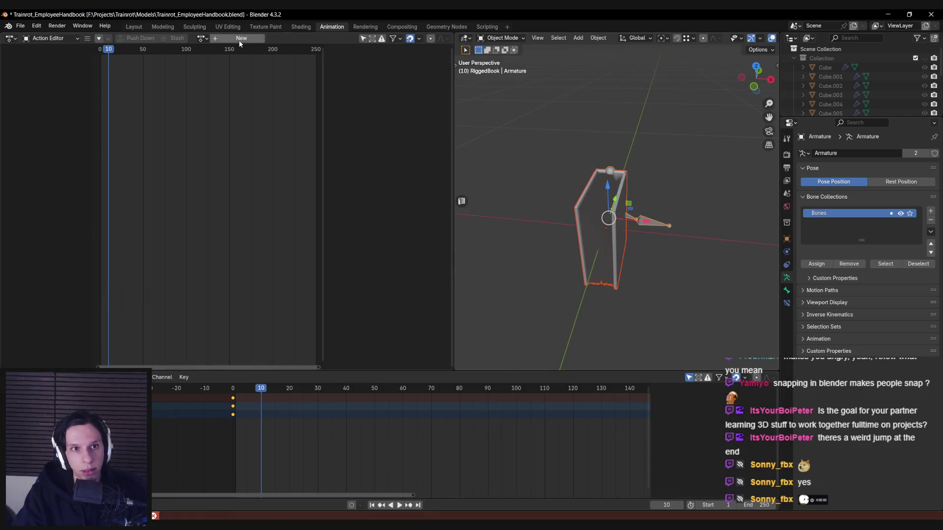
Step: Quit Blender without saving, reopen Trainrot_EmployeeHandbook.blend, and assign ArmatureAction
left_click(931, 14)
left_click(475, 288)
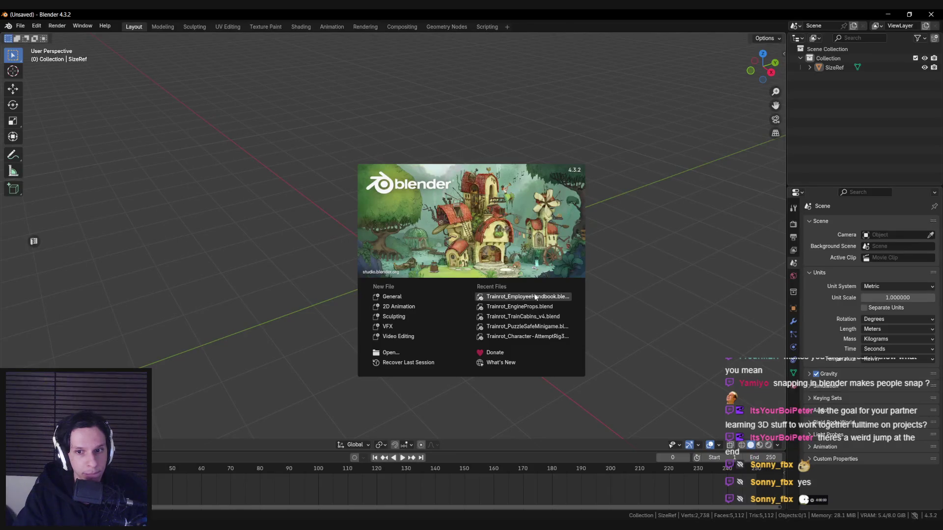
left_click(535, 297)
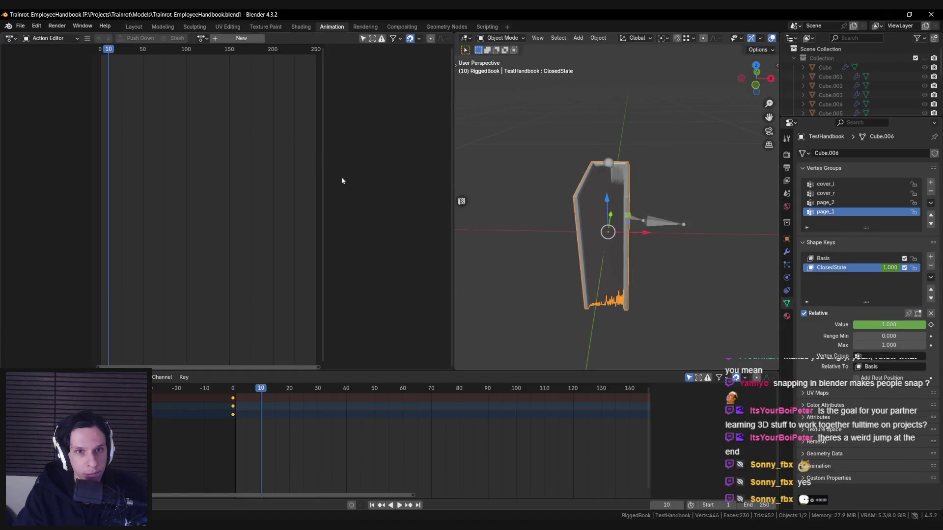
left_click(201, 38)
left_click(231, 58)
Step: Select the book and armature, make the book active, and set ClosedState to 0.000
left_click_drag(574, 165, 685, 248)
left_click(653, 216, "shift")
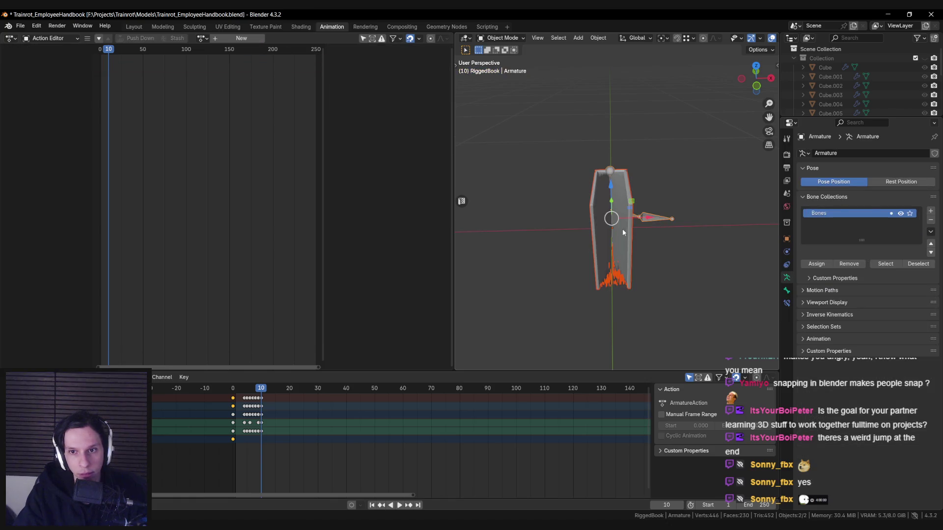
left_click(624, 230)
left_click(885, 326)
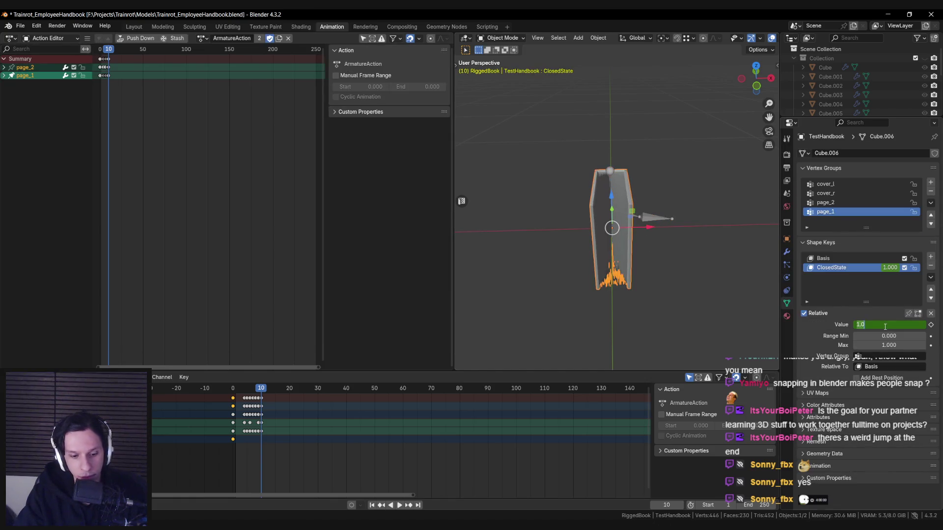
type("0")
key("Return")
Step: At frame 6, delete the ClosedState keyframes and select the book's Basis shape key
middle_click_drag(606, 253, 586, 250)
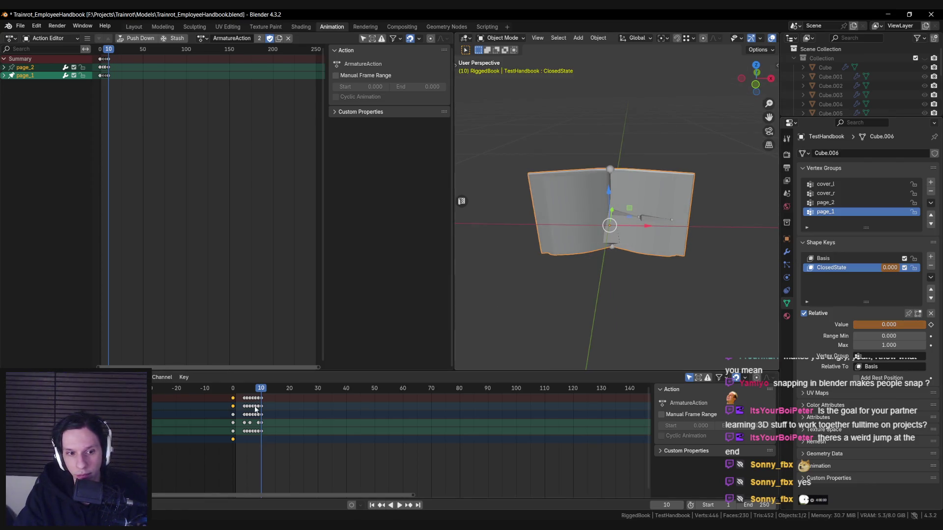
key("Left")
key("Left")
key("Left")
left_click(233, 439)
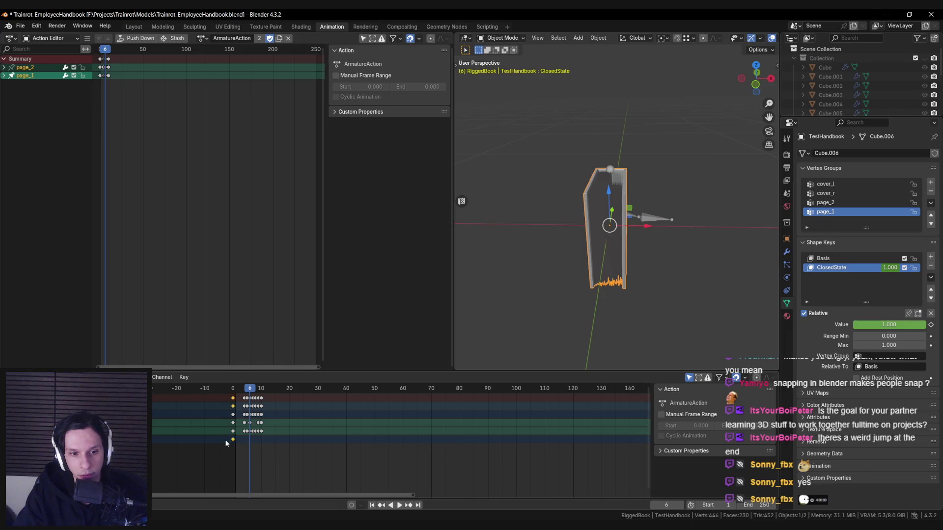
key("Delete")
middle_click_drag(552, 296, 646, 212)
left_click(647, 215)
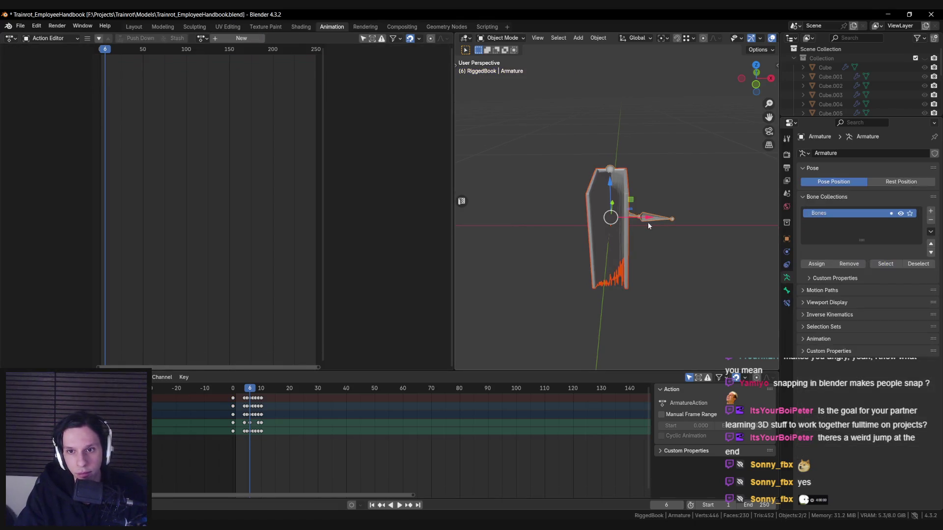
left_click(613, 239)
left_click(848, 268)
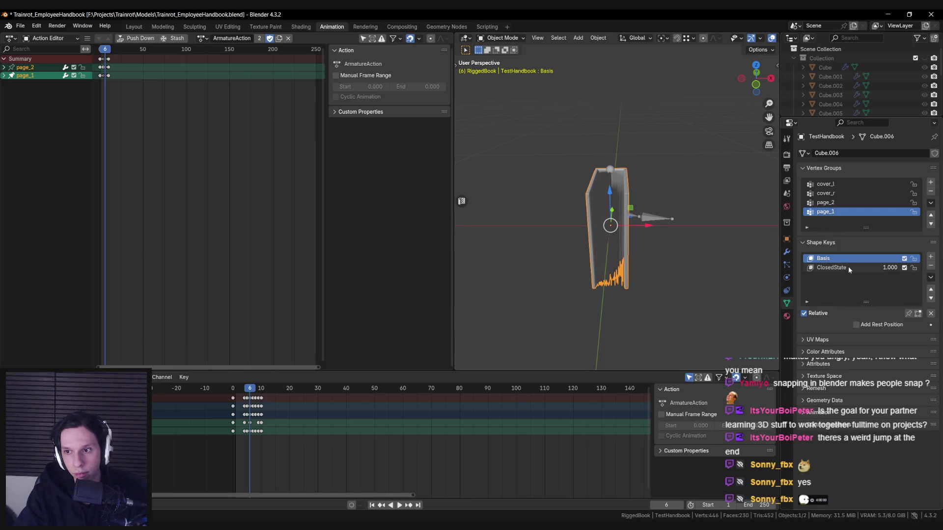